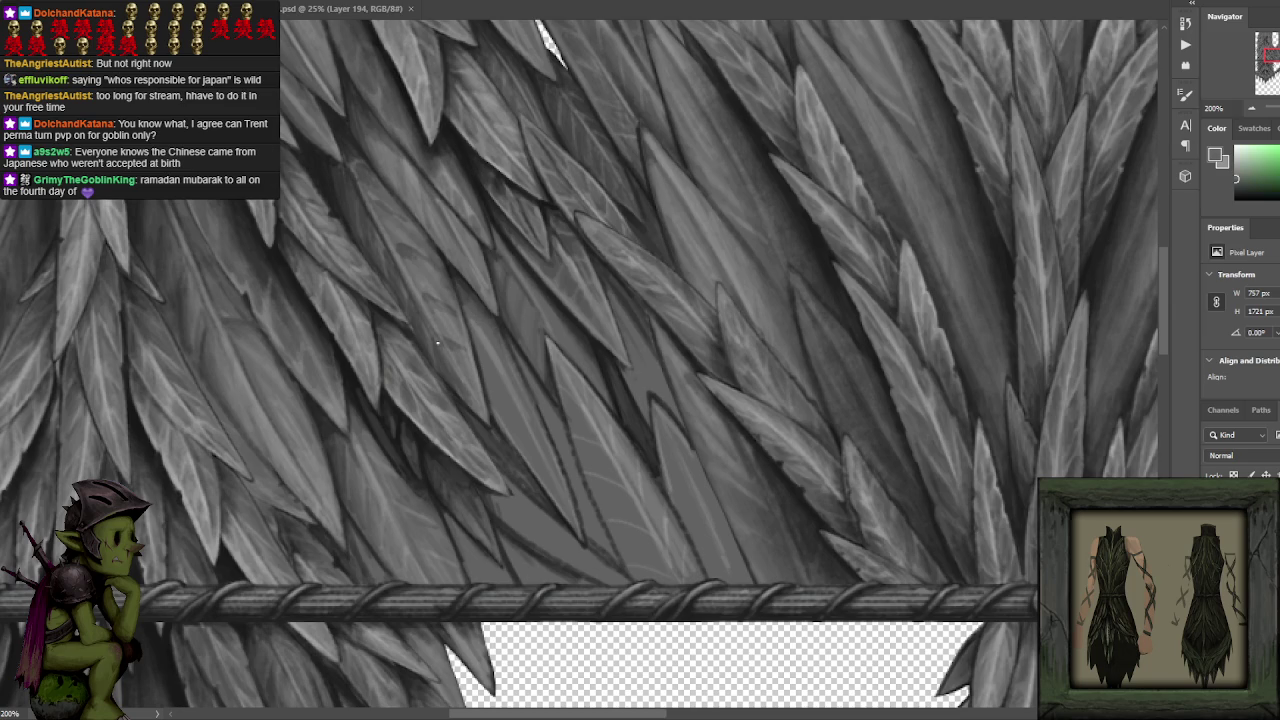
Sample dark, mid and light leaf greys and paint shading into the overlapping leaves.
alt+click(360, 172)
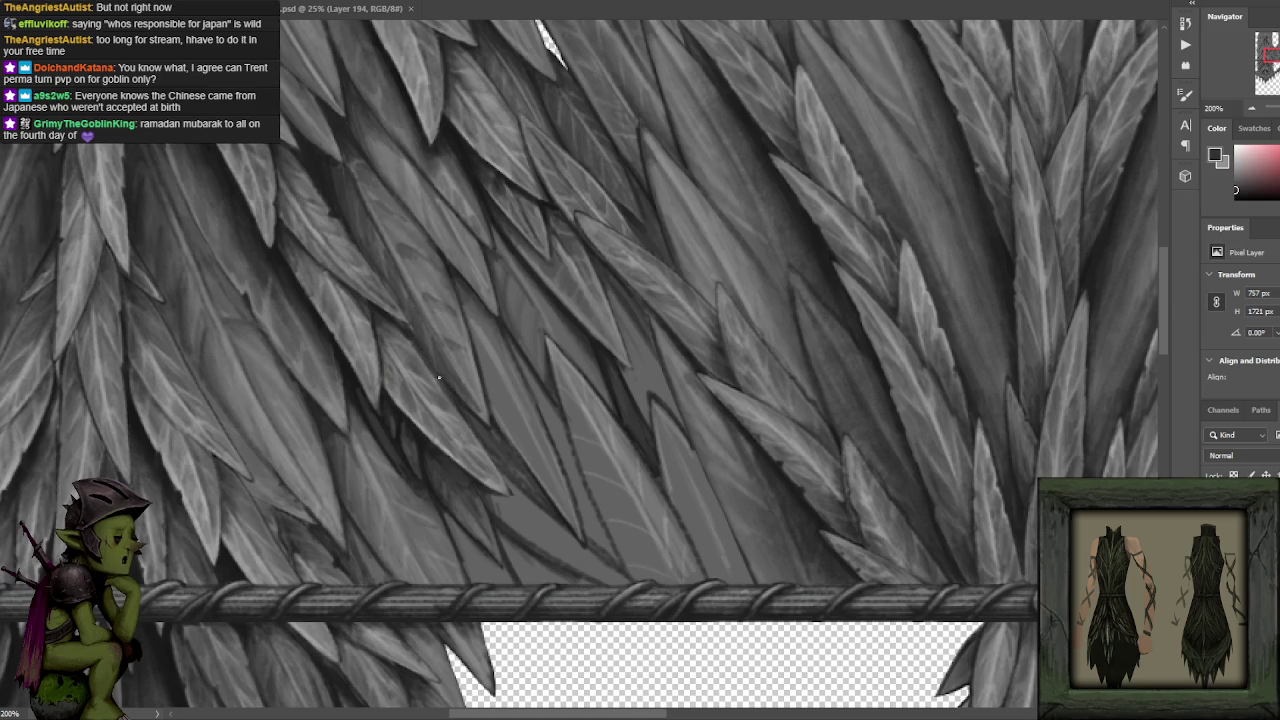
alt+click(345, 338)
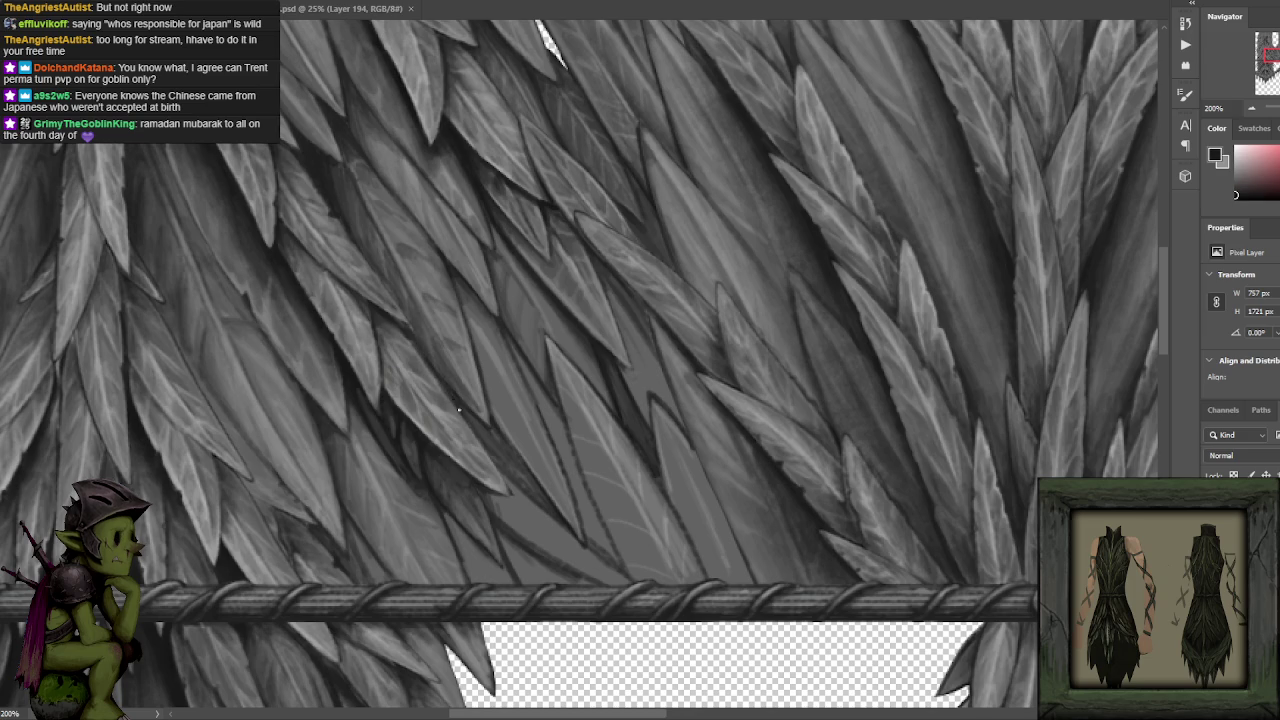
alt+click(397, 409)
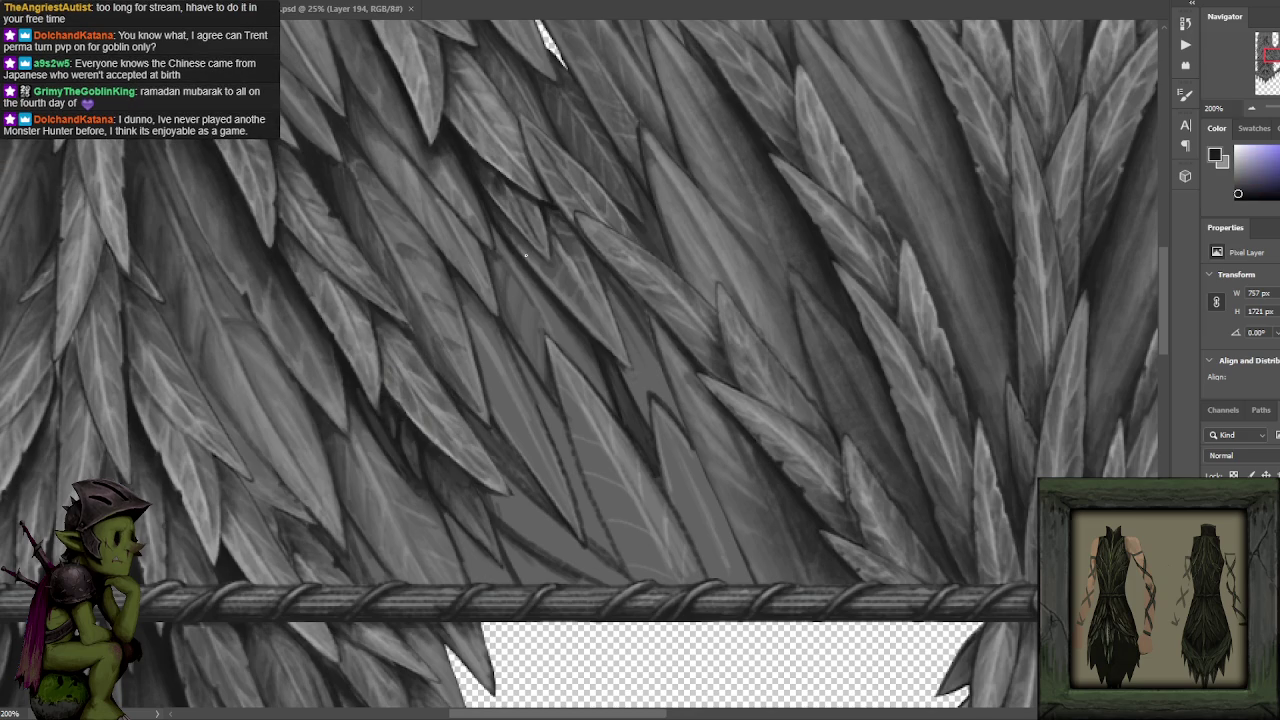
alt+click(314, 158)
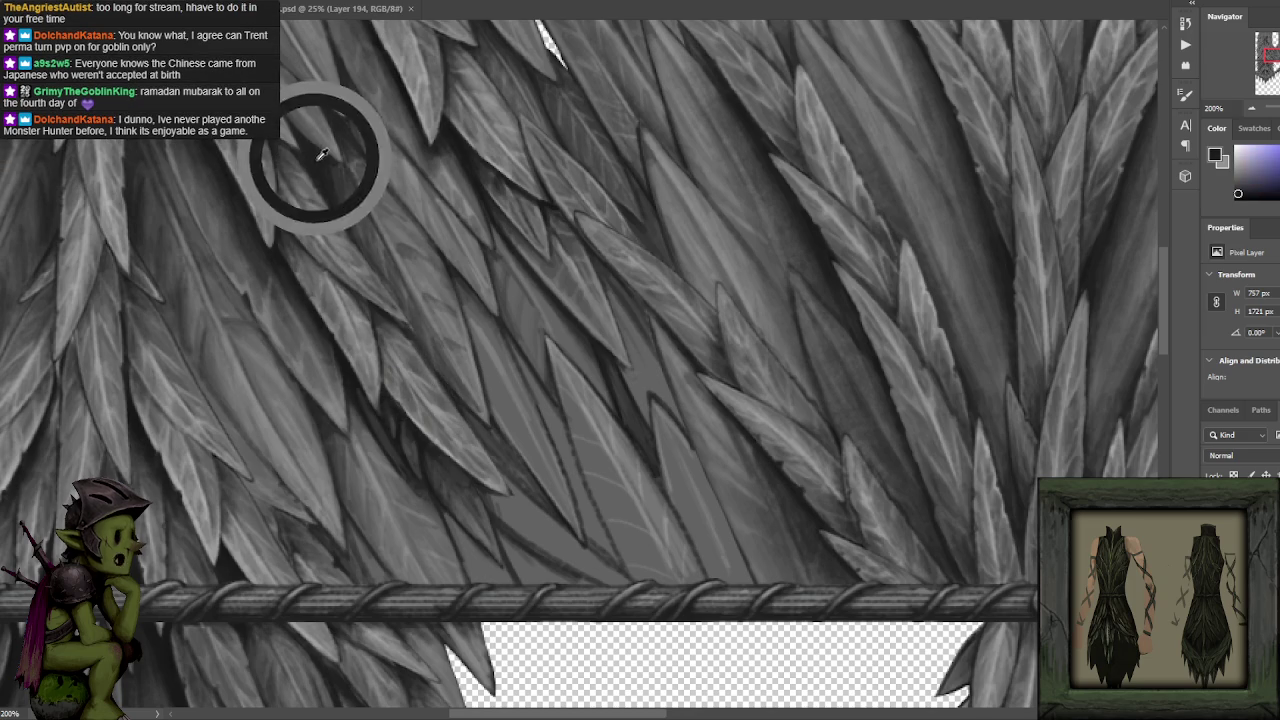
alt+click(418, 354)
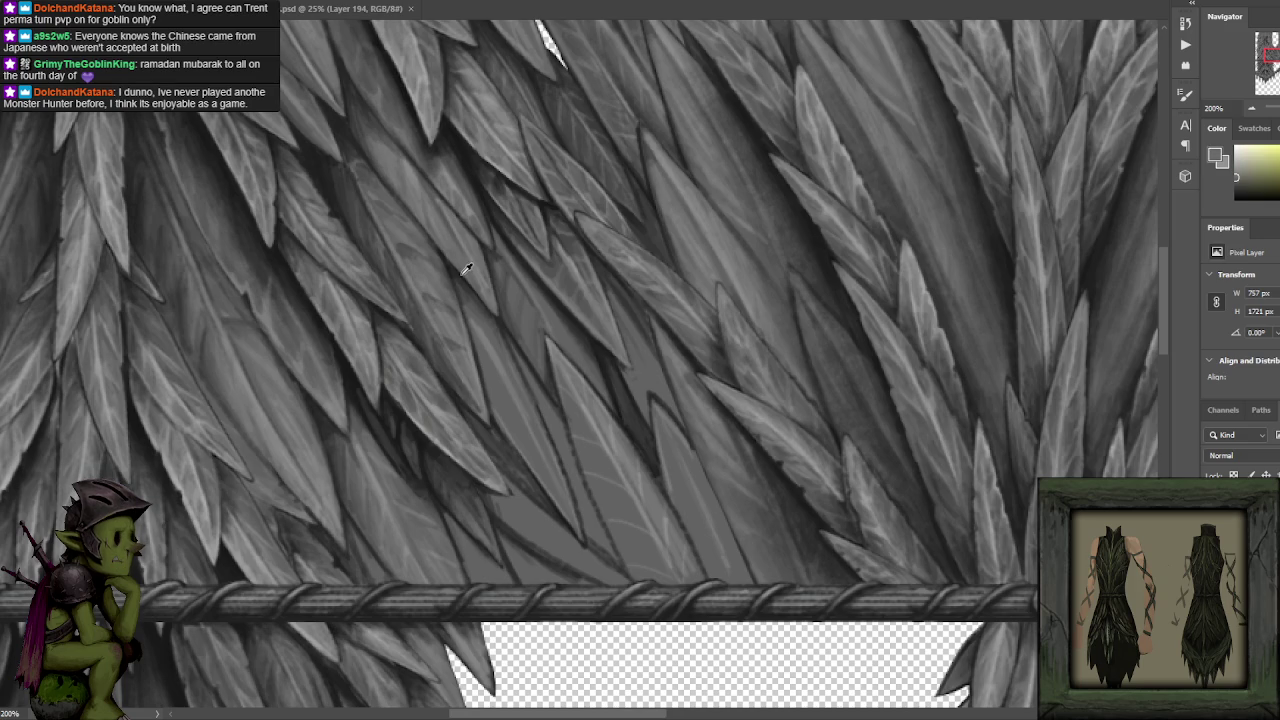
alt+click(418, 365)
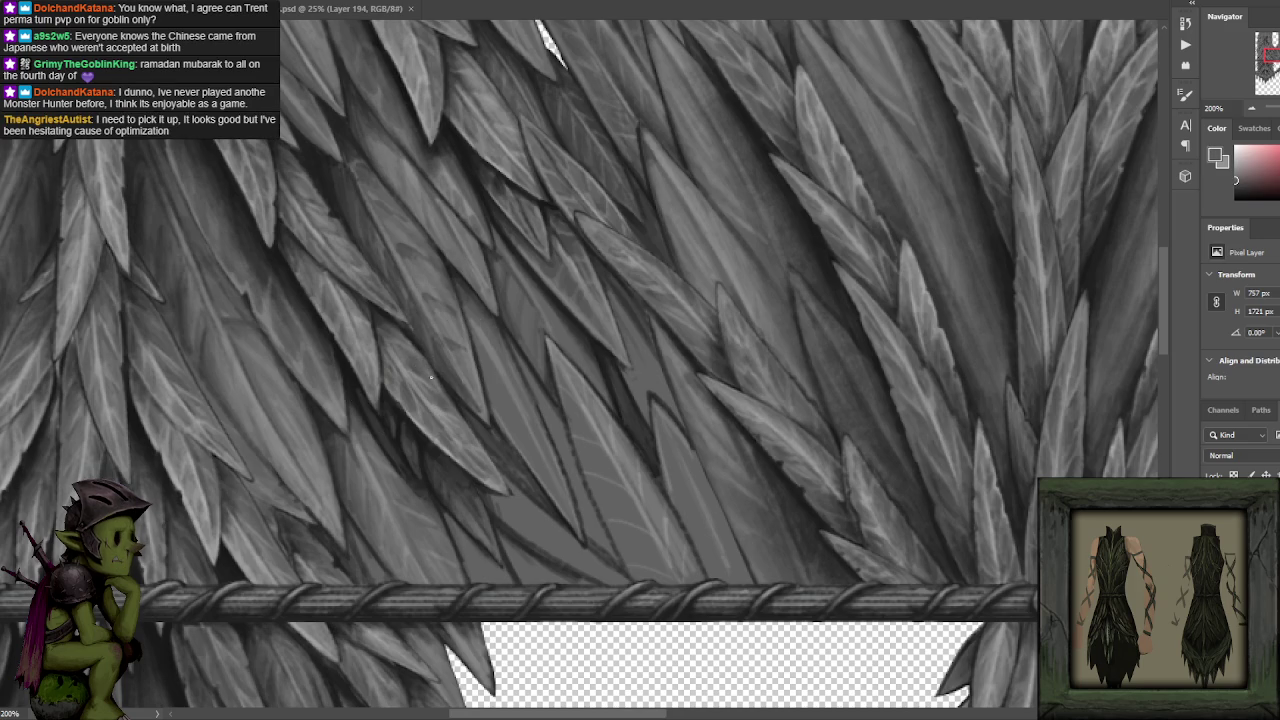
alt+click(377, 326)
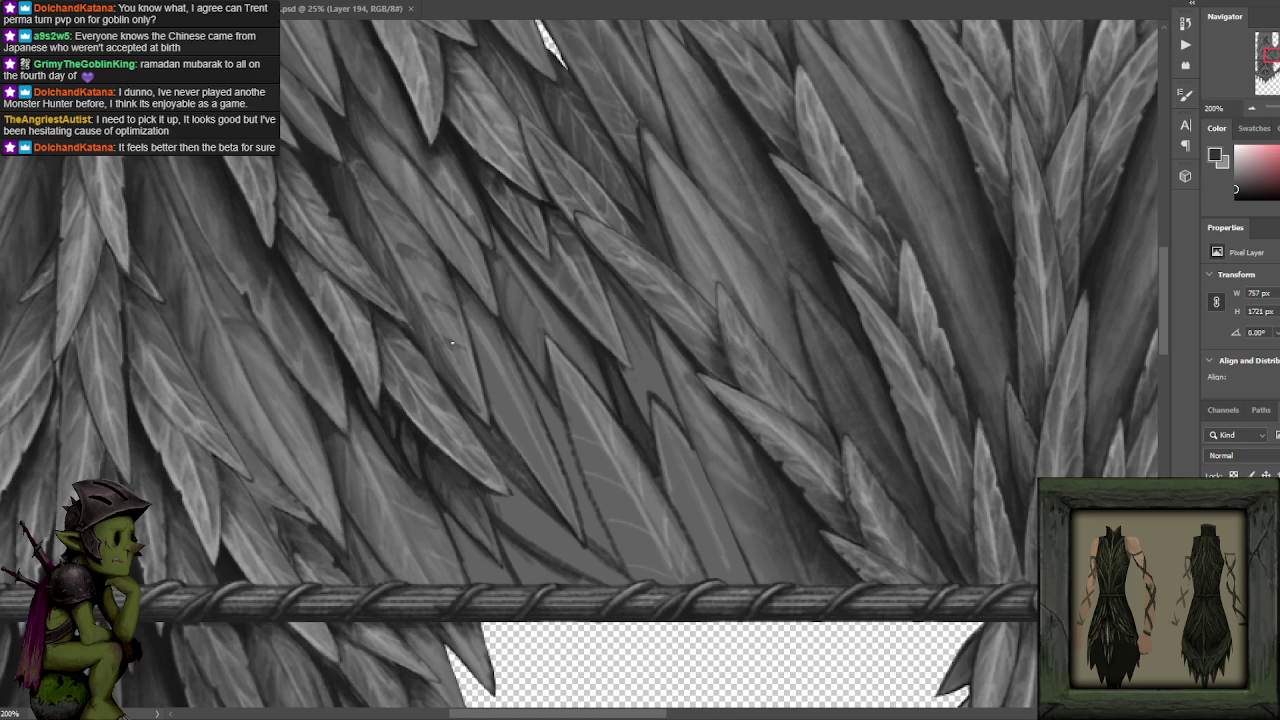
drag(548, 293, 534, 349)
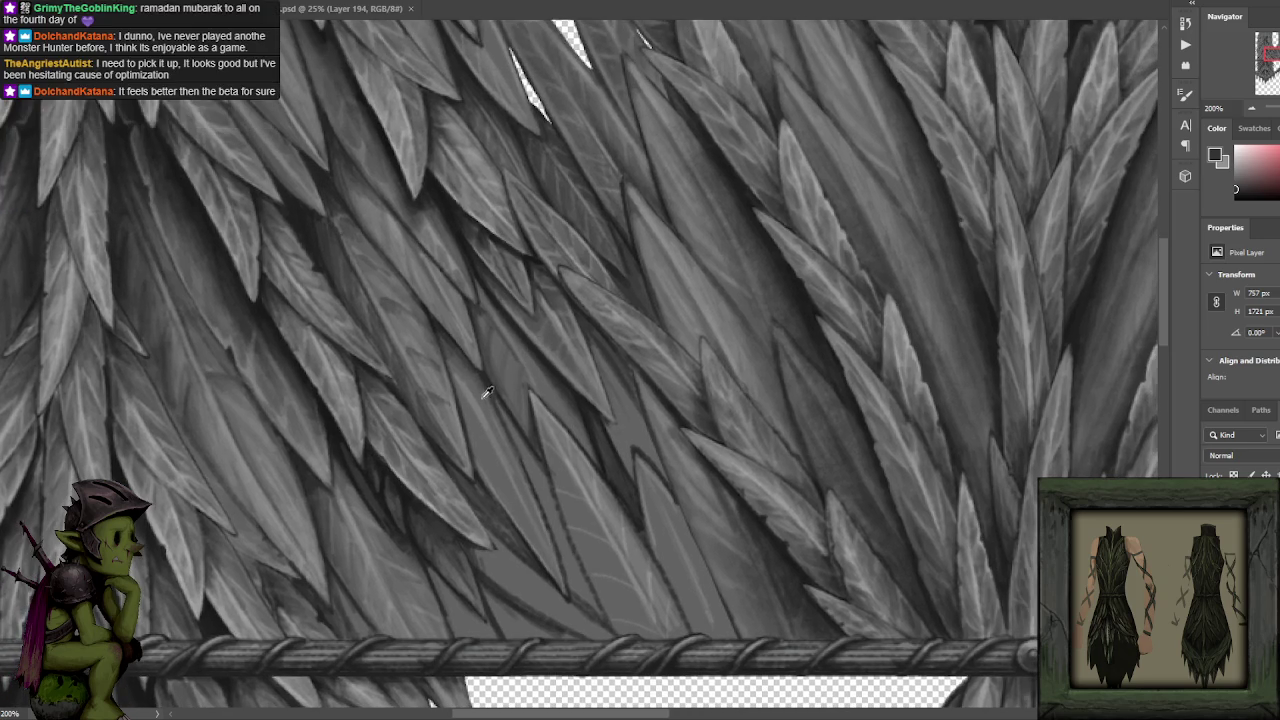
Review the garment at 100%, return to 200%, and paint near-black leaf shadows above the belt.
scroll(477, 380, down, 5)
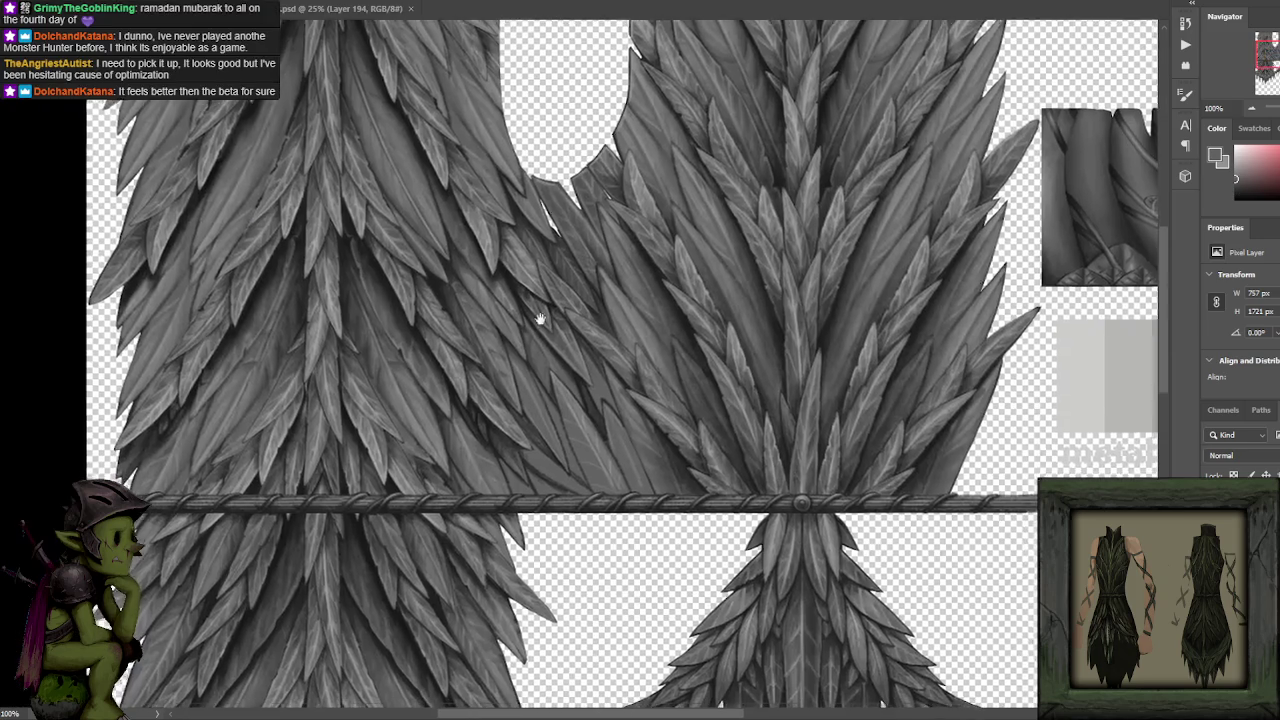
scroll(543, 311, up, 5)
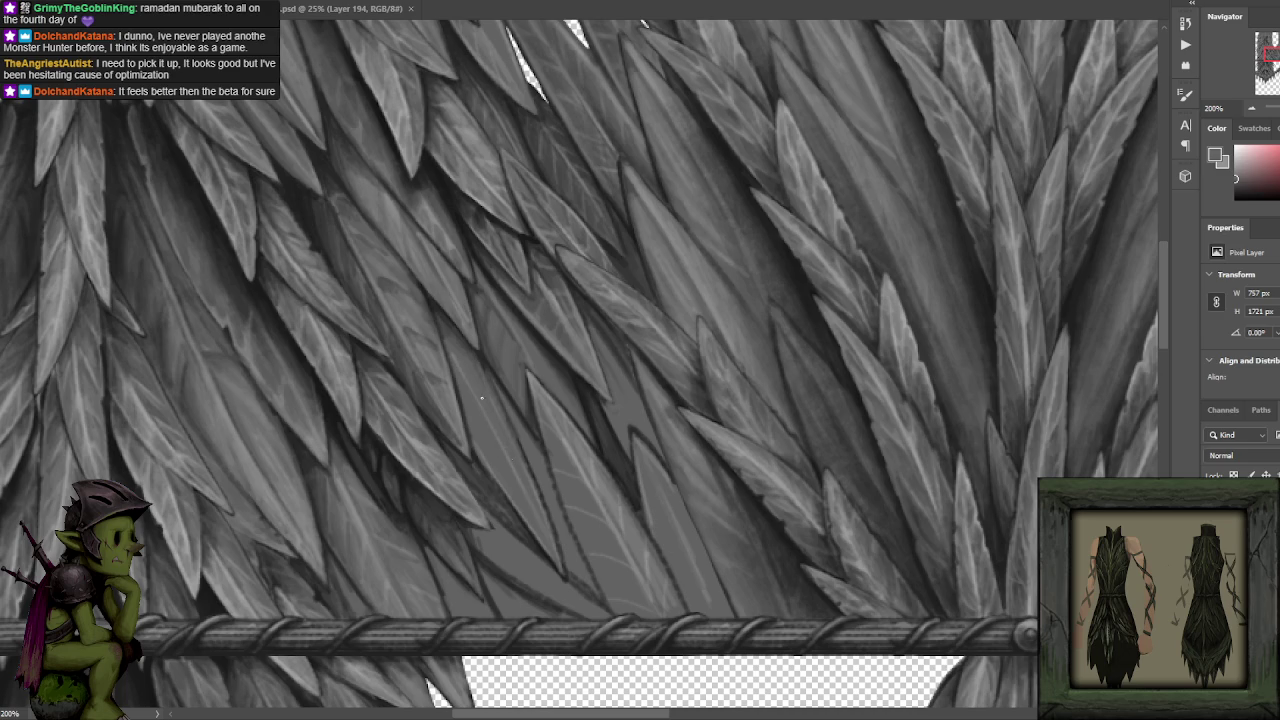
alt+click(440, 400)
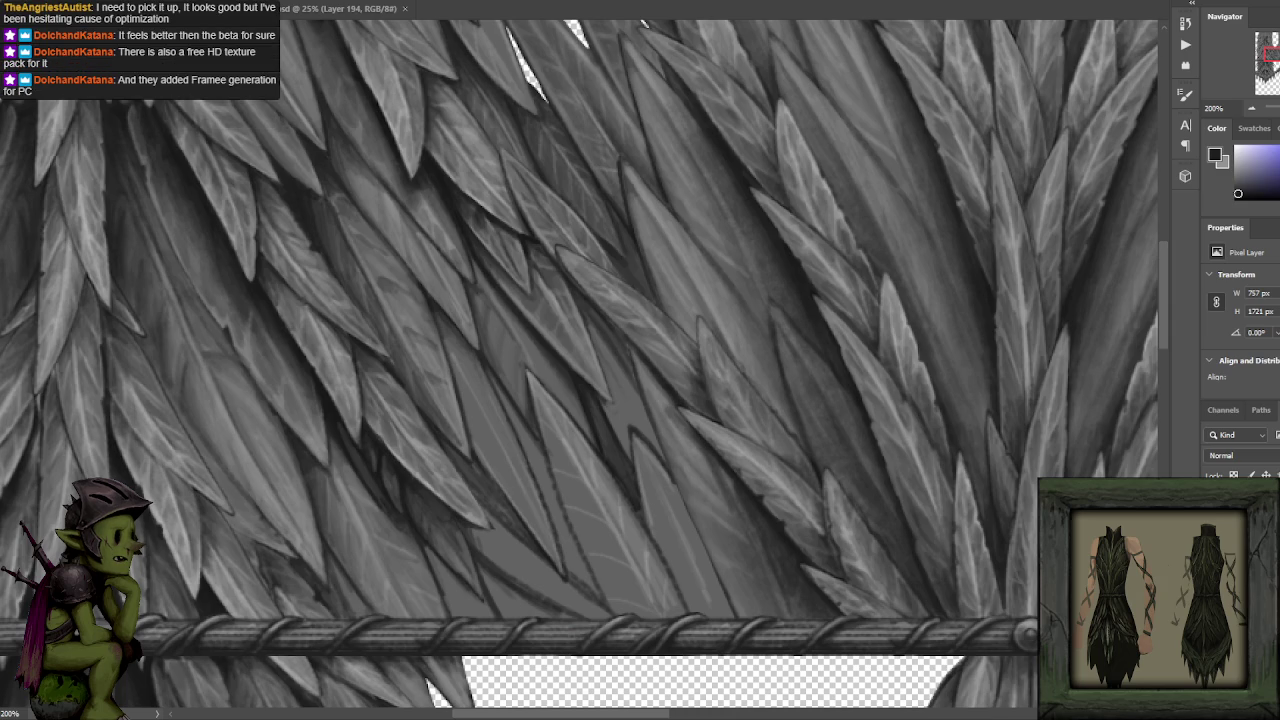
drag(586, 371, 596, 294)
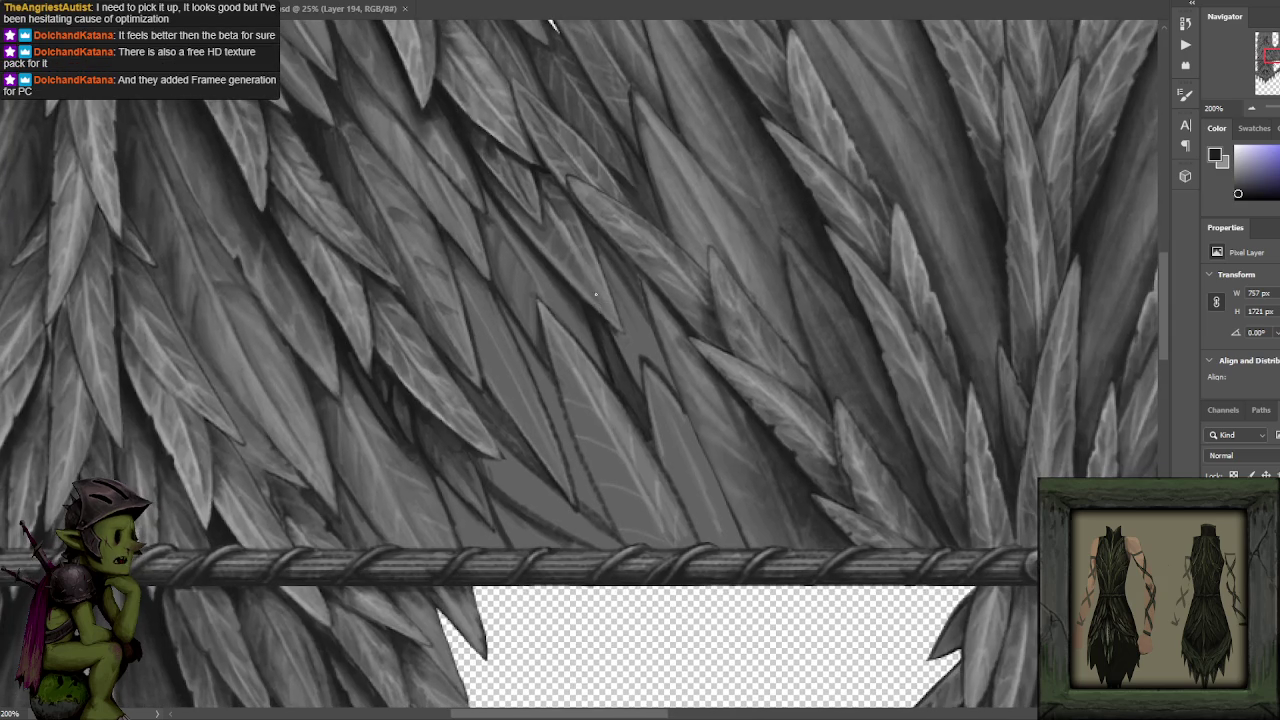
Pan toward the rope belt clasp and sample fresh greys from the leaves near the belt.
drag(563, 354, 544, 313)
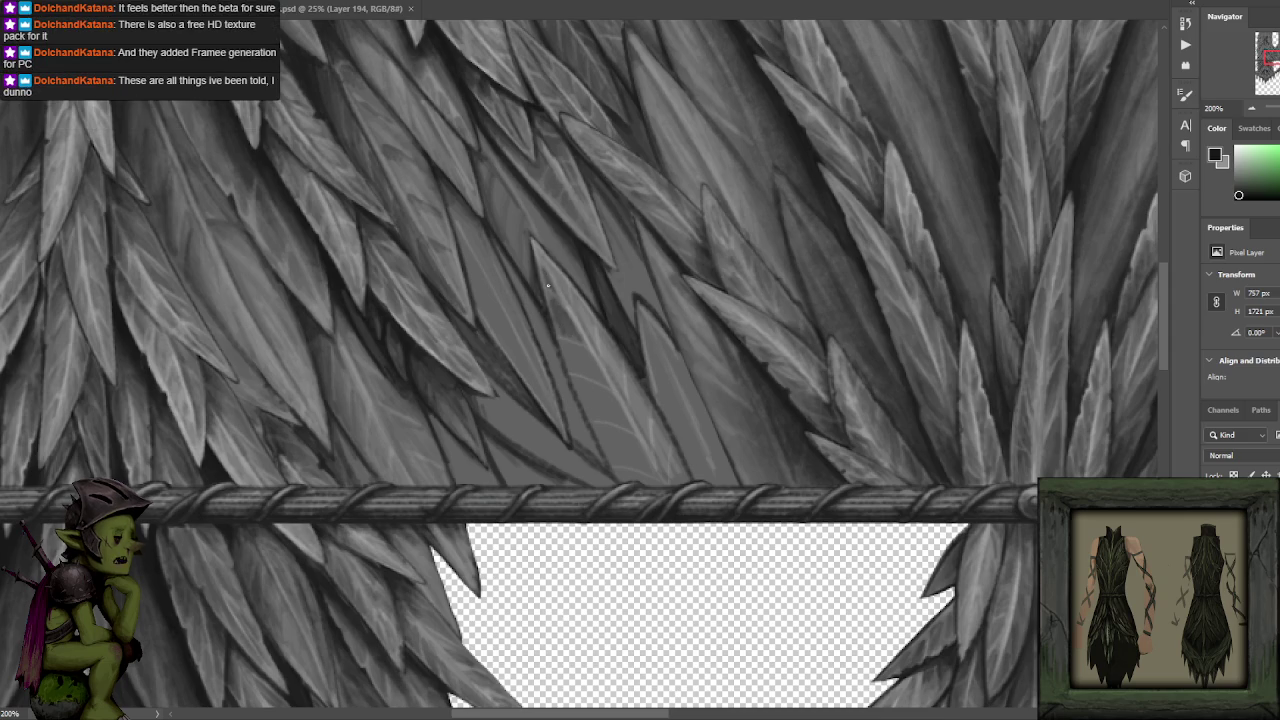
drag(589, 360, 581, 338)
alt+click(552, 288)
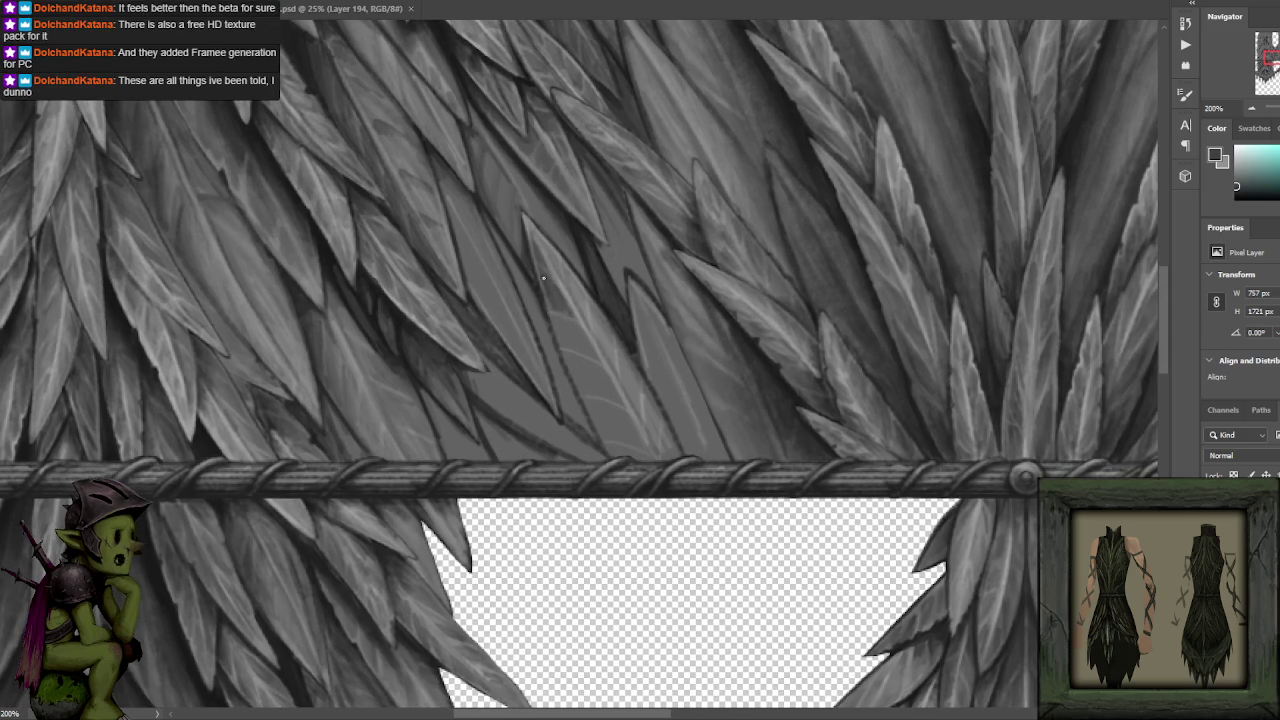
alt+click(552, 285)
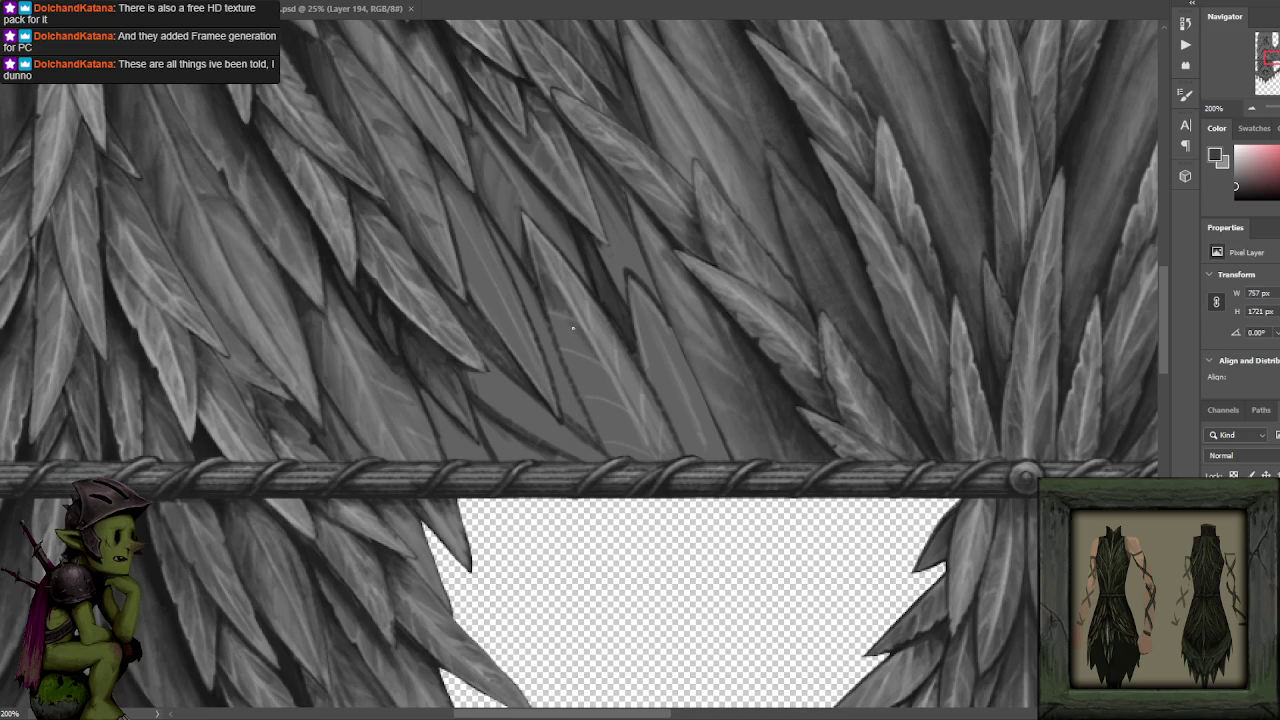
drag(600, 338, 572, 288)
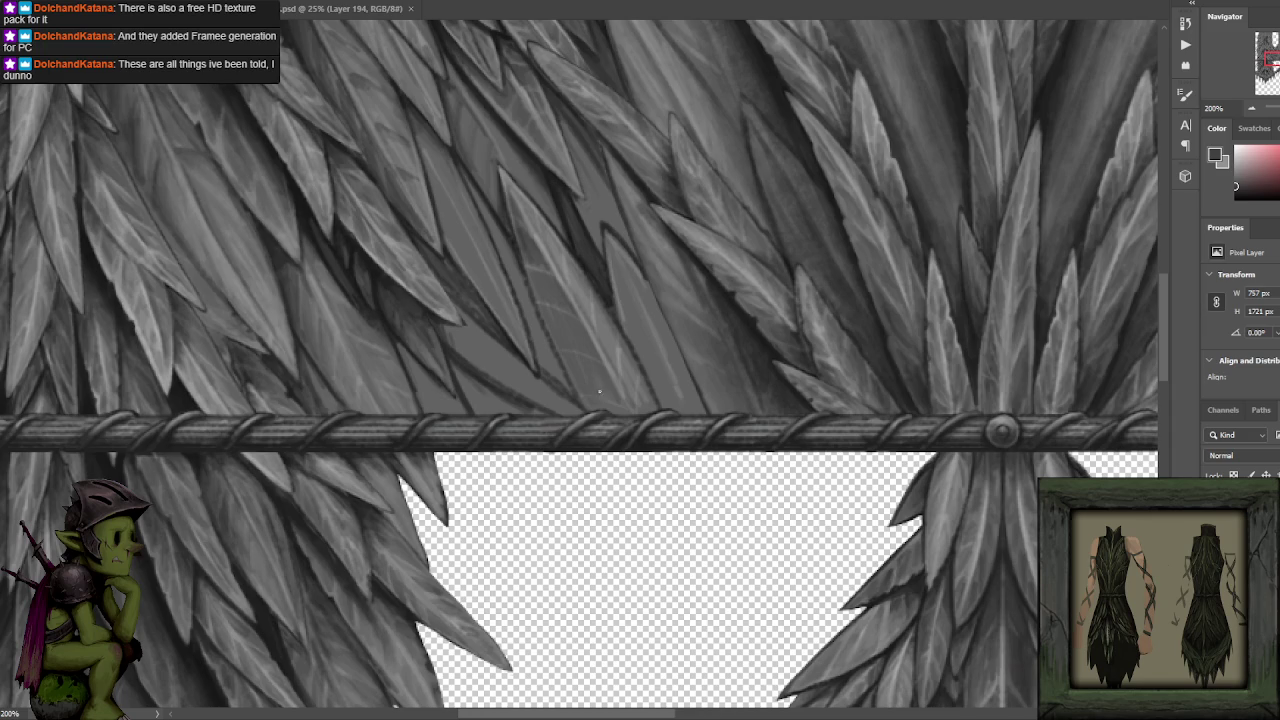
Shade the leaves above the belt with alternating light and dark greys sampled nearby.
alt+click(533, 240)
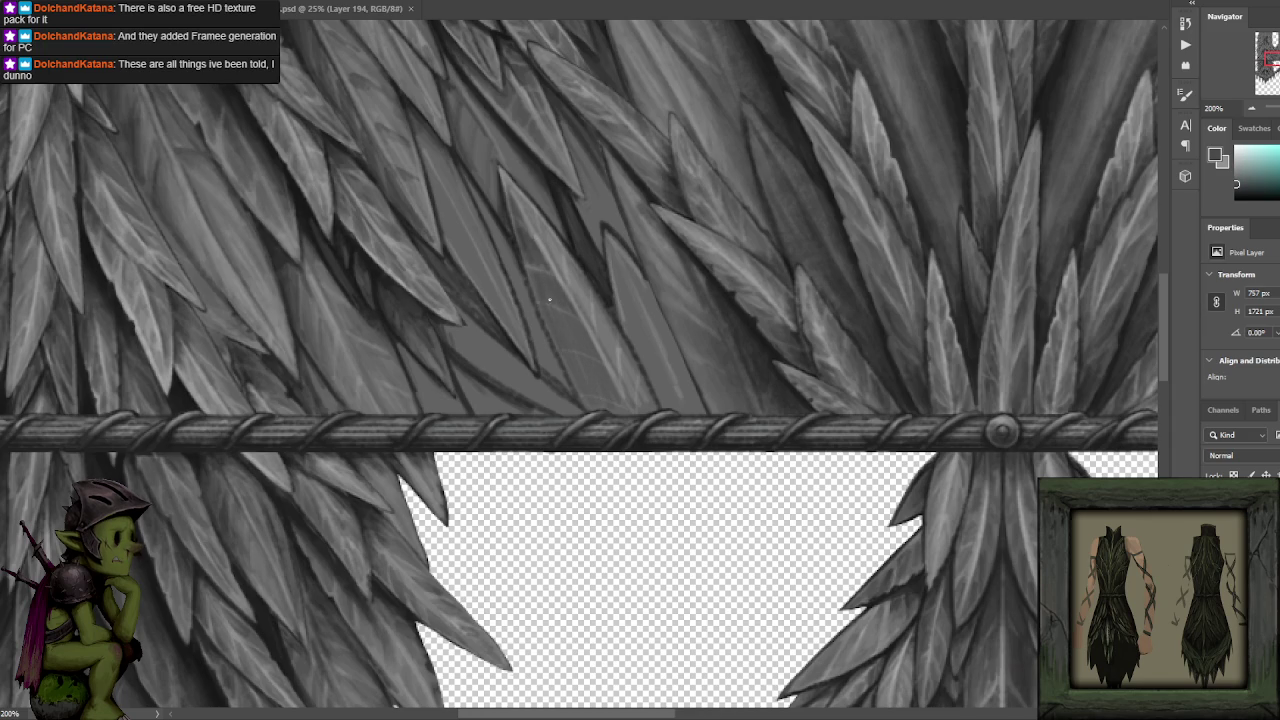
alt+click(383, 265)
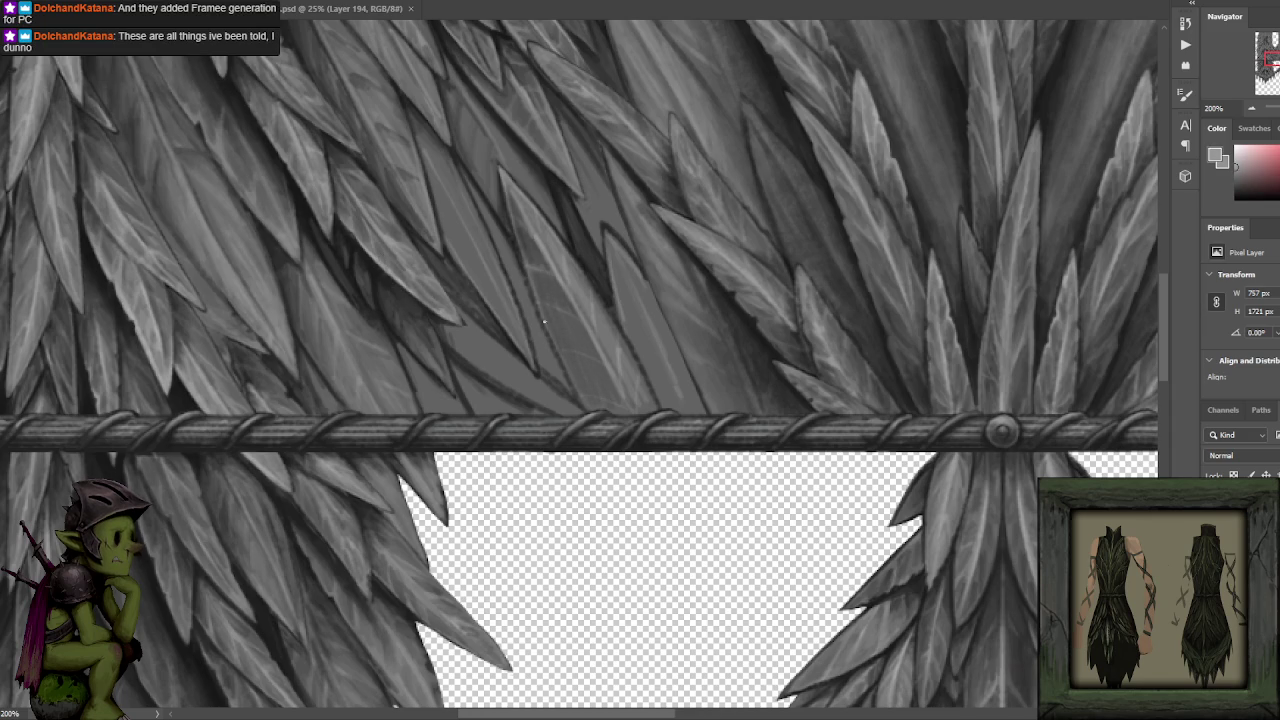
alt+click(520, 262)
alt+click(525, 289)
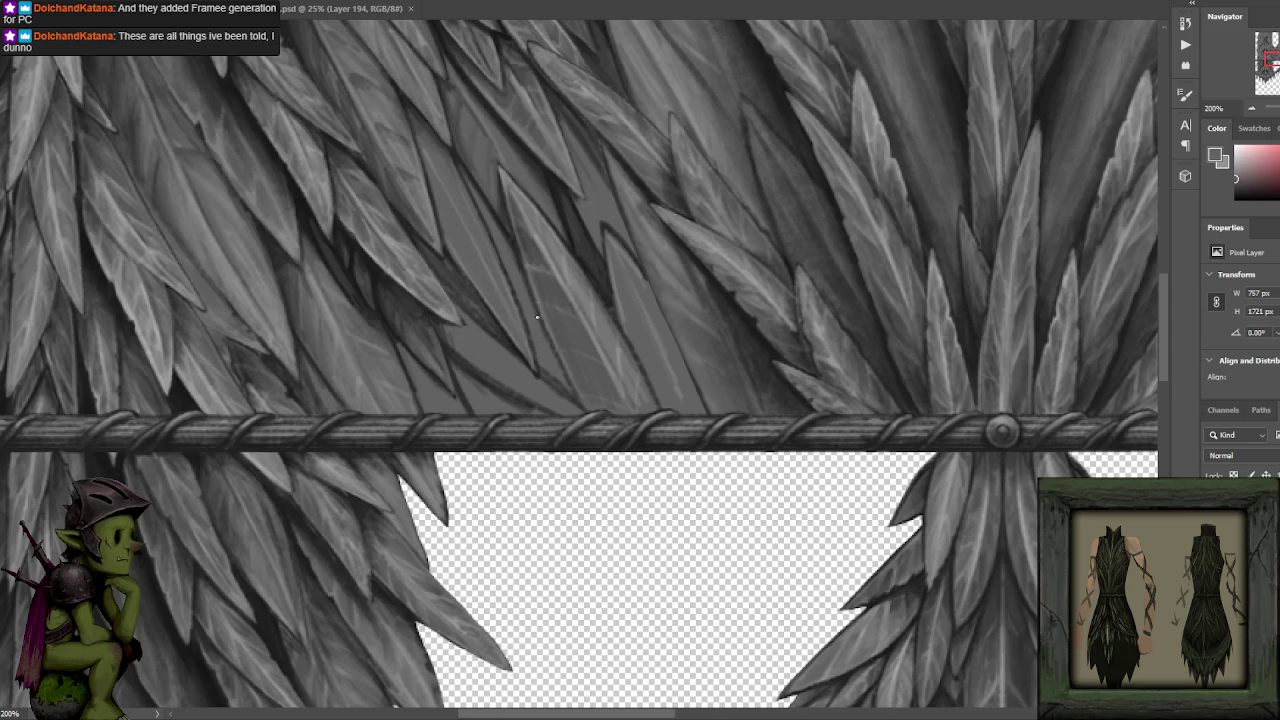
alt+click(518, 252)
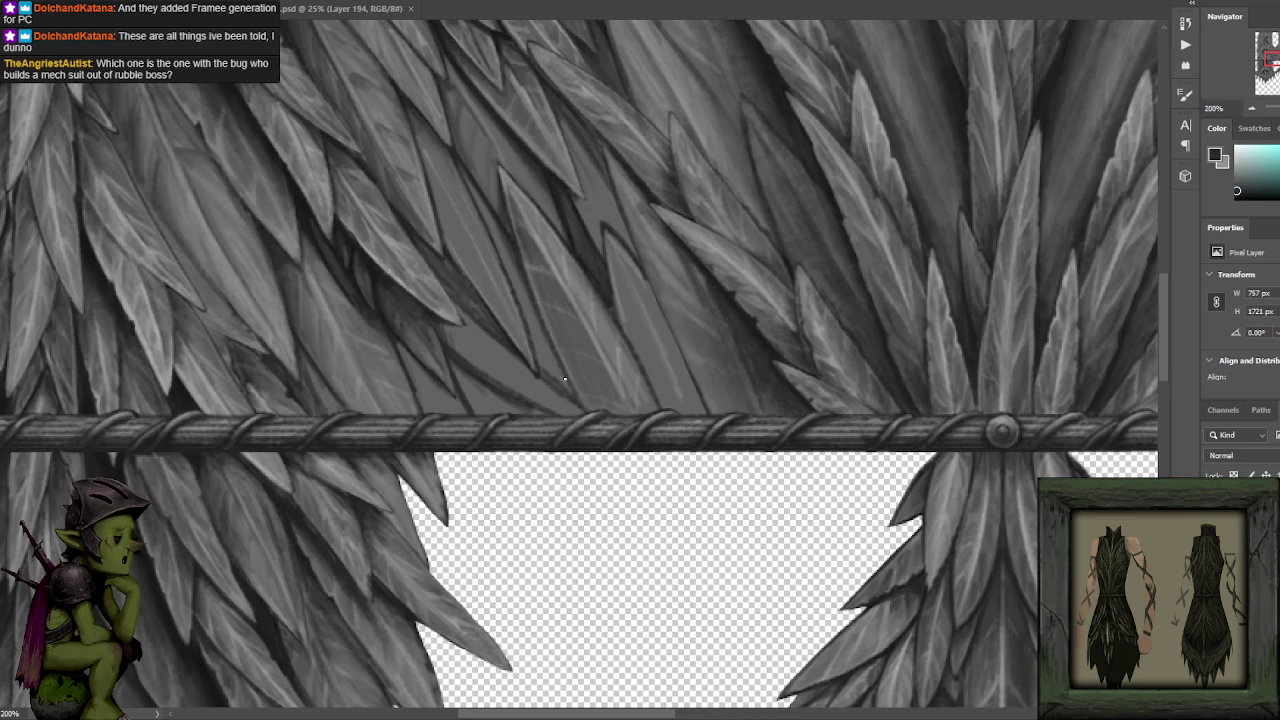
alt+click(519, 280)
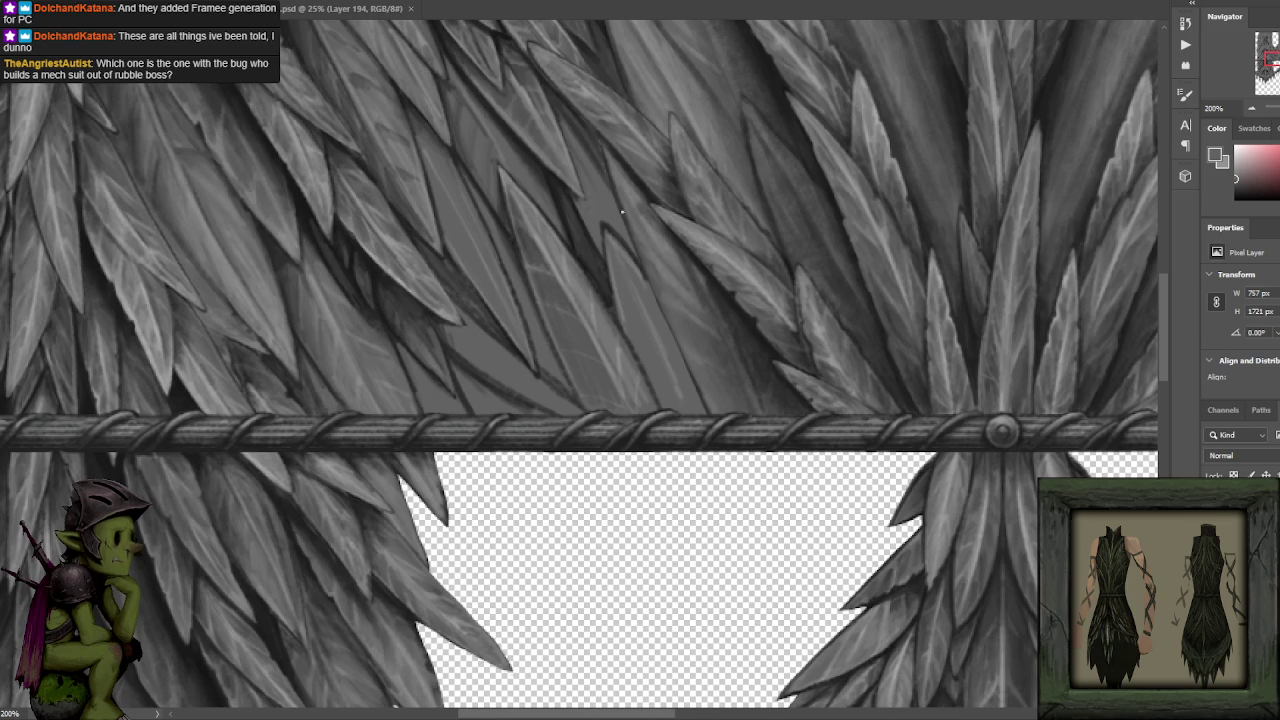
alt+click(522, 237)
alt+click(516, 215)
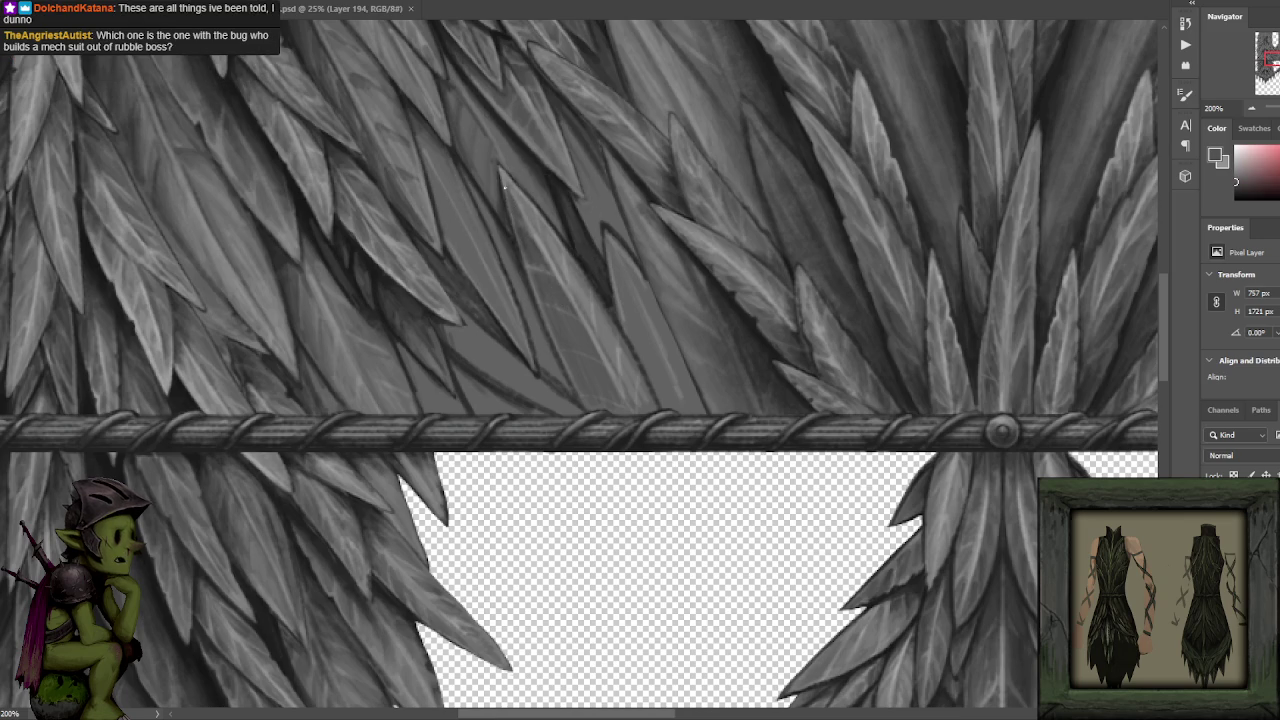
Deepen the upper leaves with dark shadow greys and lighter tones resampled from the painting.
alt+click(520, 138)
alt+click(555, 292)
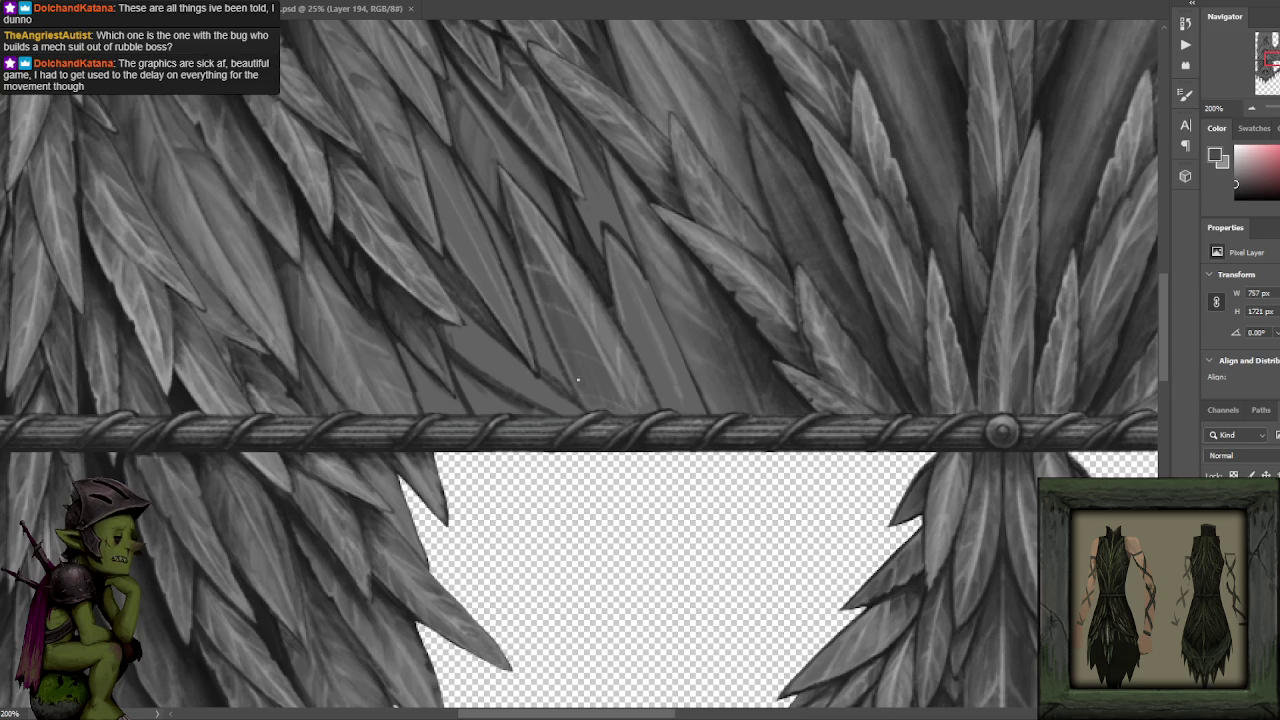
alt+click(470, 280)
alt+click(576, 199)
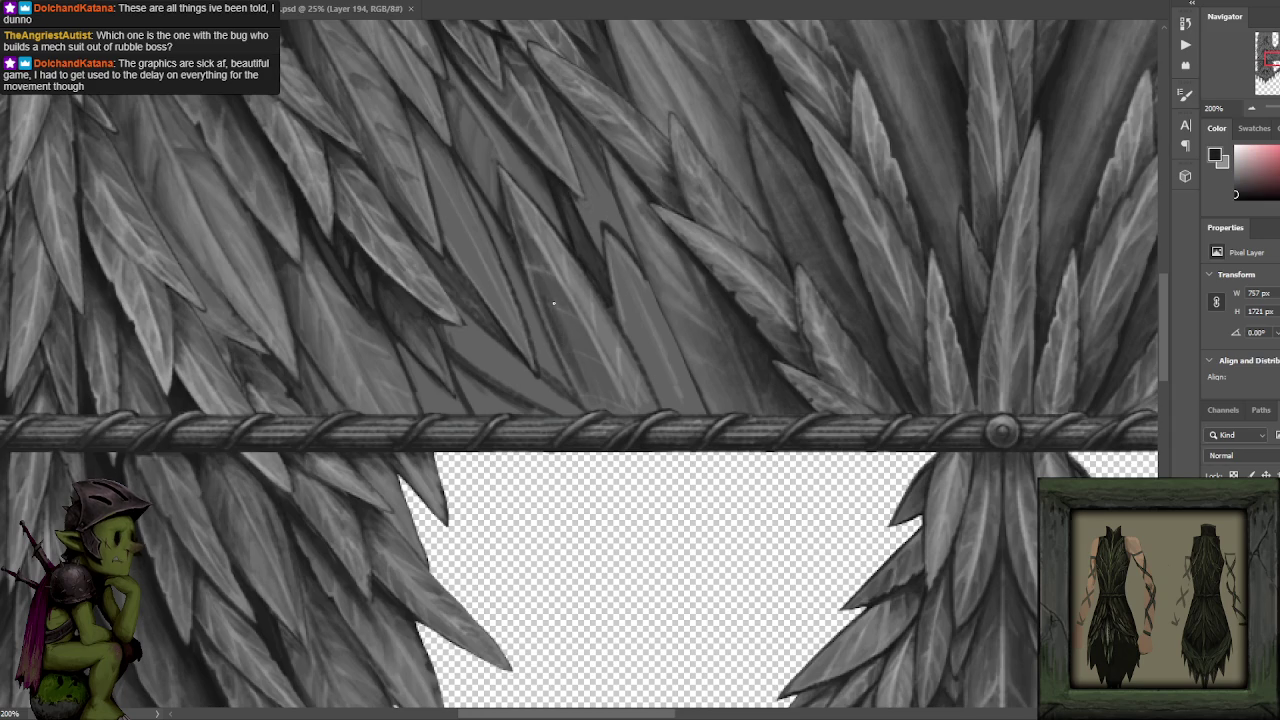
alt+click(584, 385)
alt+click(564, 314)
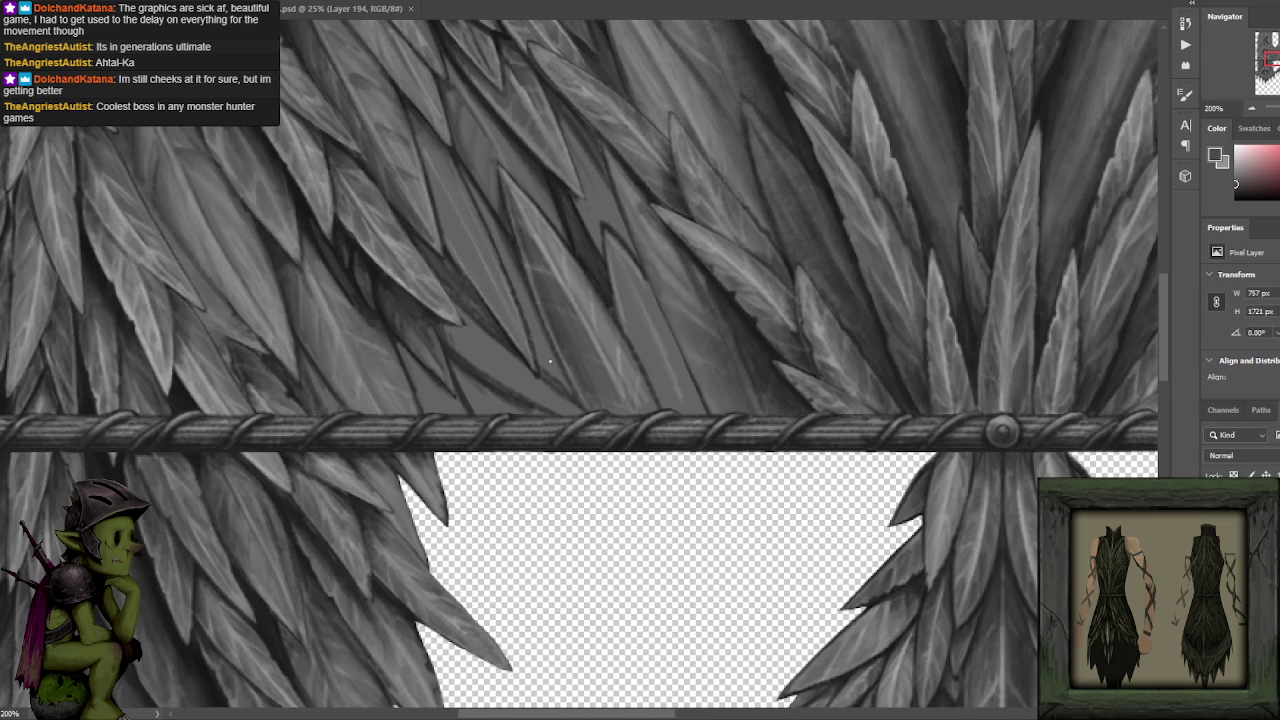
alt+click(612, 170)
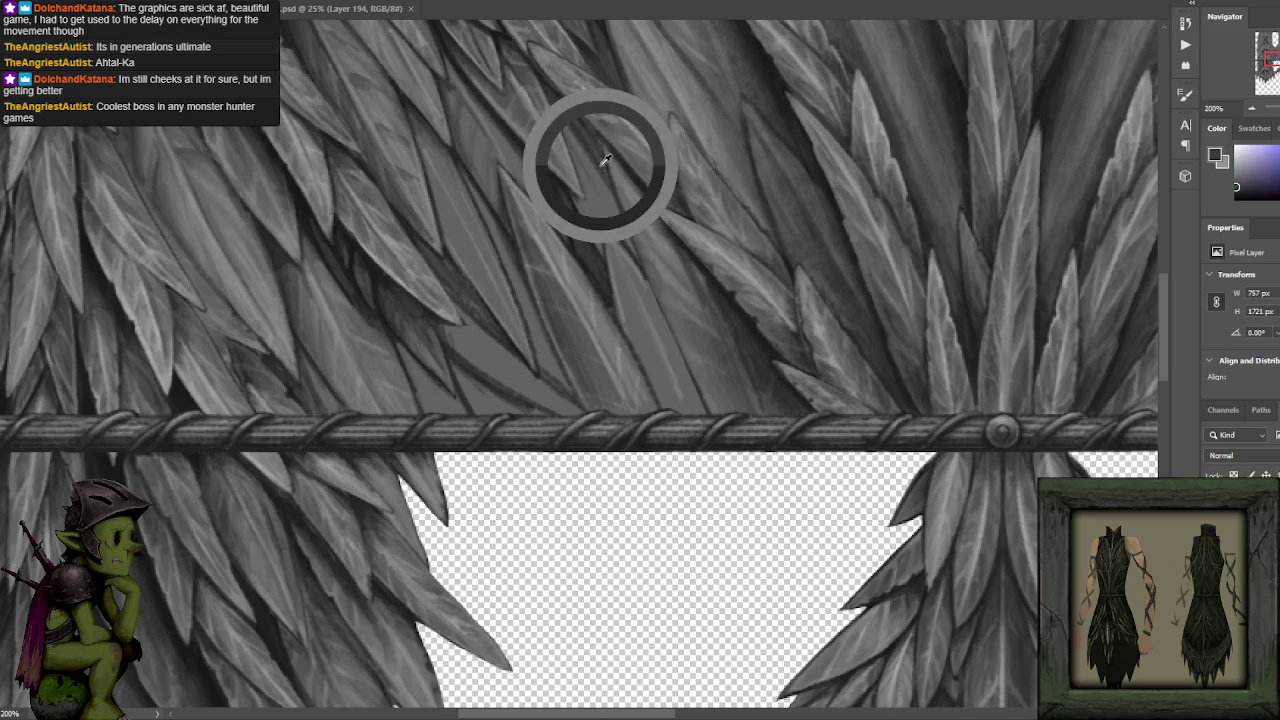
alt+click(558, 187)
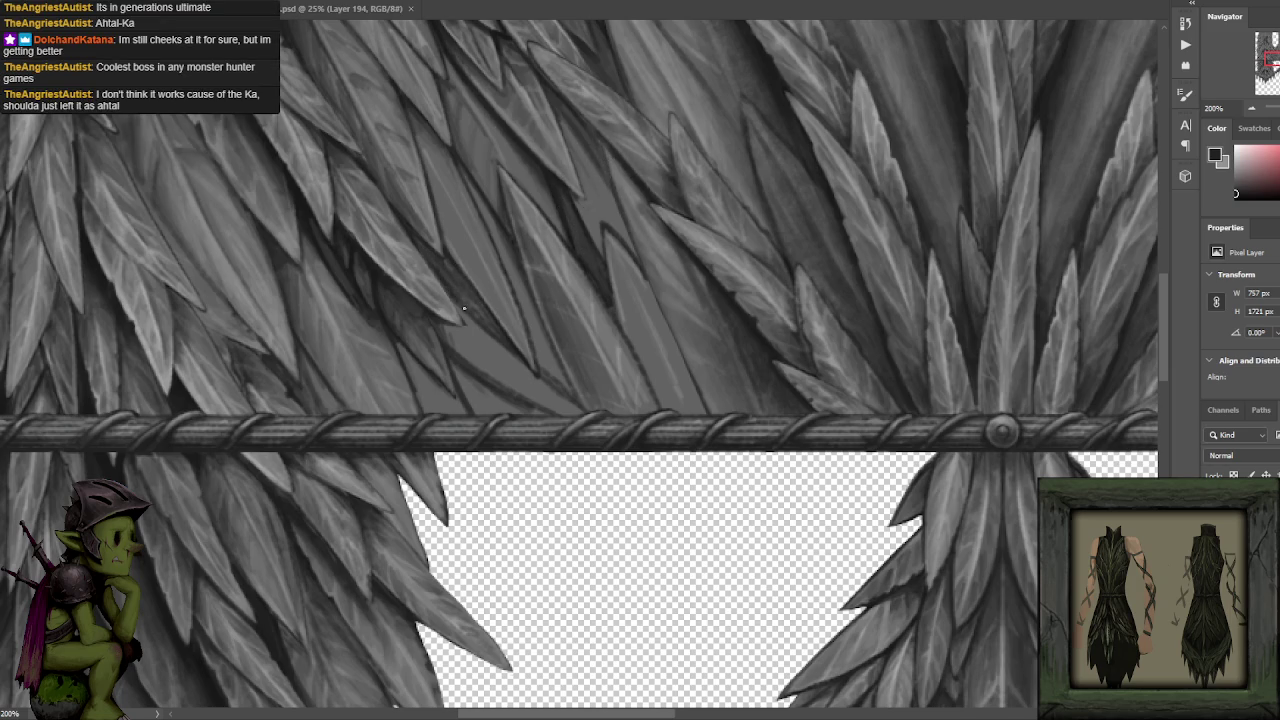
scroll(650, 109, down, 2)
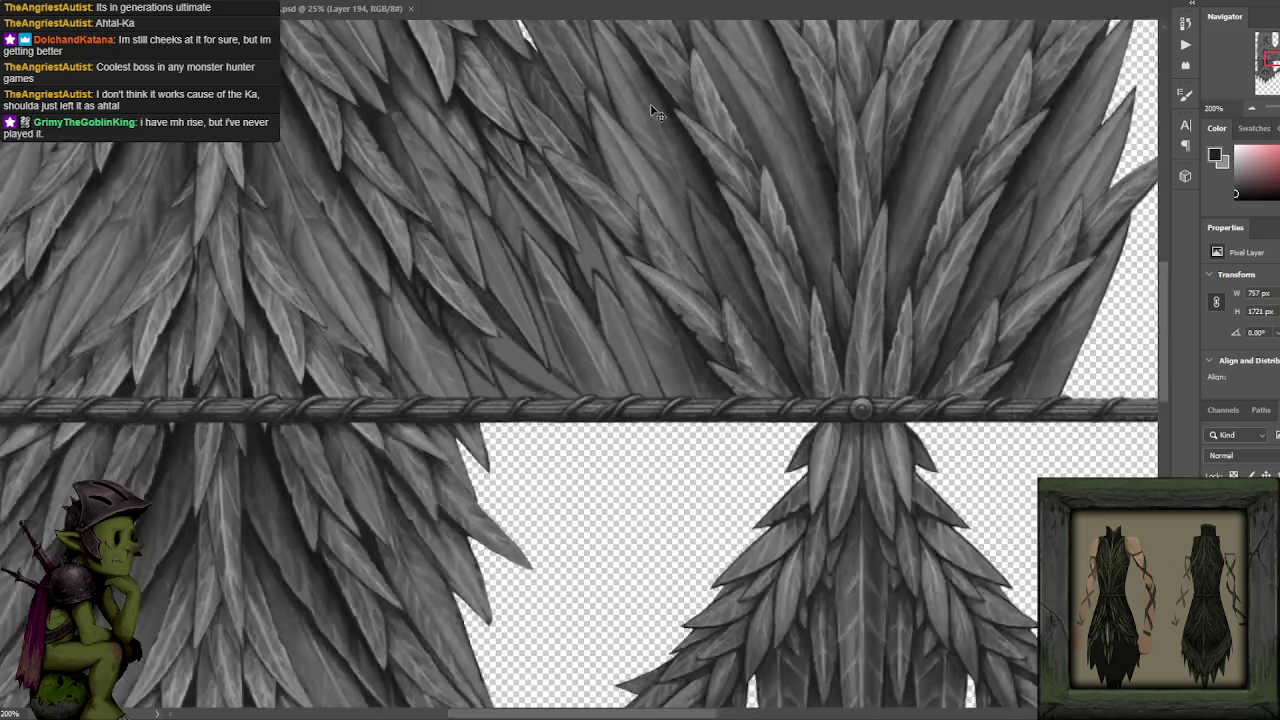
Paint dark shading strokes along the edge of a leaf above the belt.
scroll(689, 251, down, 1)
scroll(689, 251, up, 3)
drag(624, 374, 555, 185)
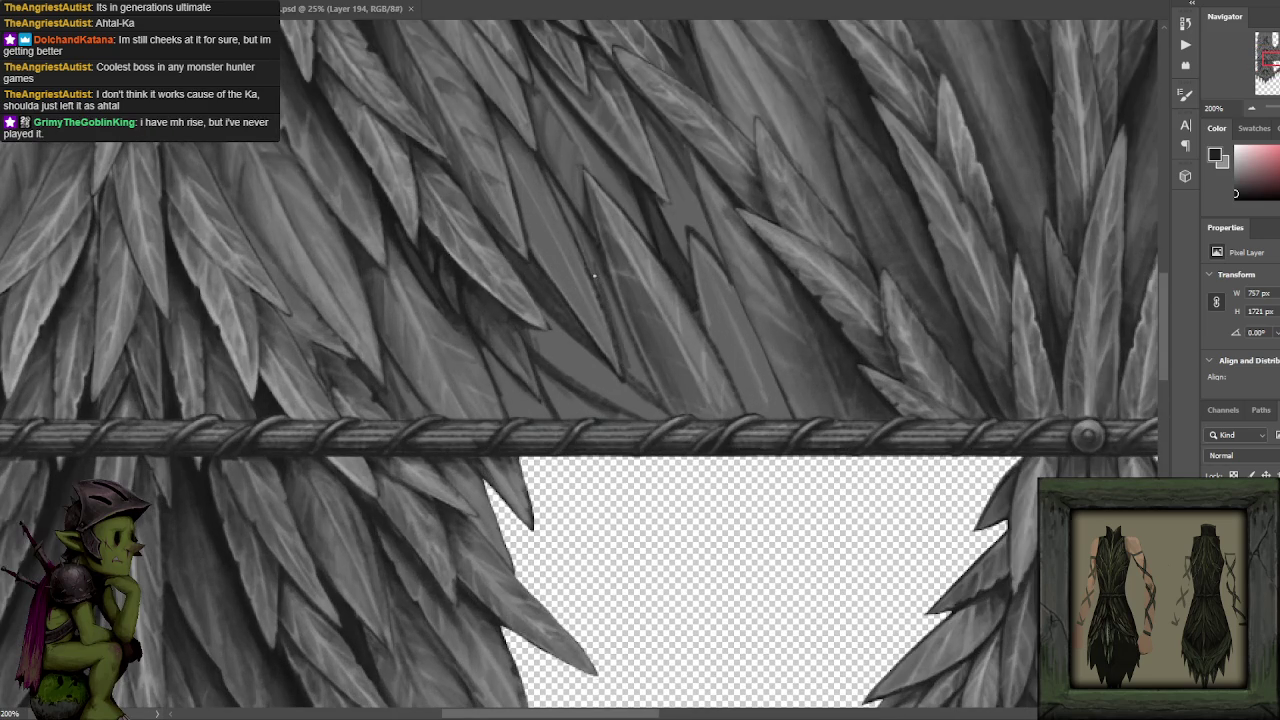
drag(618, 325, 648, 392)
Sample light and dark leaf greys, switching between light grey and black for further shading.
alt+click(566, 284)
alt+click(594, 300)
alt+click(541, 284)
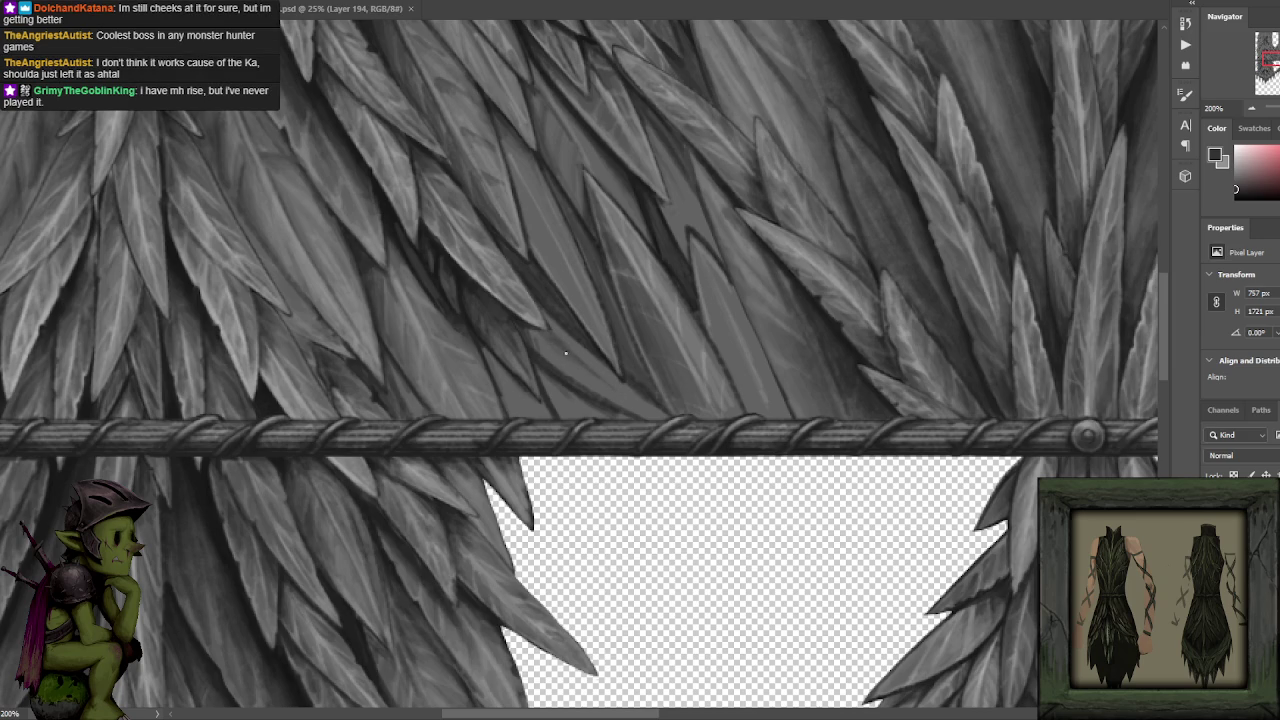
alt+click(552, 338)
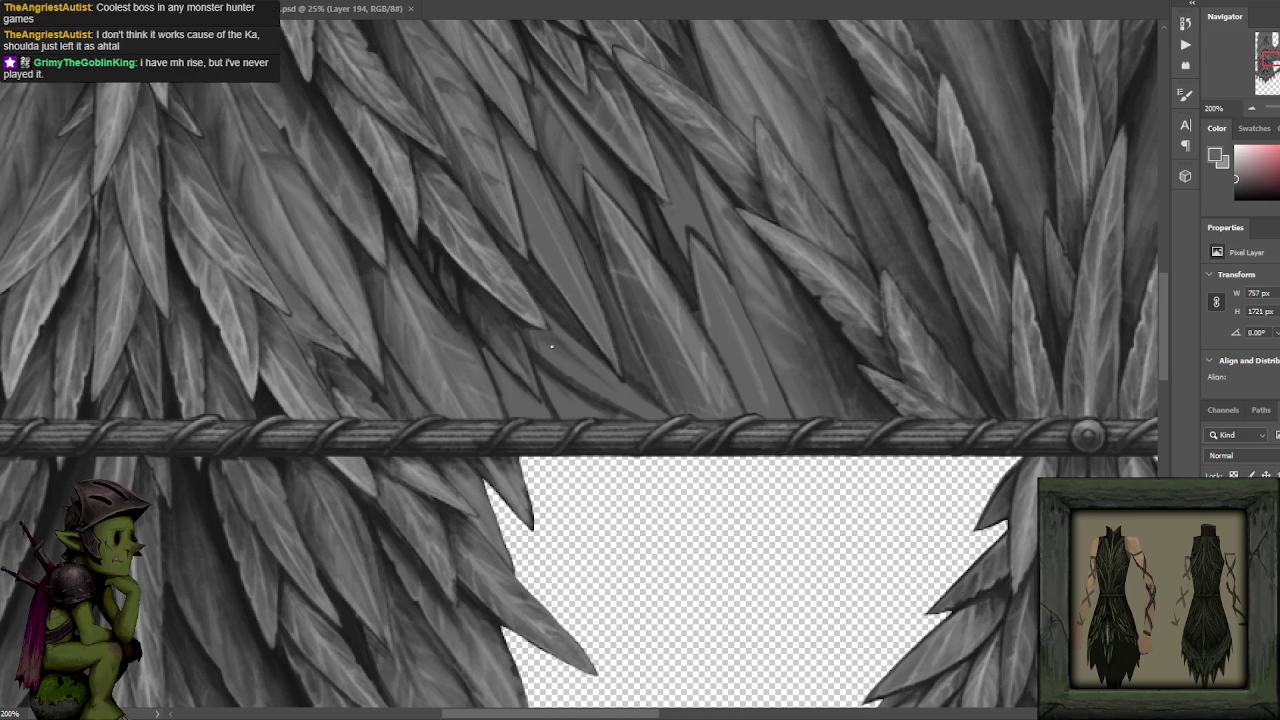
alt+click(530, 322)
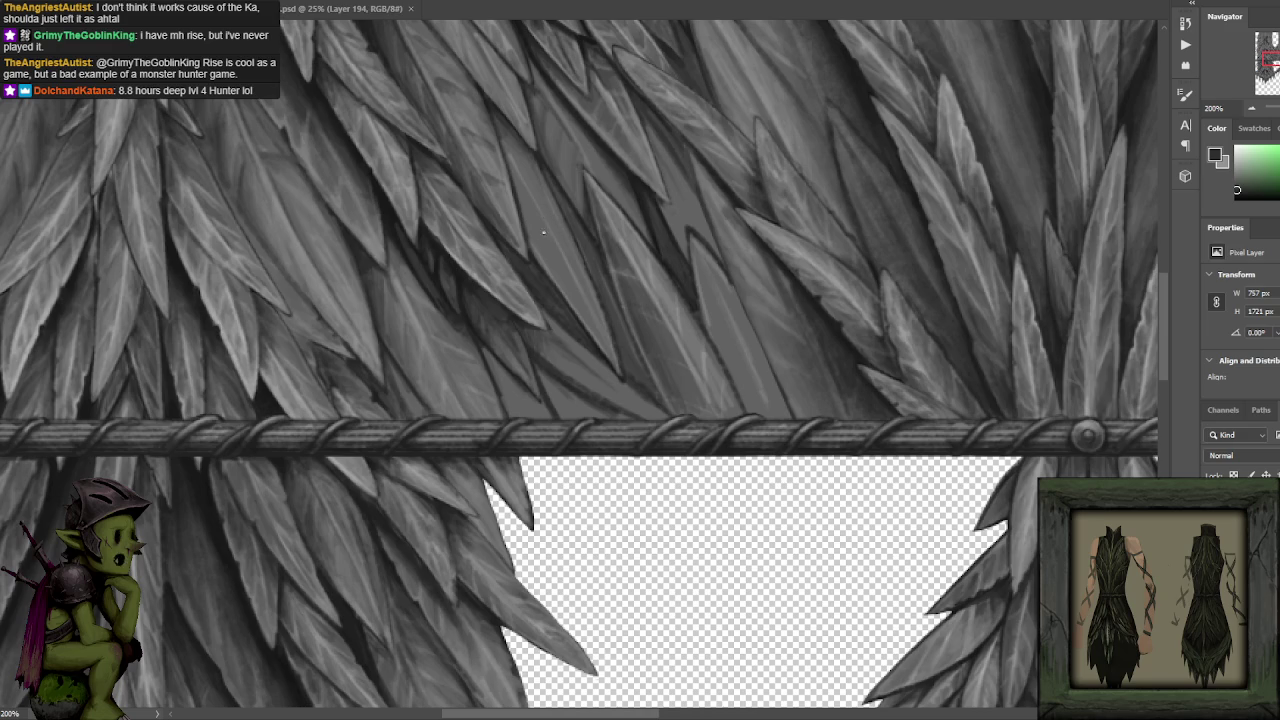
alt+click(513, 326)
alt+click(529, 349)
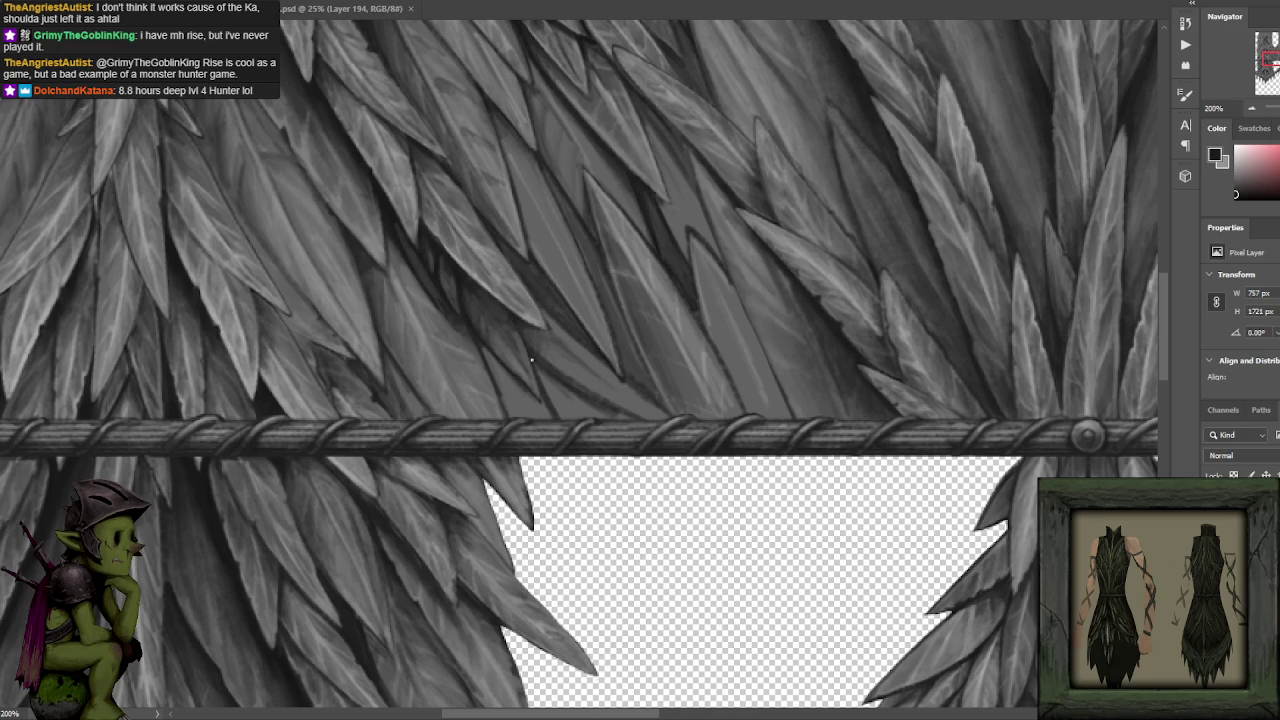
scroll(570, 350, up, 3)
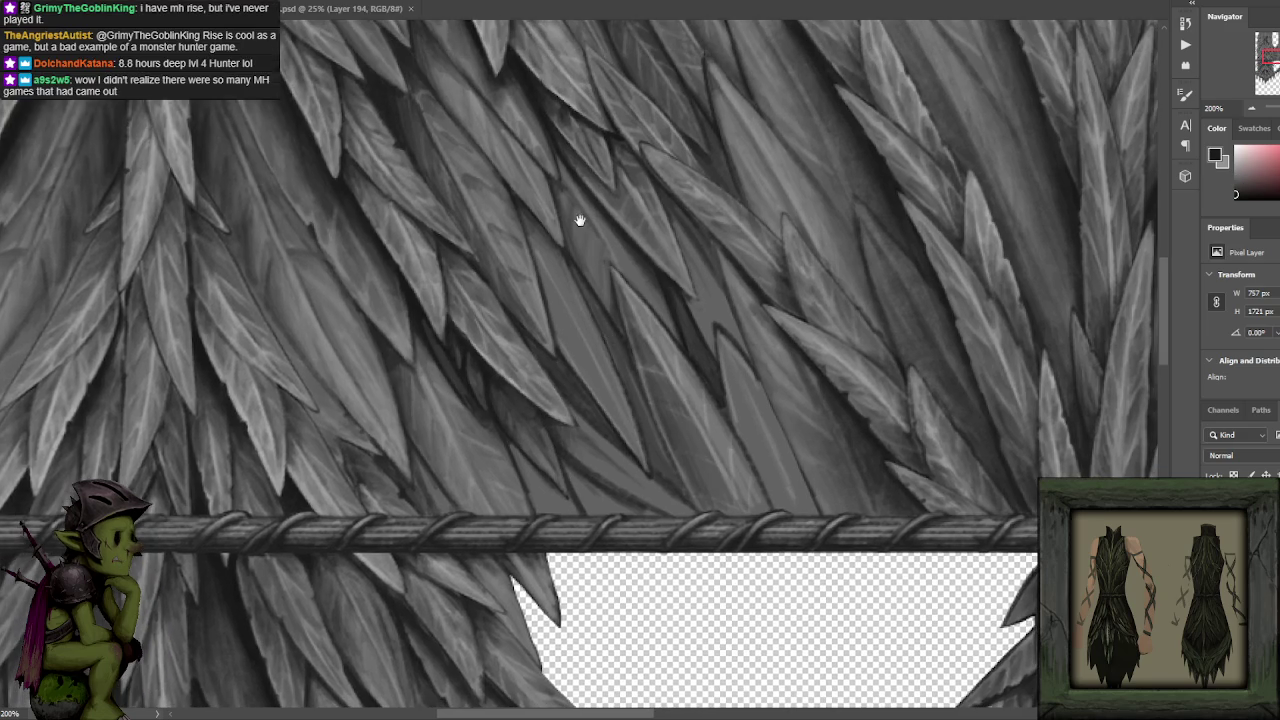
scroll(595, 235, up, 3)
drag(607, 247, 597, 283)
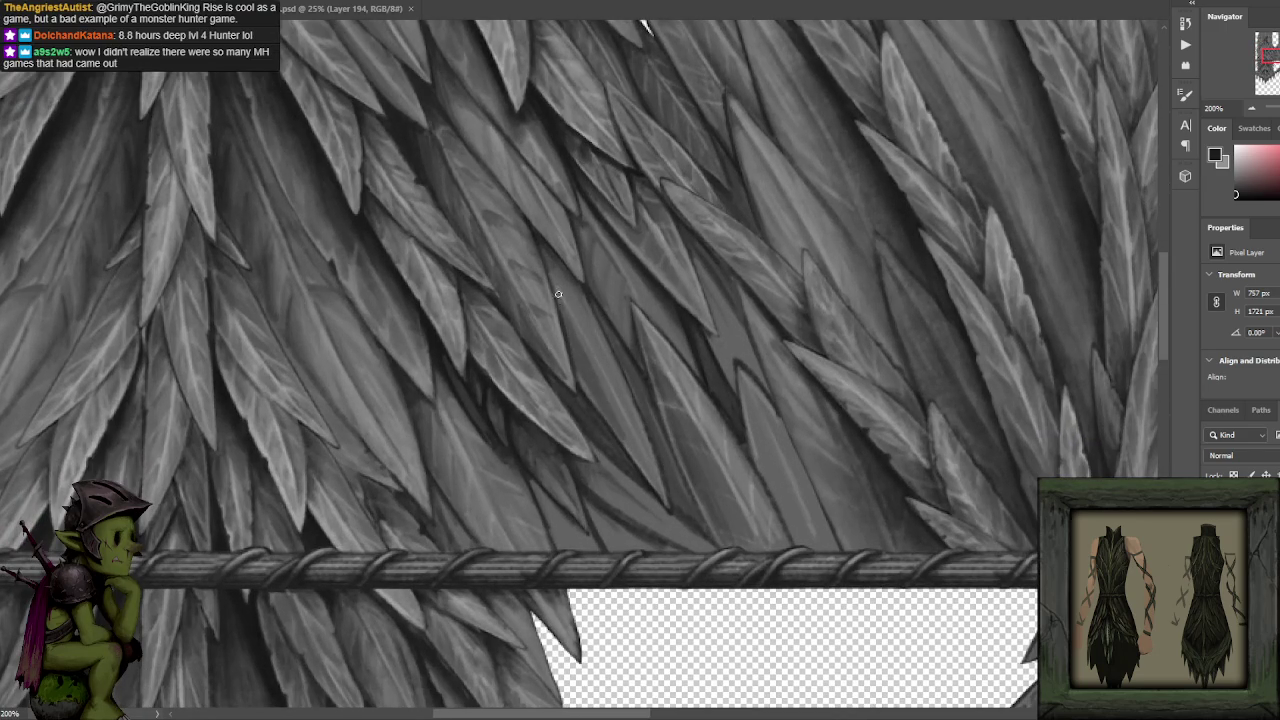
alt+click(577, 372)
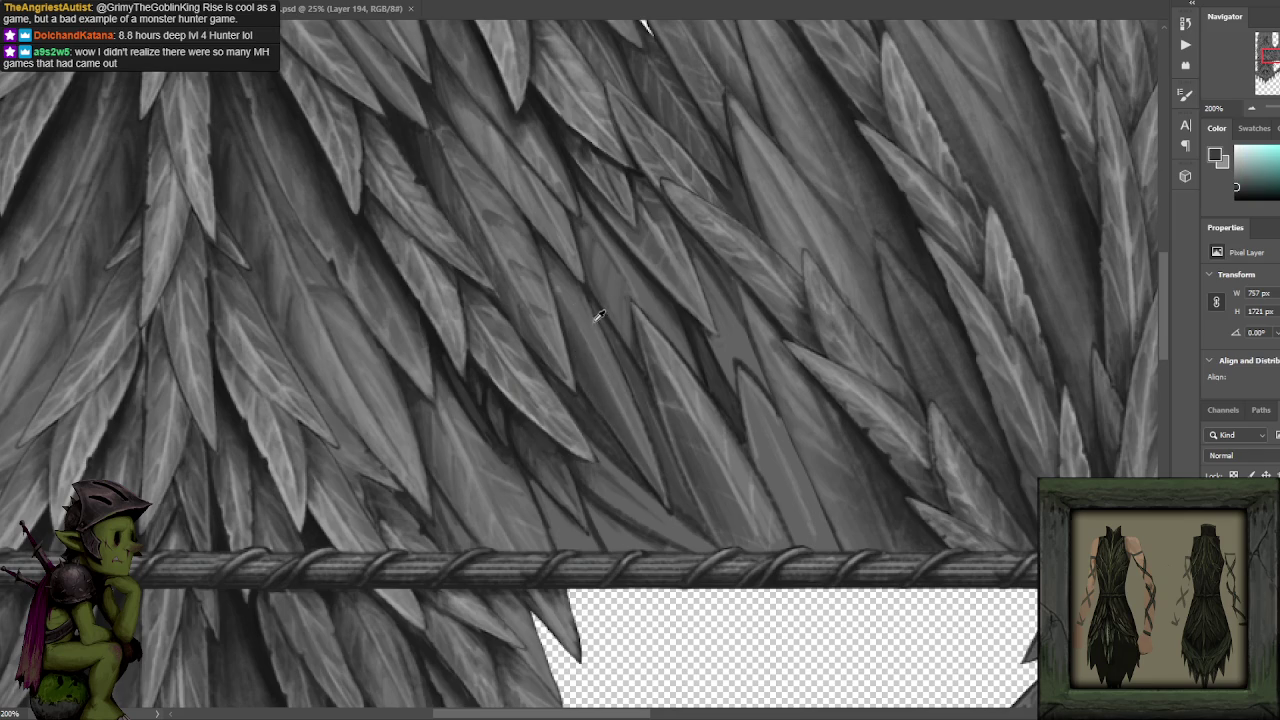
alt+click(560, 305)
alt+click(560, 265)
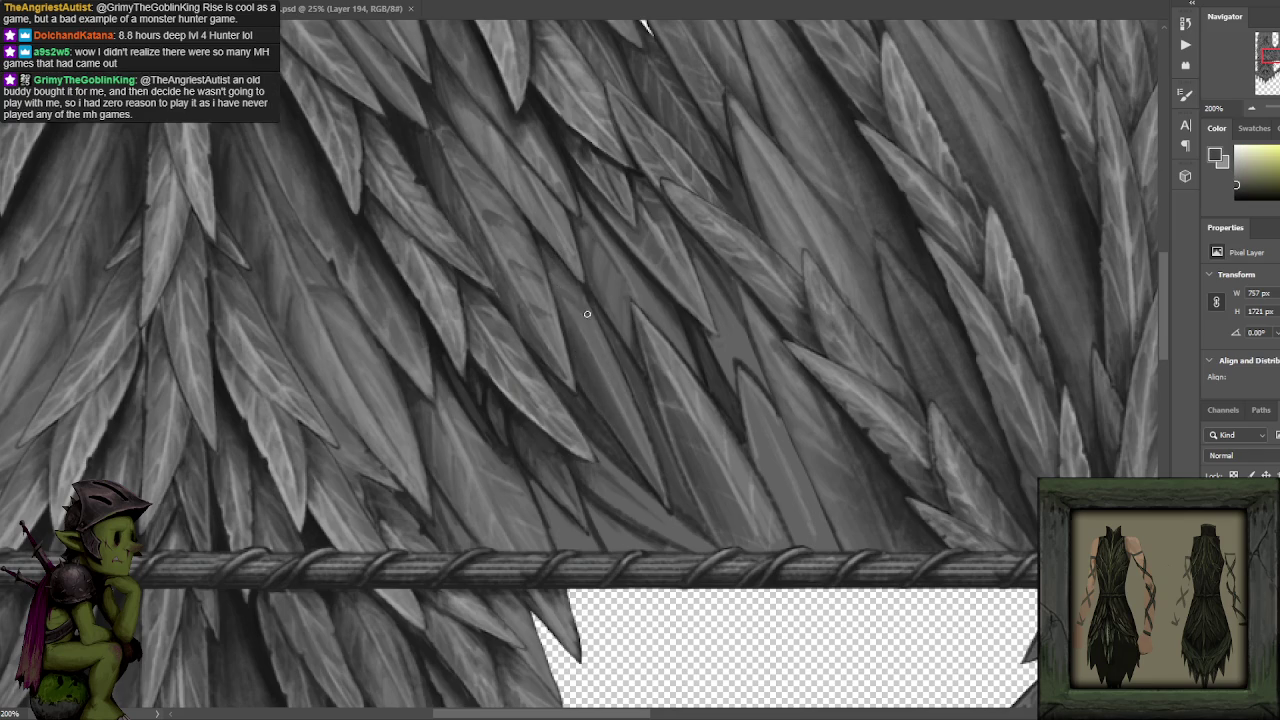
drag(579, 319, 590, 318)
key(ctrl+z)
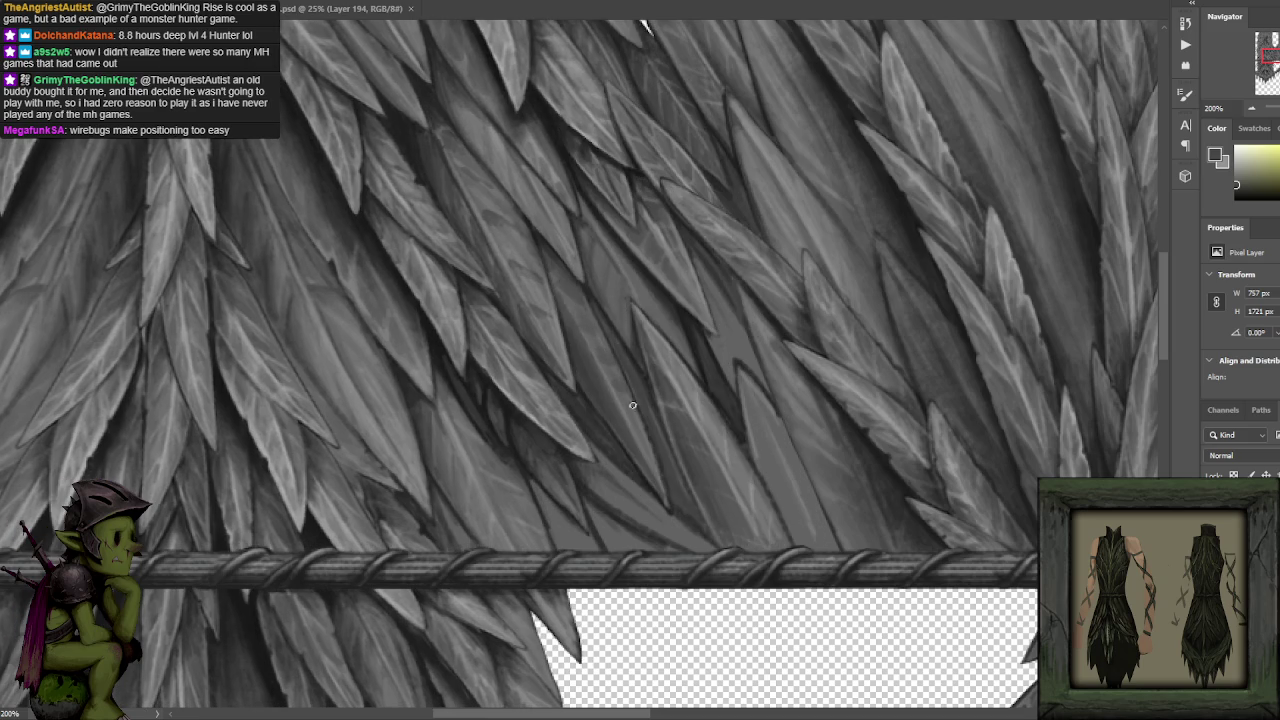
alt+click(482, 372)
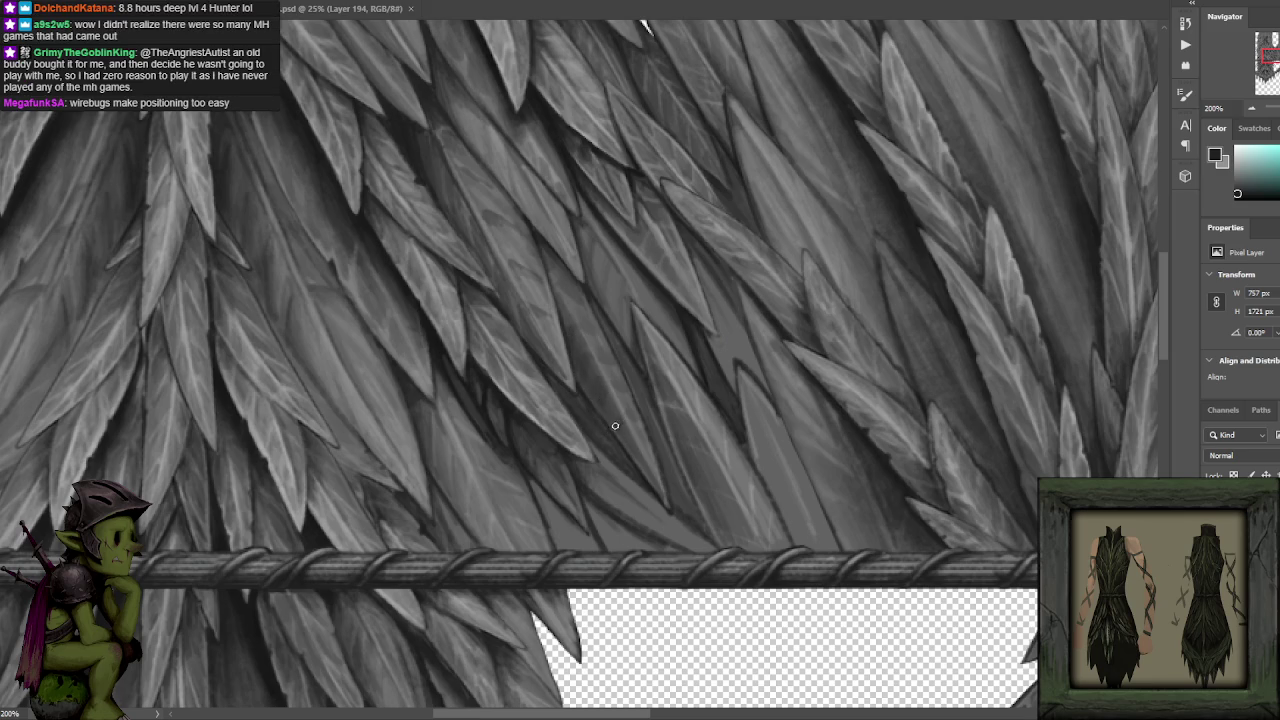
alt+click(572, 326)
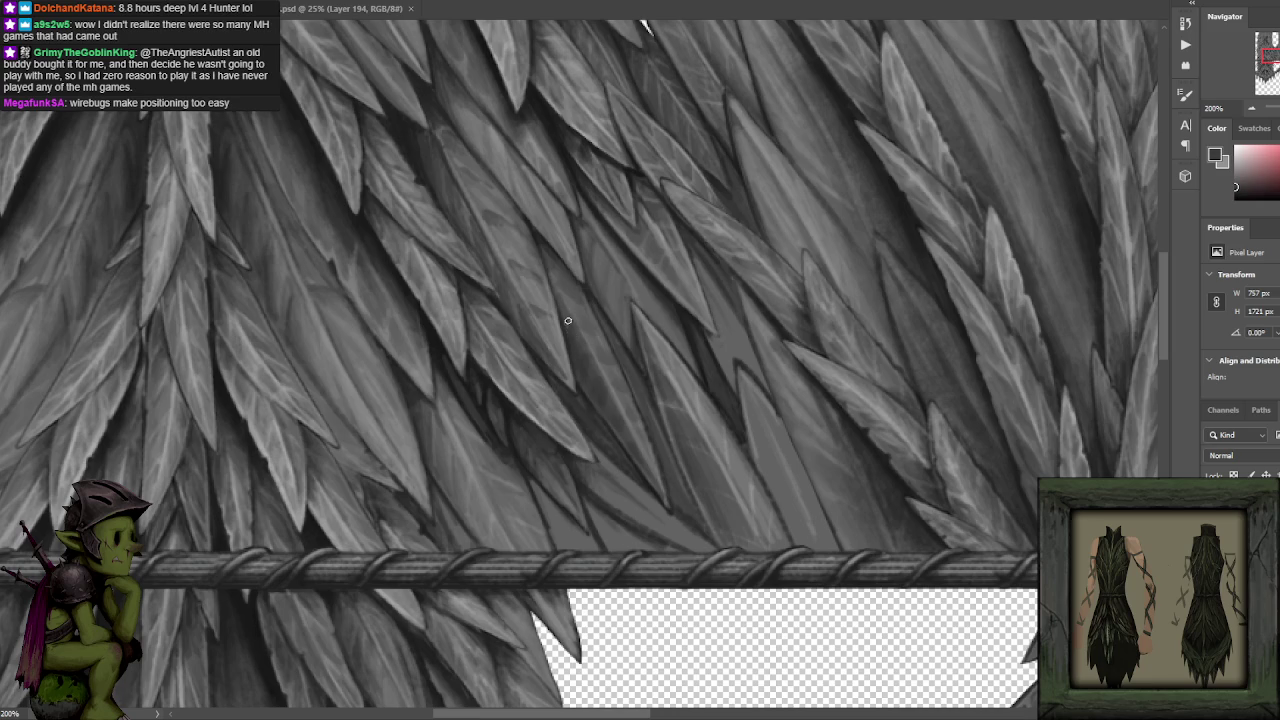
alt+click(542, 240)
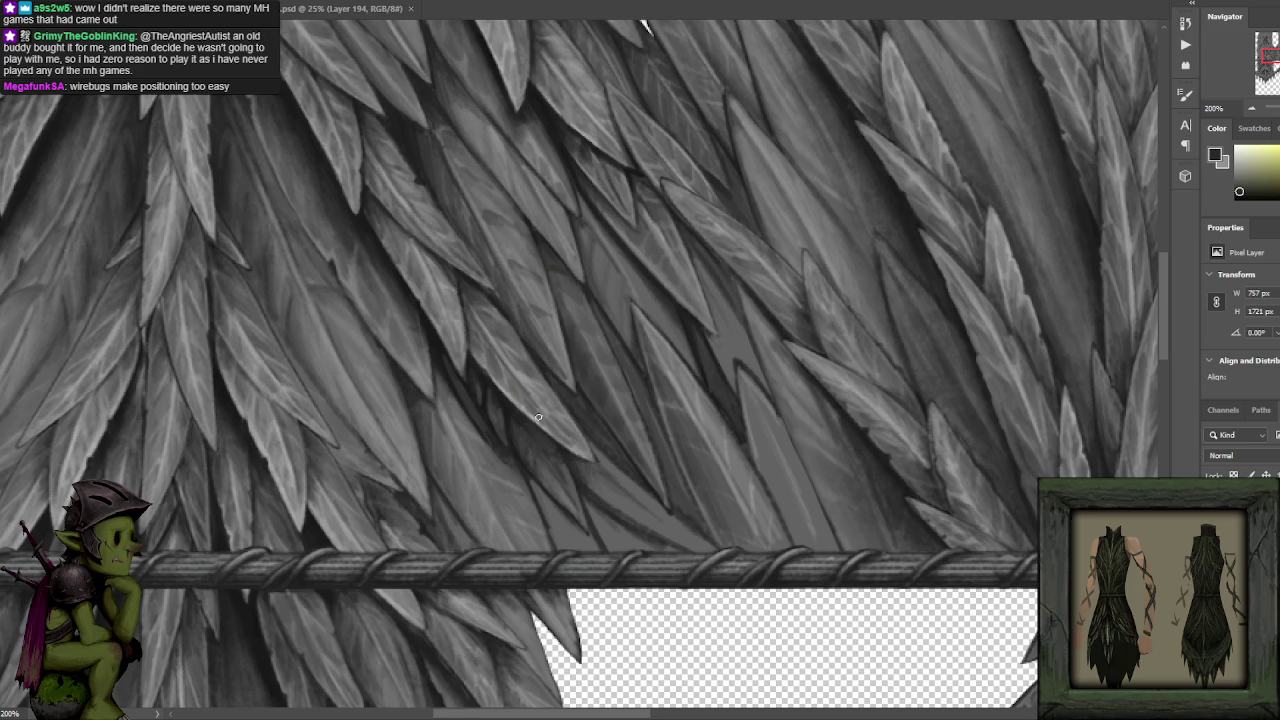
alt+click(480, 245)
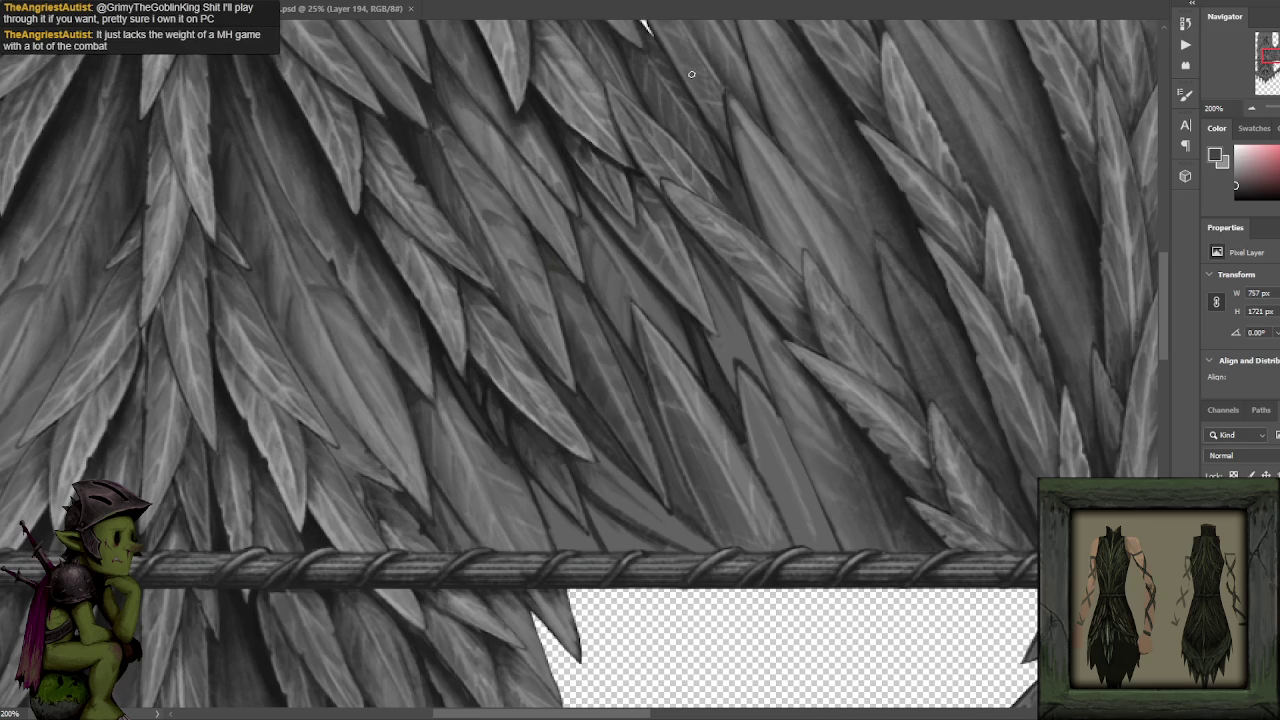
alt+click(449, 315)
drag(459, 396, 500, 456)
drag(454, 384, 500, 466)
key(ctrl+z)
Paint light grey highlight strokes along a feather near the canvas centre.
scroll(581, 227, down, 3)
scroll(645, 272, up, 3)
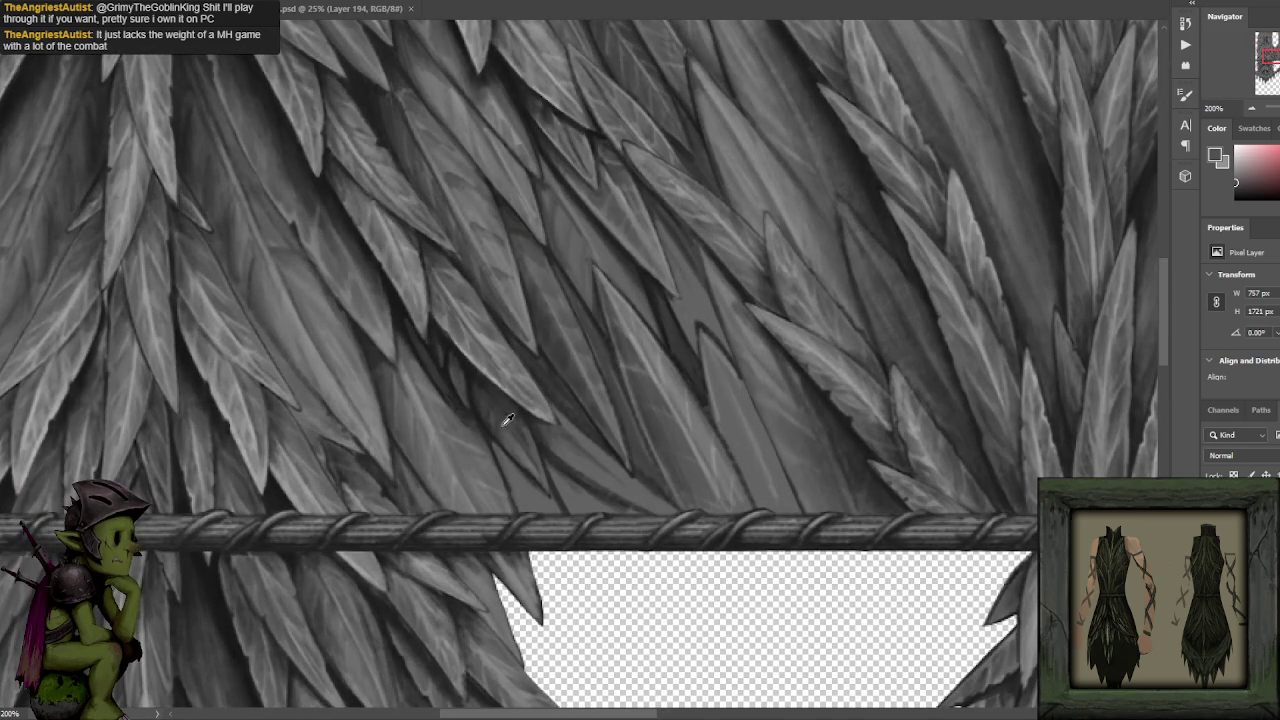
alt+click(287, 387)
drag(533, 412, 536, 463)
mouse_move(521, 449)
mouse_down()
mouse_move(522, 432)
mouse_move(520, 444)
mouse_up()
Return to dark greys by resampling darker tones from the feathers.
alt+click(503, 410)
alt+click(515, 404)
alt+click(474, 377)
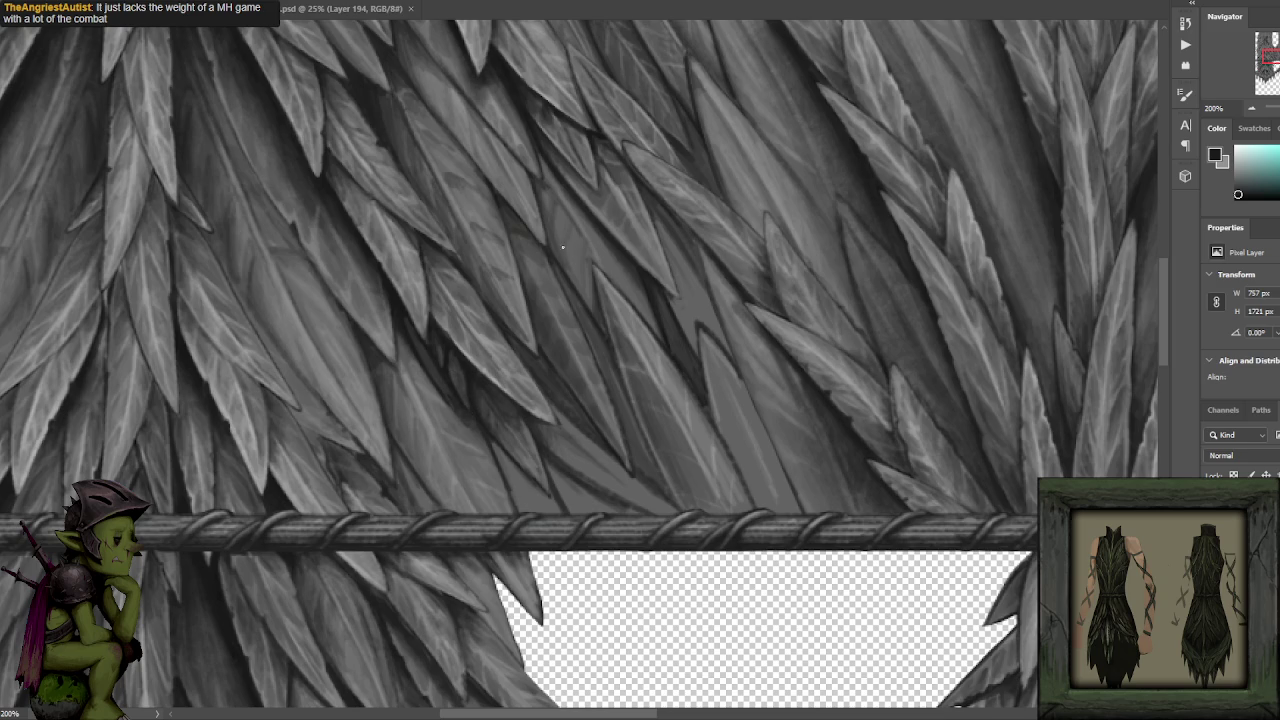
alt+click(466, 428)
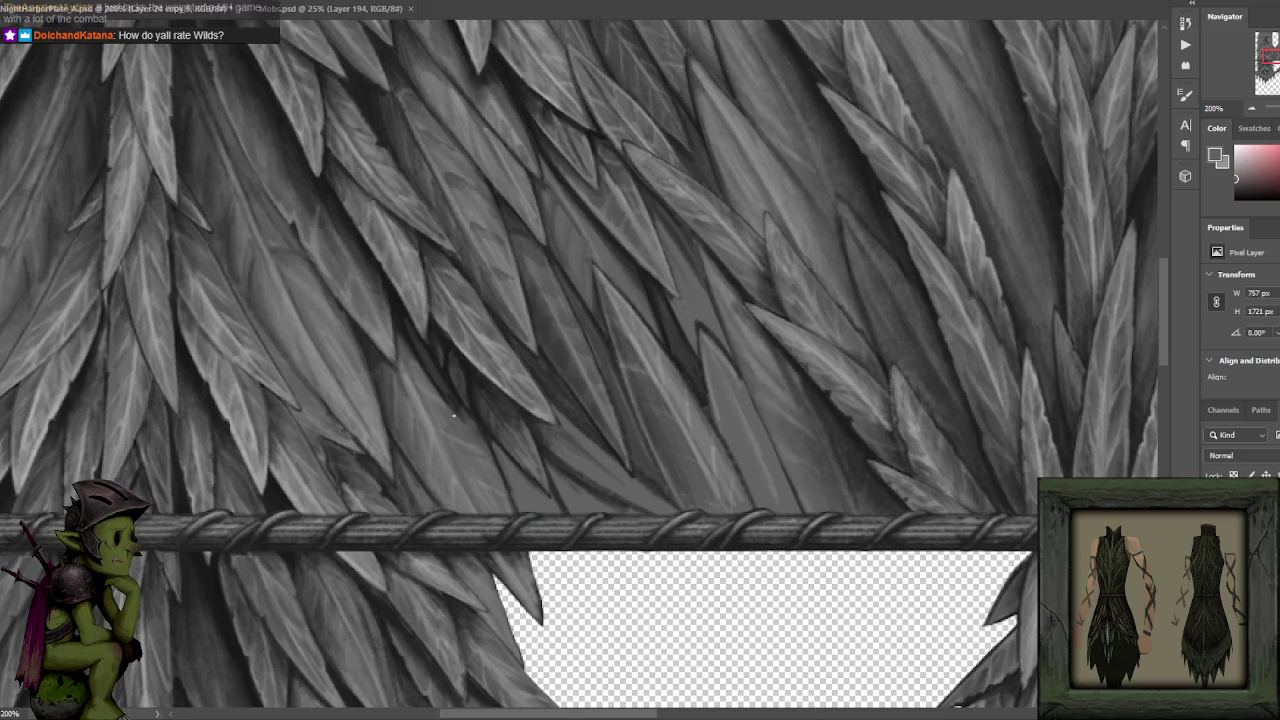
alt+click(439, 372)
alt+click(439, 390)
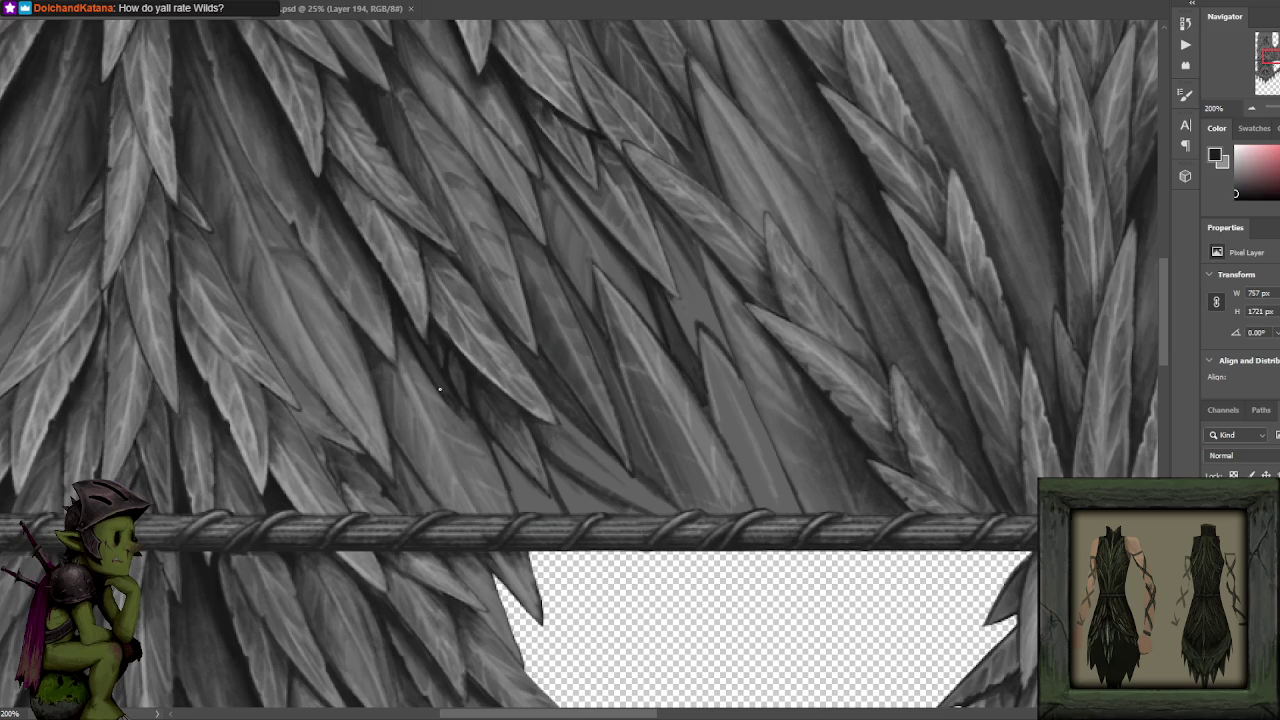
alt+click(446, 392)
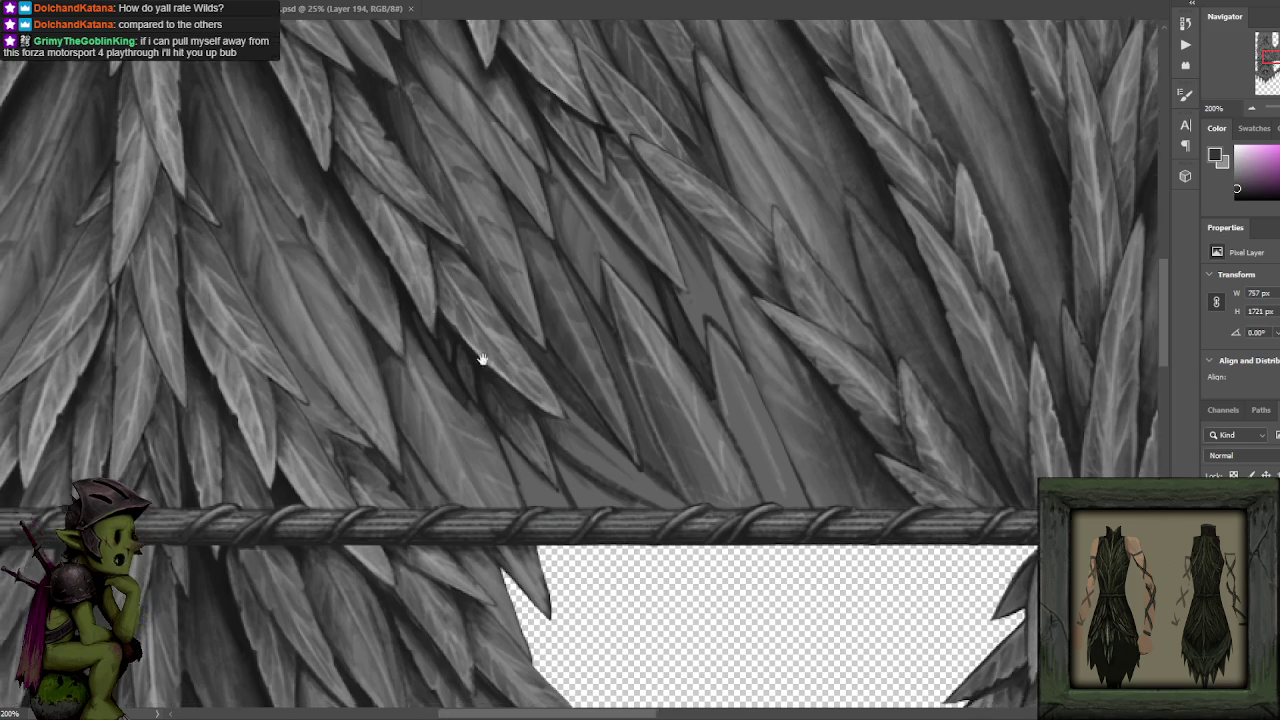
drag(477, 357, 494, 318)
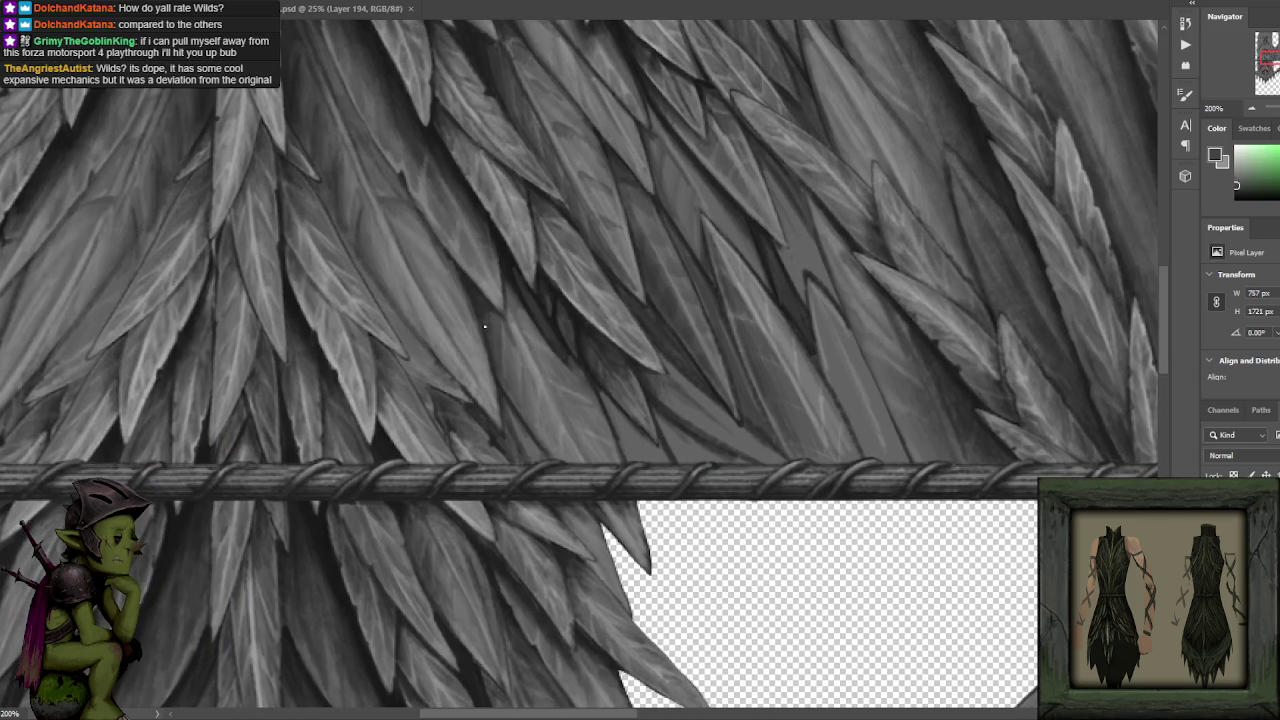
alt+click(484, 324)
alt+click(509, 244)
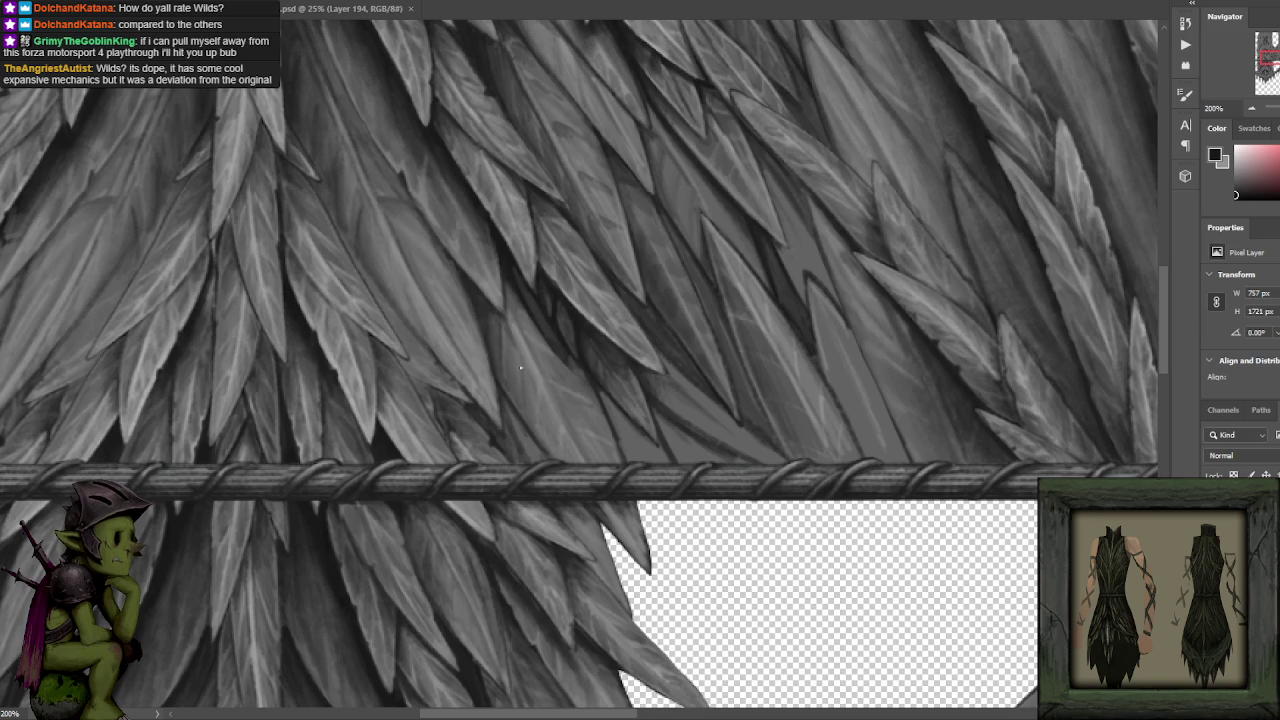
key(x)
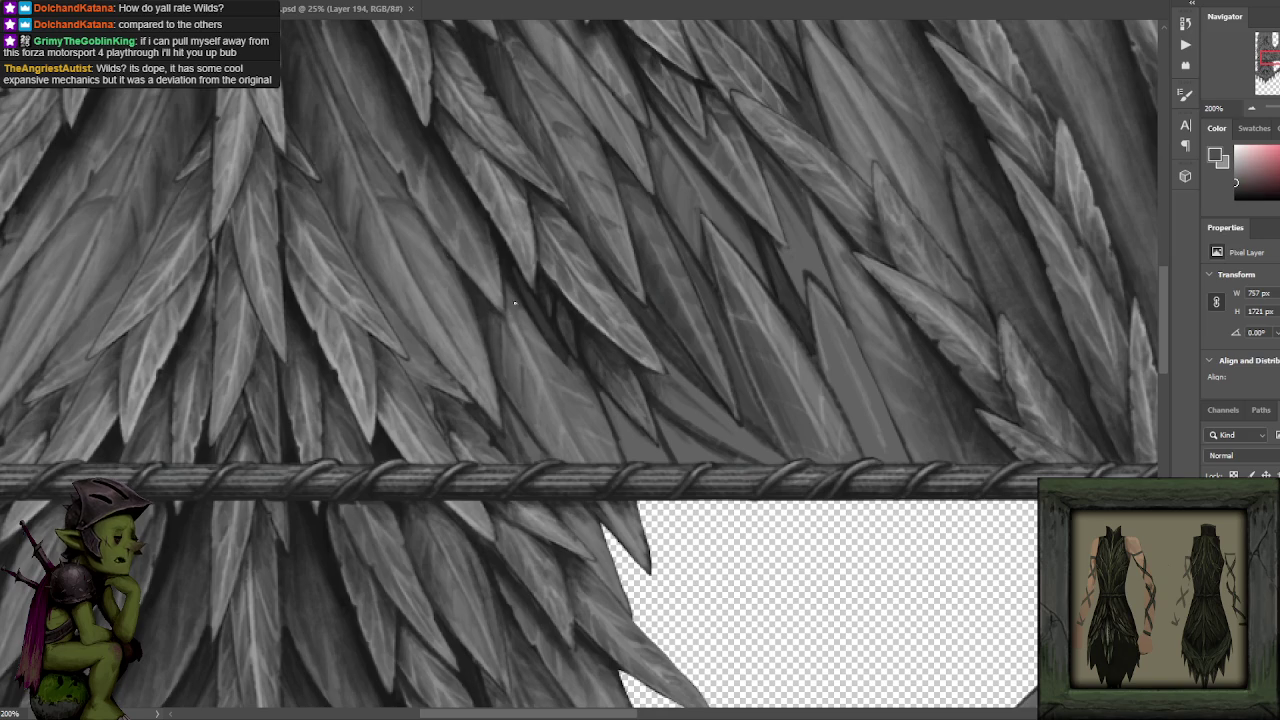
key(x)
key(x)
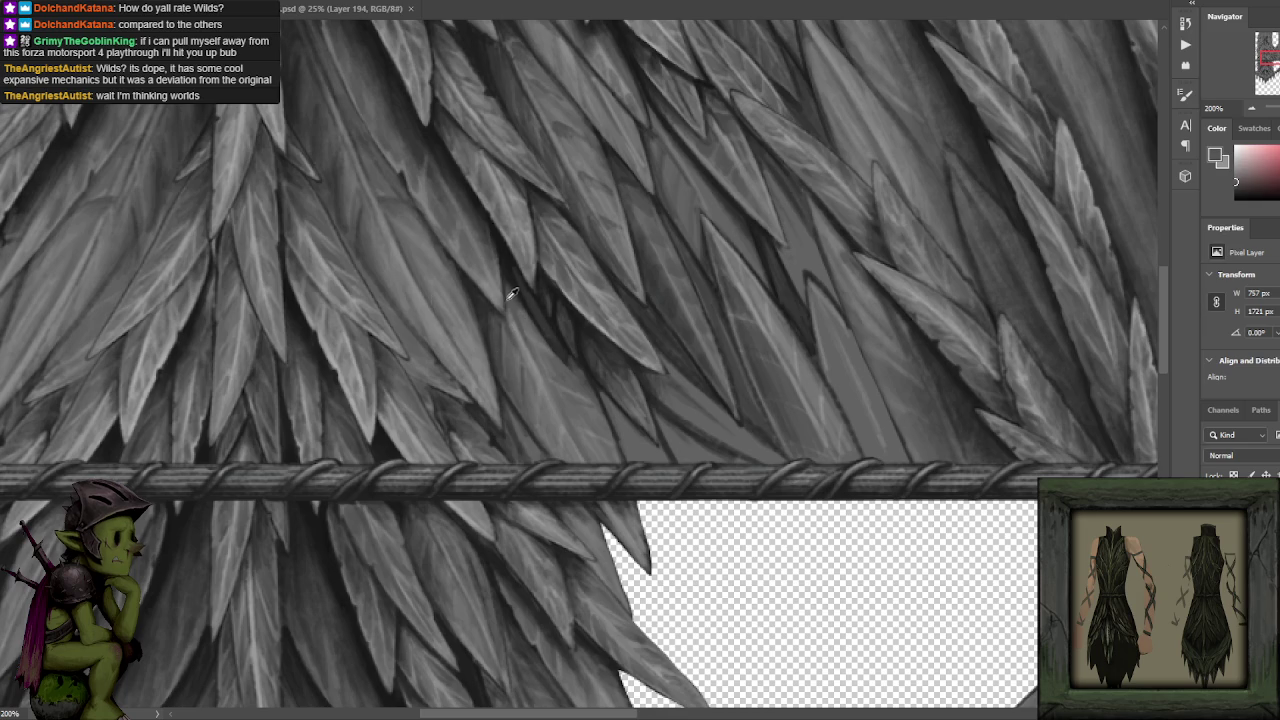
alt+click(512, 343)
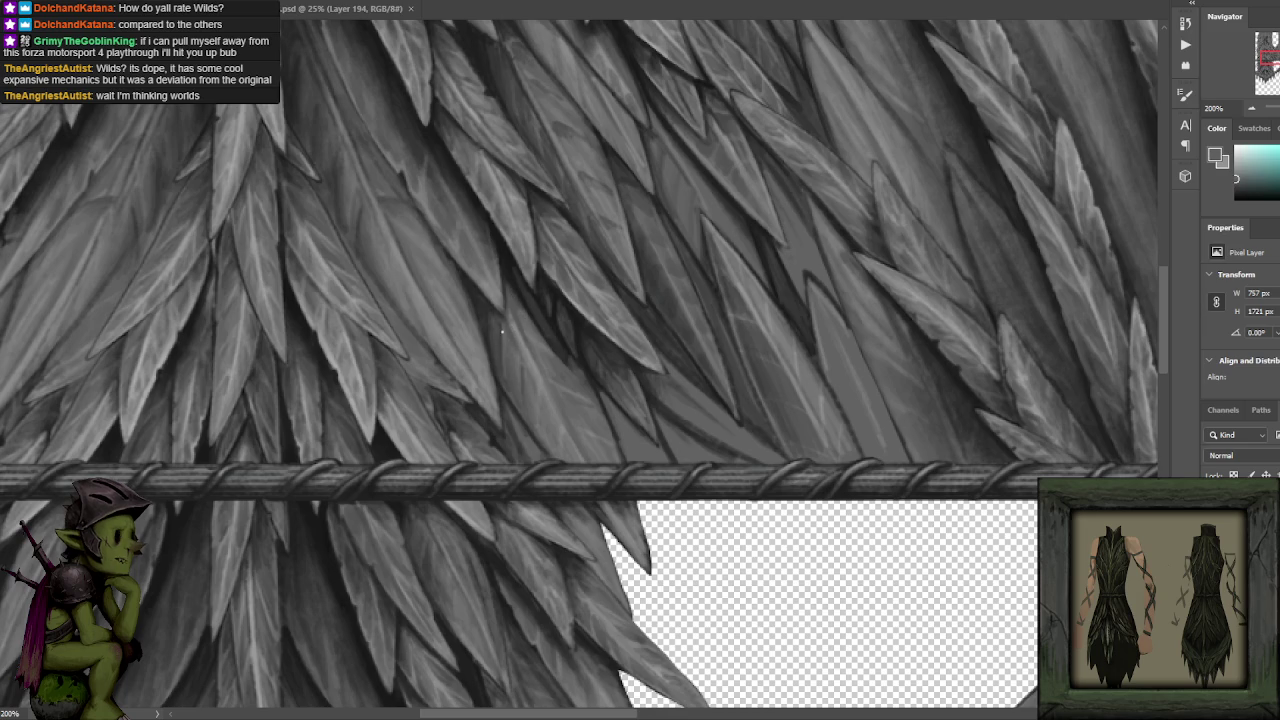
alt+click(504, 350)
alt+click(488, 302)
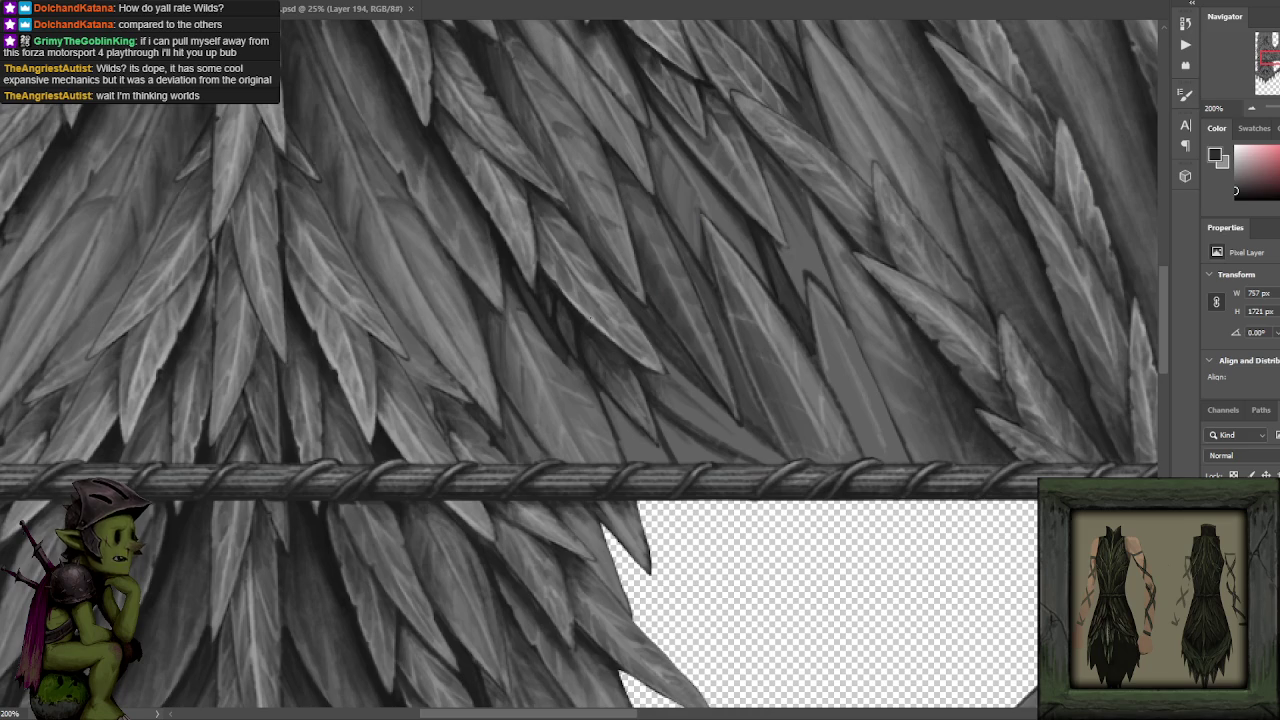
alt+click(484, 311)
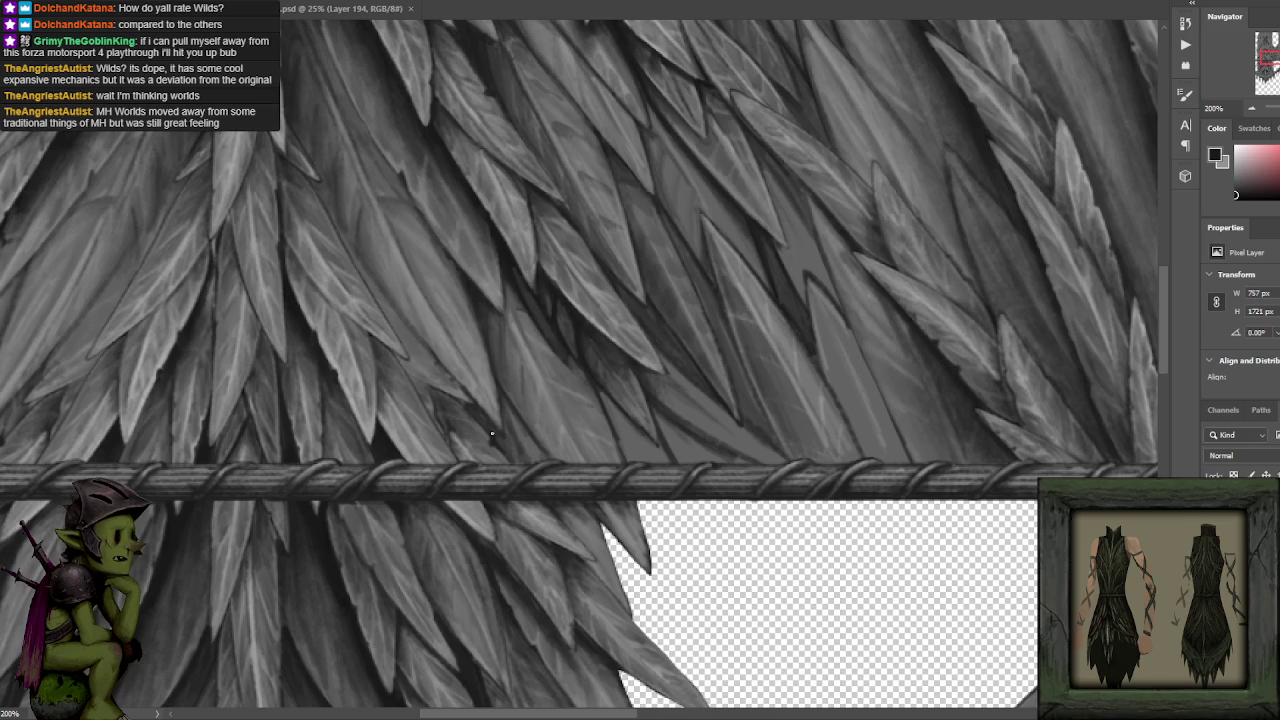
alt+click(422, 283)
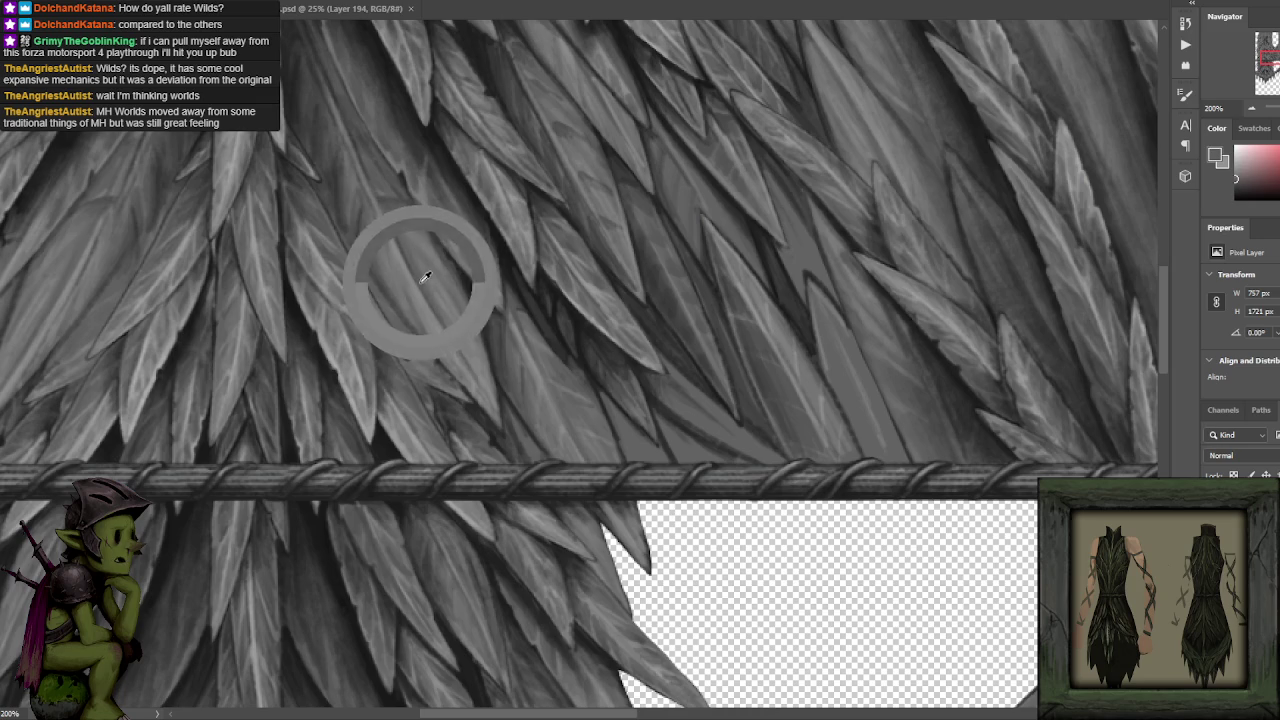
alt+click(410, 232)
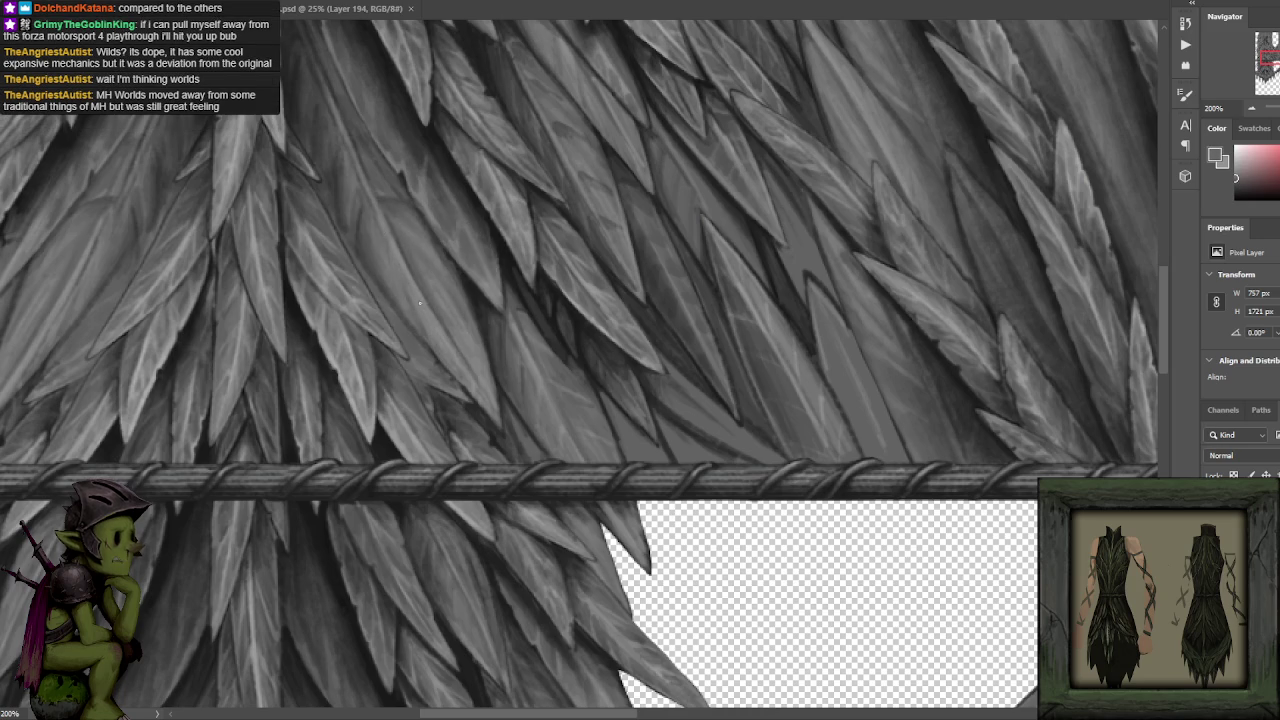
alt+click(429, 327)
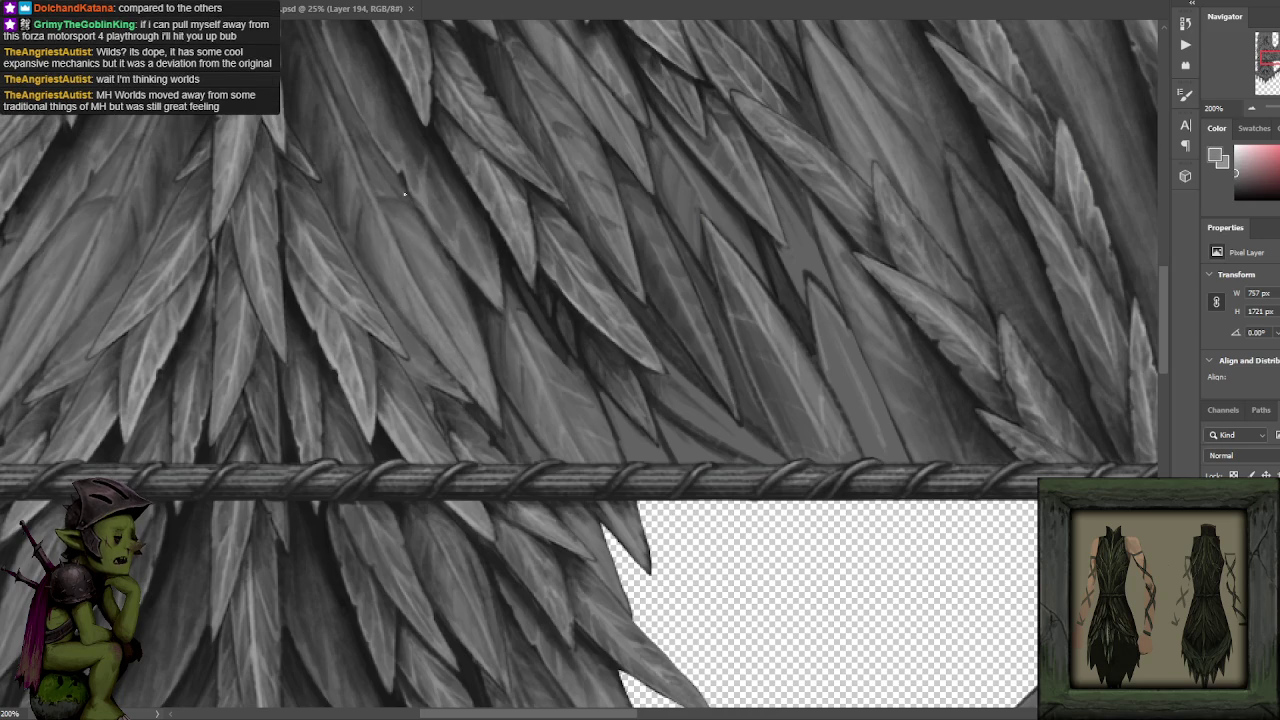
drag(405, 194, 517, 300)
alt+click(533, 292)
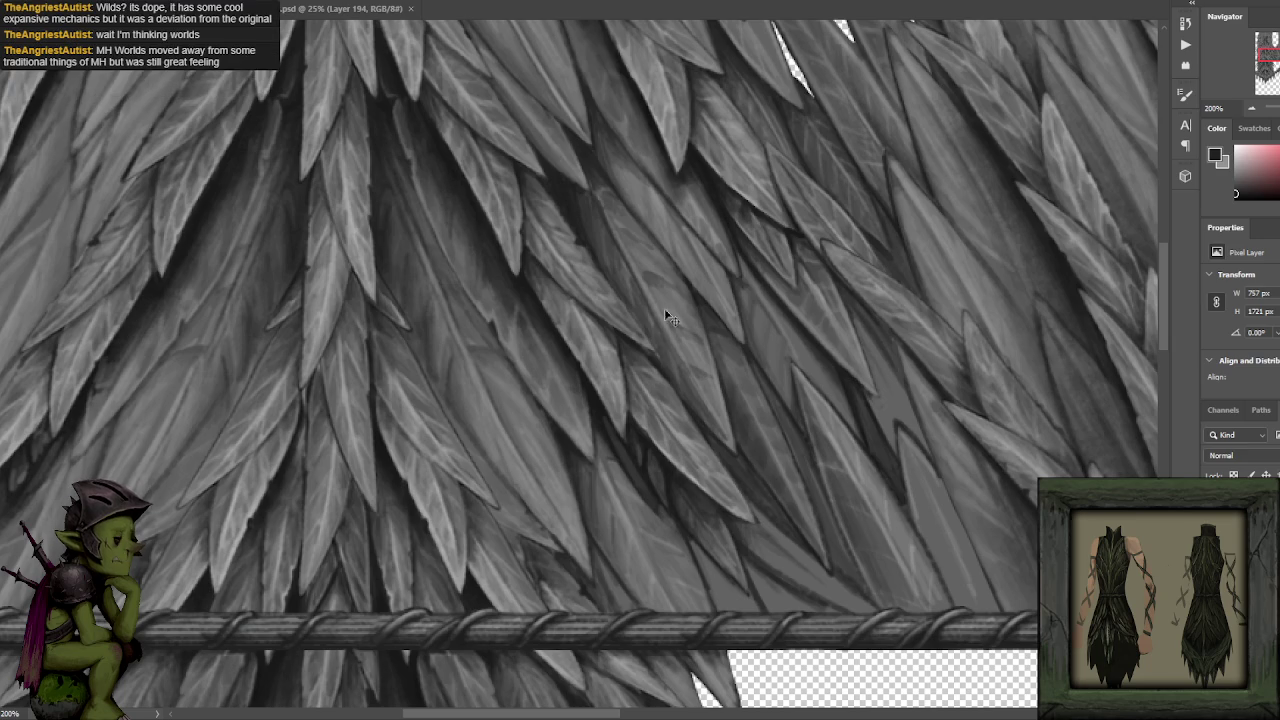
Sample mid, light and near-black shadow greys from the leaves for shading.
alt+click(479, 298)
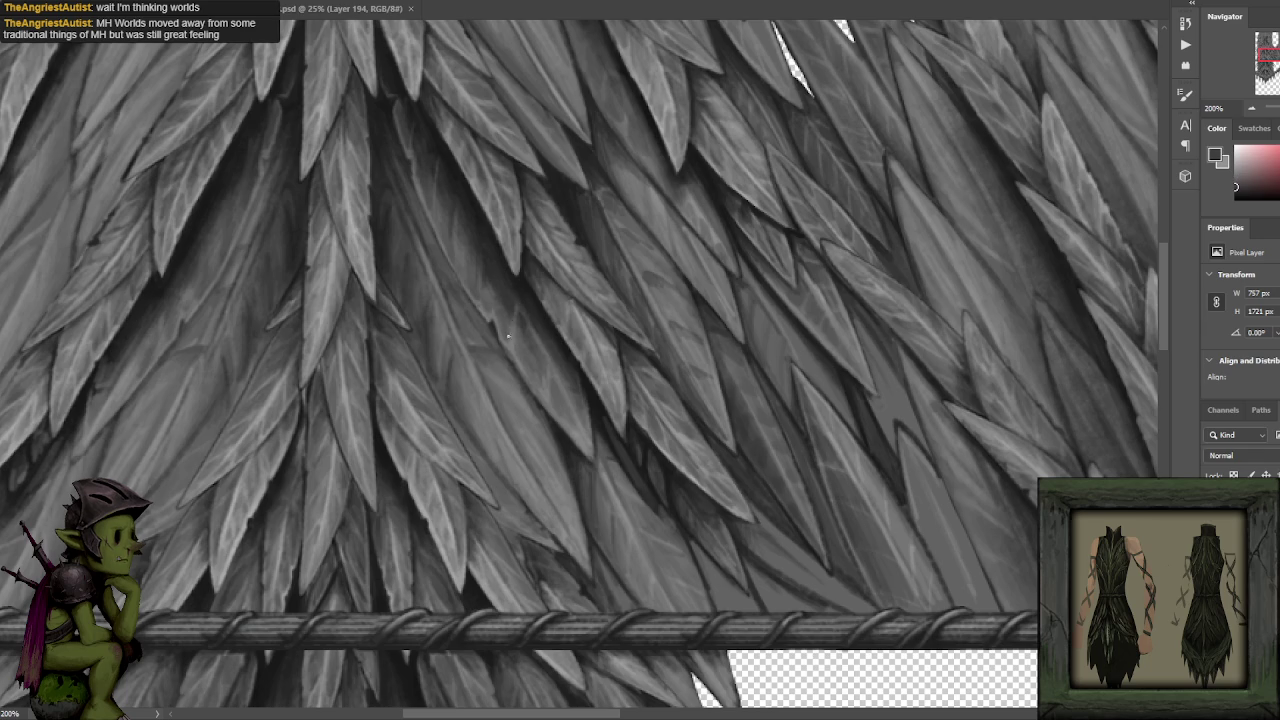
alt+click(560, 425)
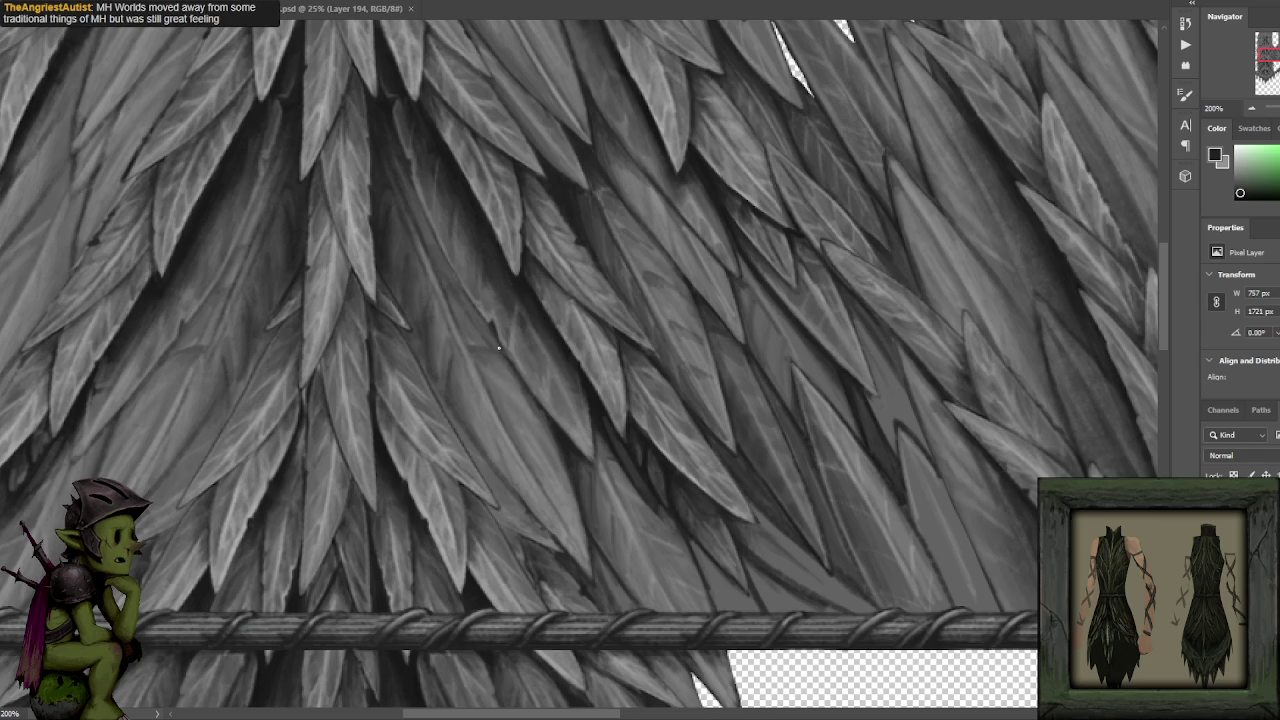
alt+click(476, 320)
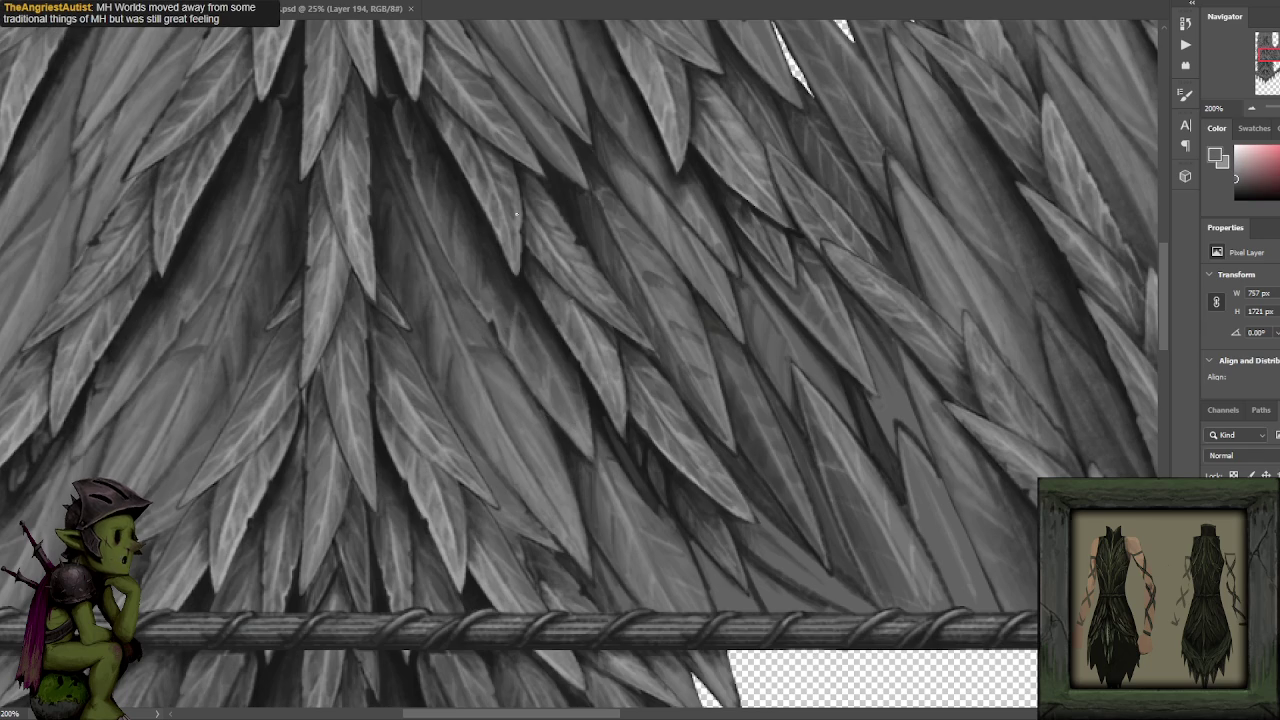
alt+click(428, 318)
alt+click(433, 331)
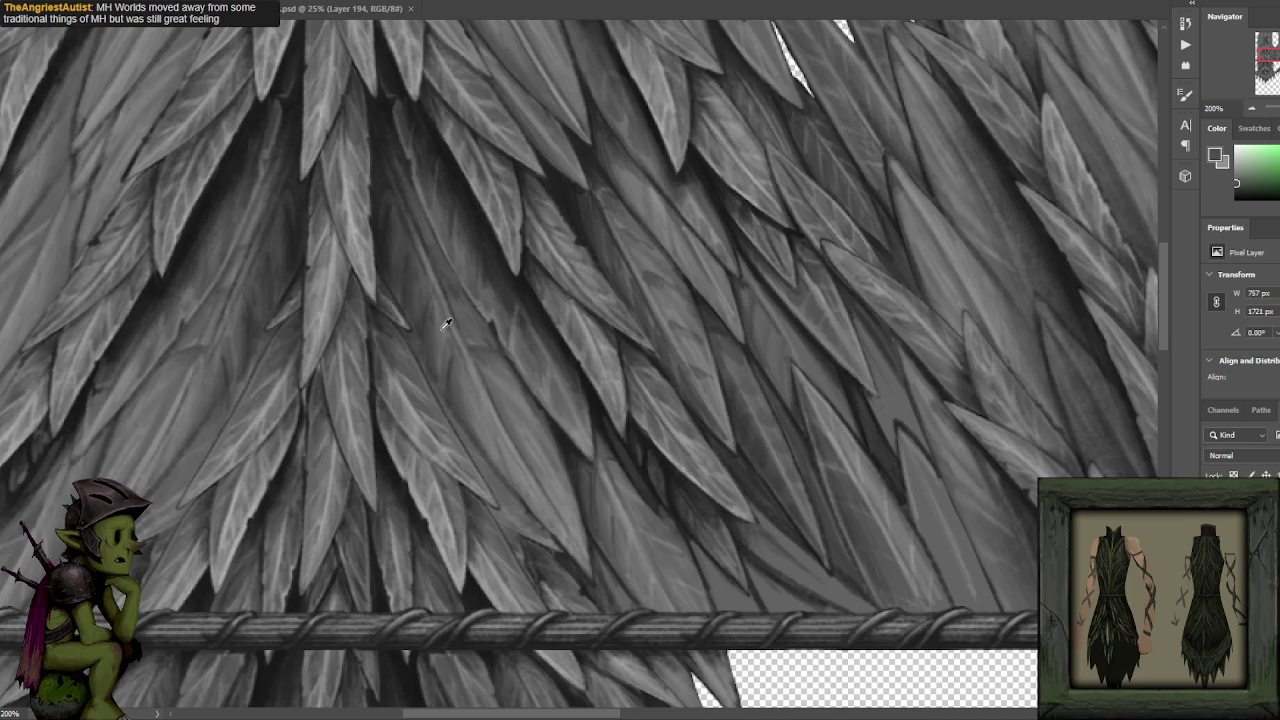
alt+click(432, 302)
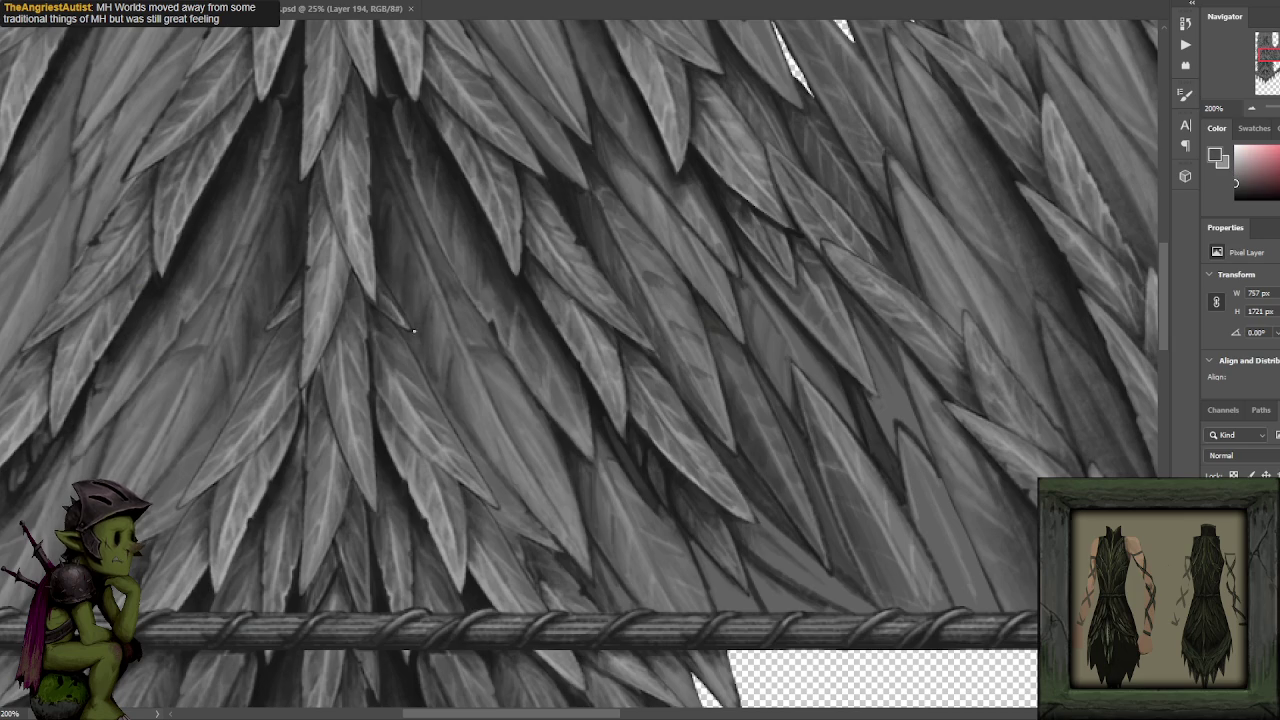
mouse_move(473, 407)
mouse_down()
mouse_move(451, 359)
mouse_move(486, 416)
mouse_up()
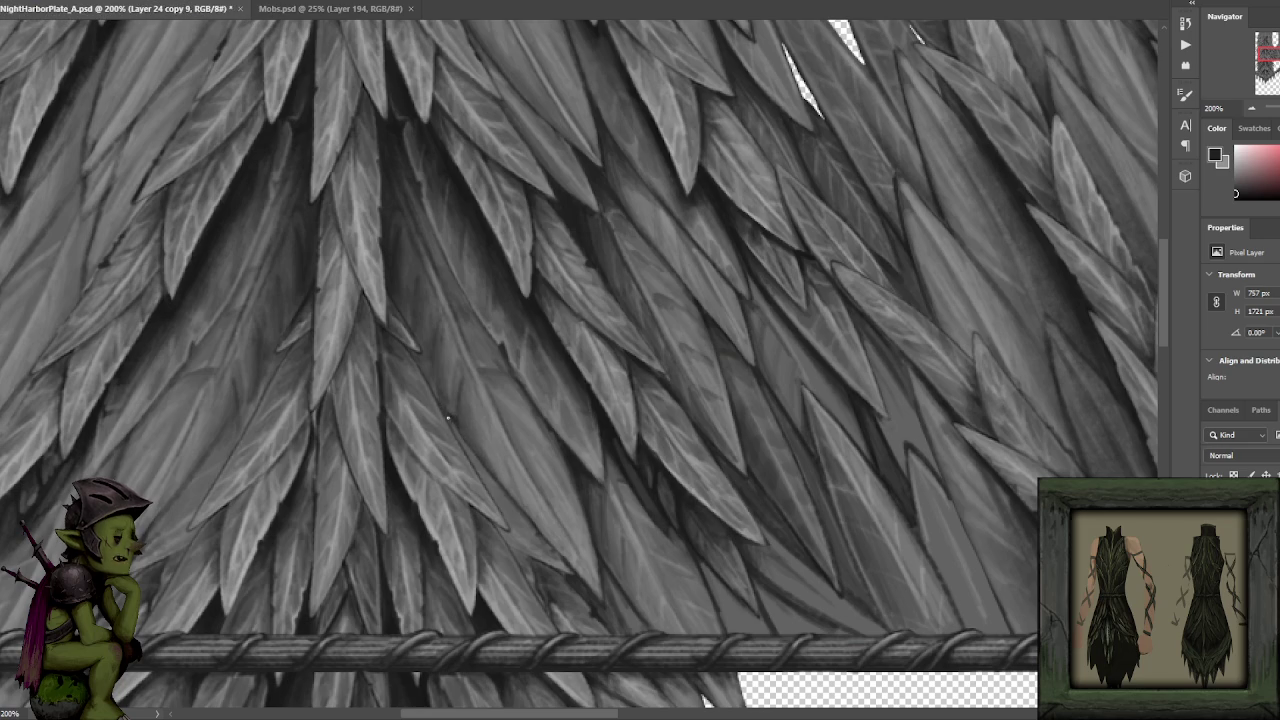
Shade the lower leaves with progressively darker greys resampled from the painting.
alt+click(503, 438)
alt+click(495, 408)
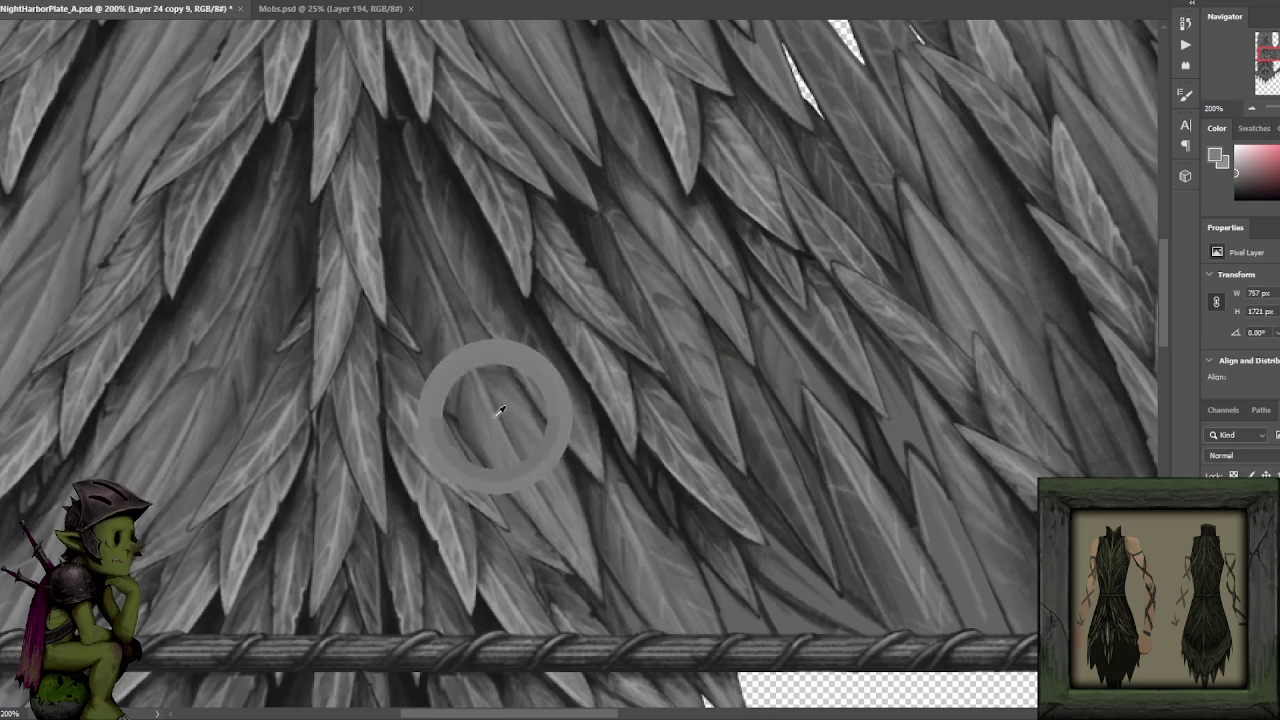
alt+click(497, 411)
alt+click(531, 479)
alt+click(491, 400)
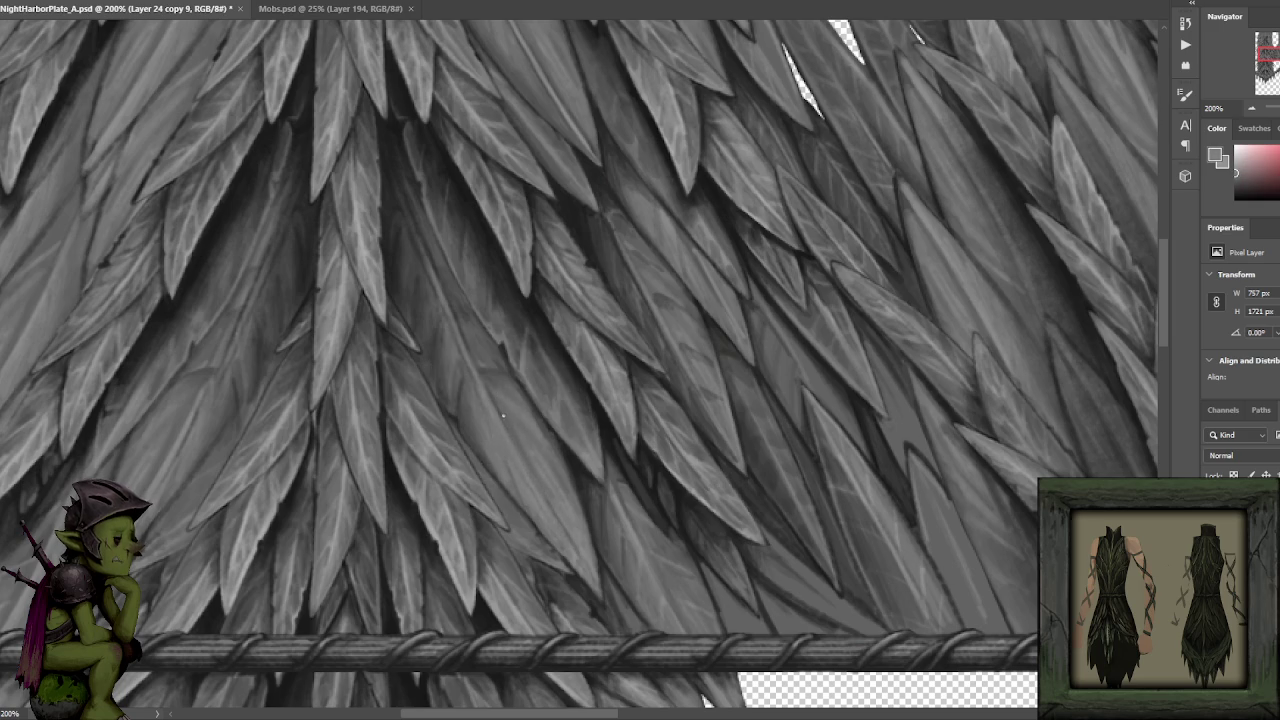
alt+click(498, 404)
alt+click(489, 385)
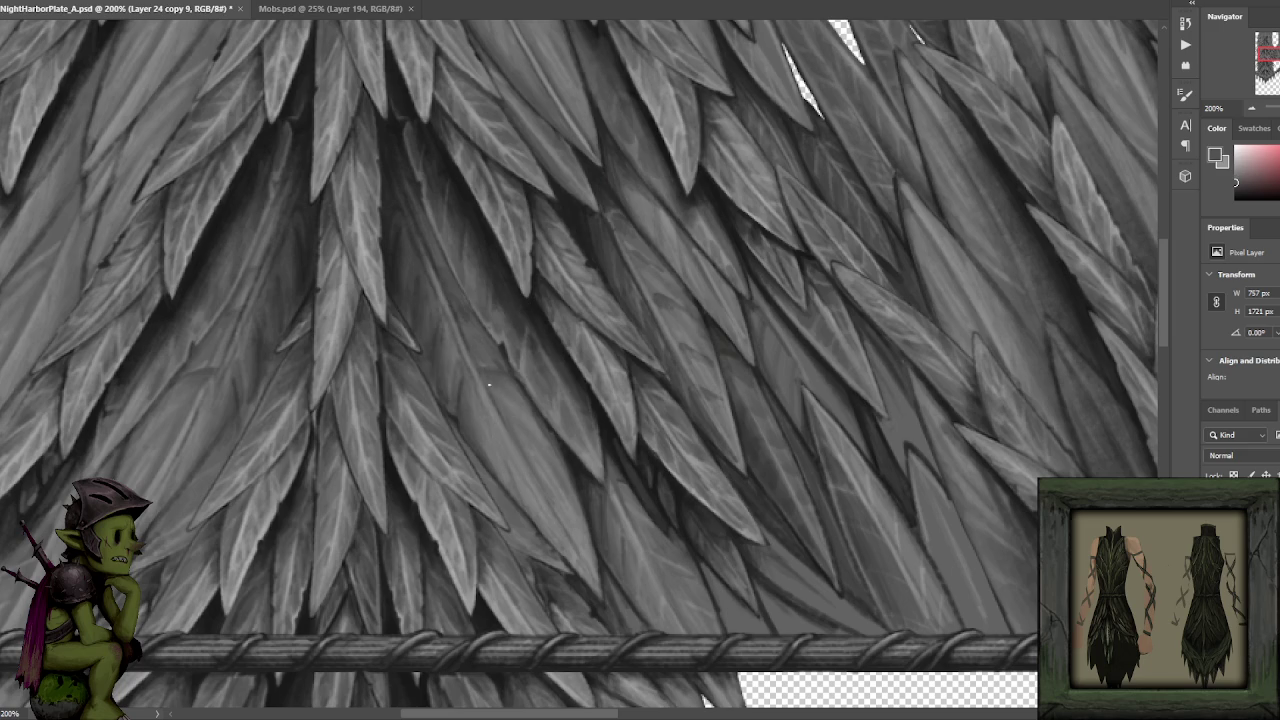
alt+click(455, 345)
alt+click(462, 416)
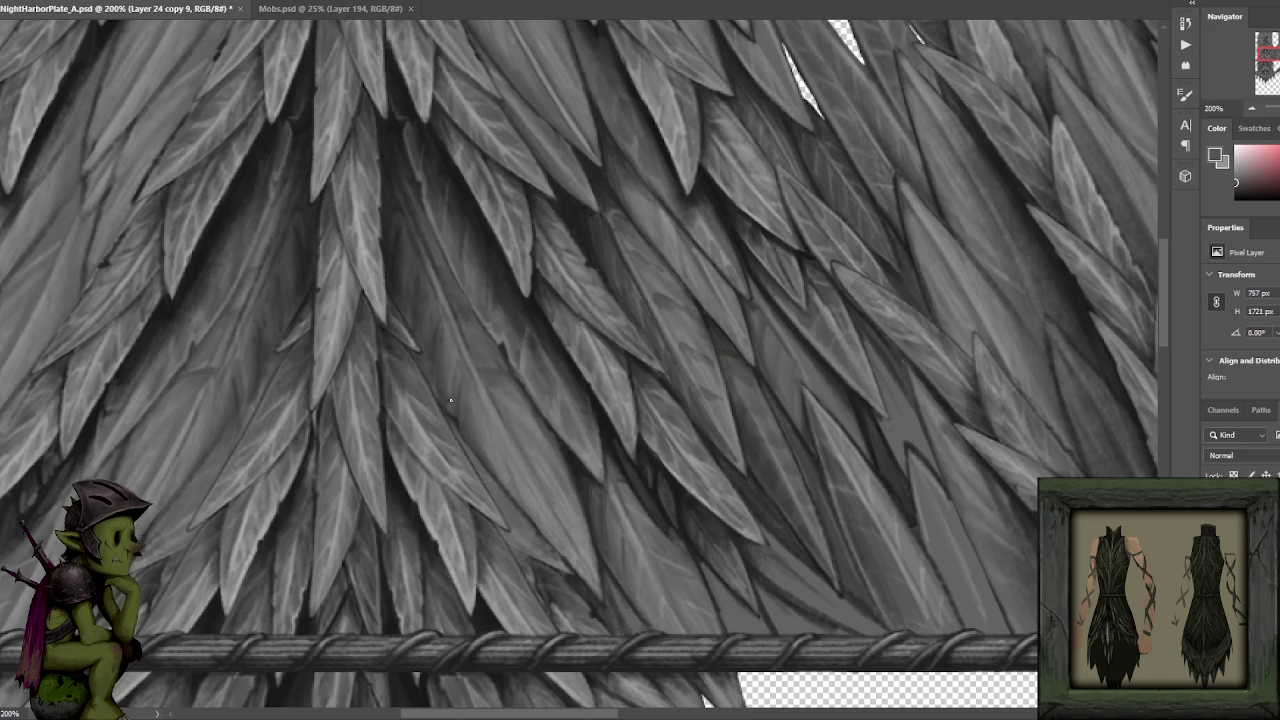
alt+click(455, 405)
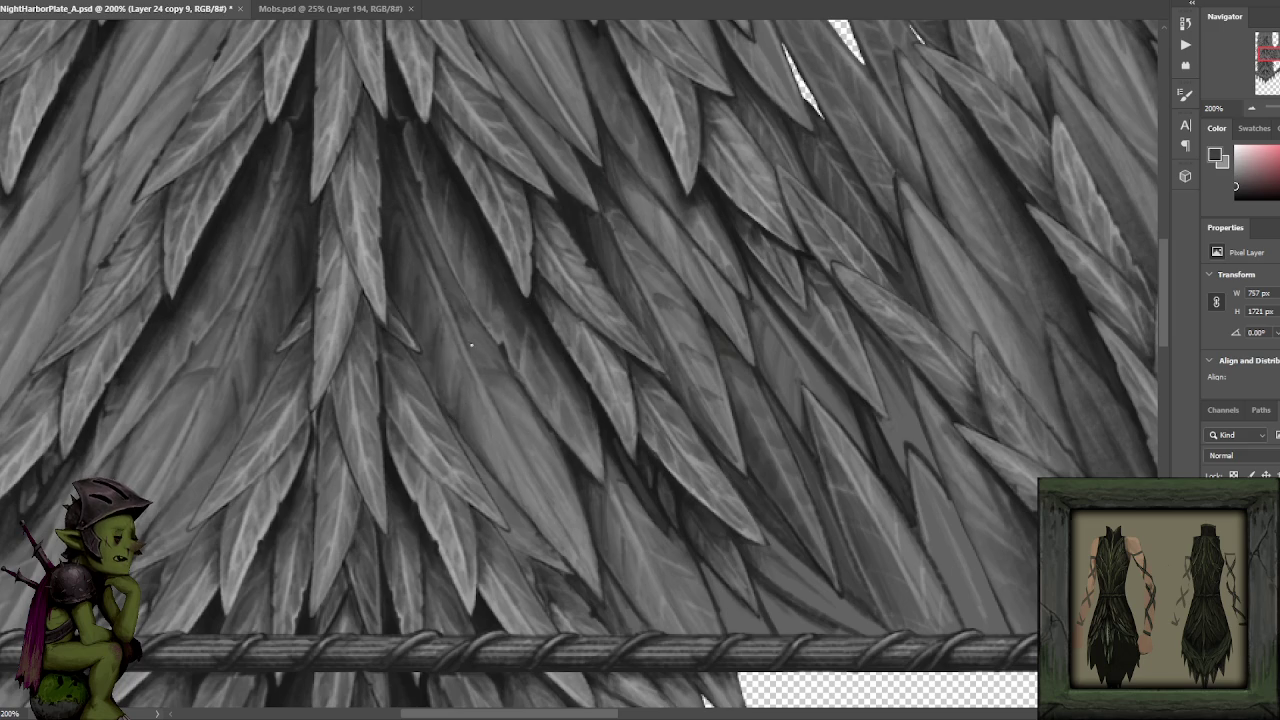
alt+click(506, 356)
alt+click(506, 338)
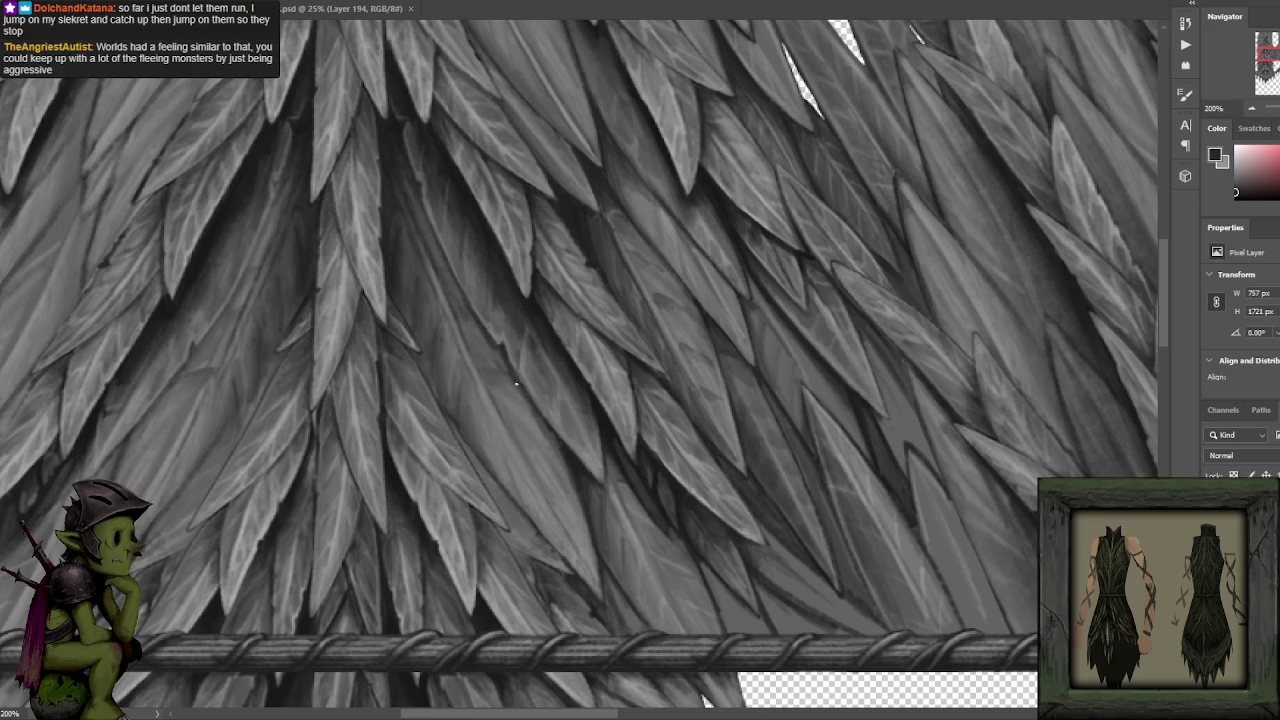
Swap the colours with X and paint a dark grey stroke along a leaf edge.
key(x)
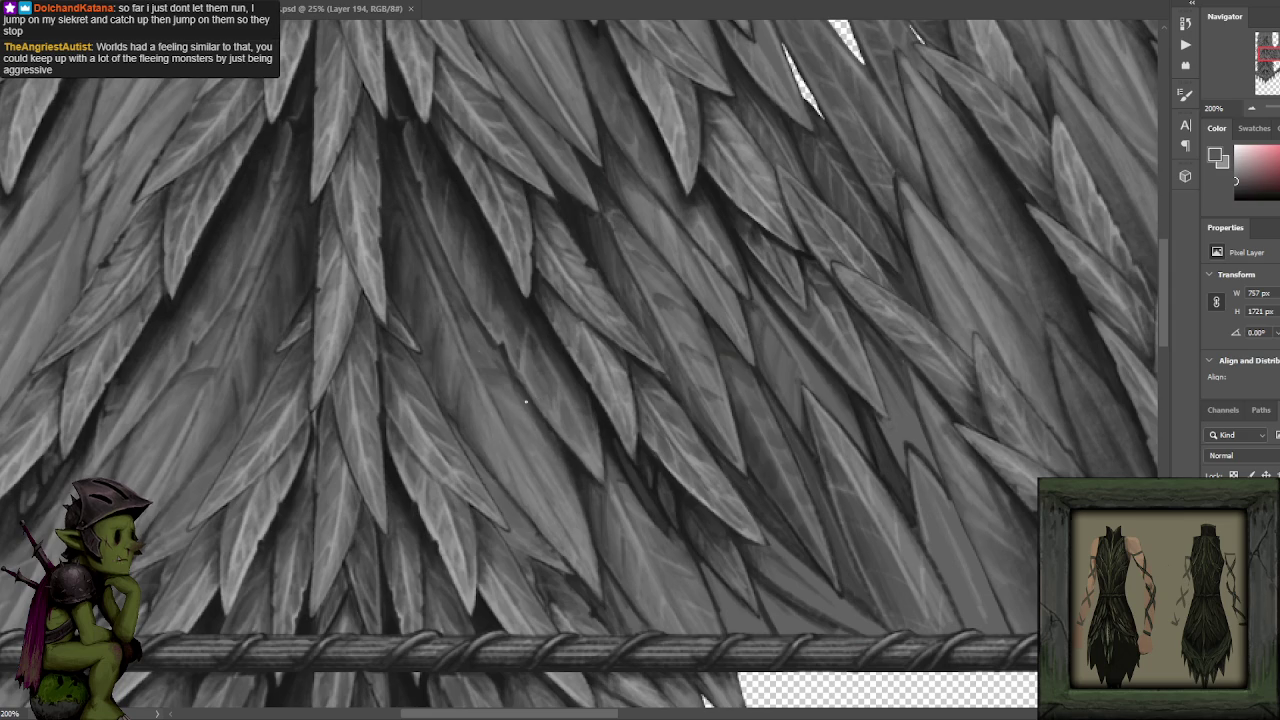
alt+click(578, 487)
drag(567, 466, 601, 581)
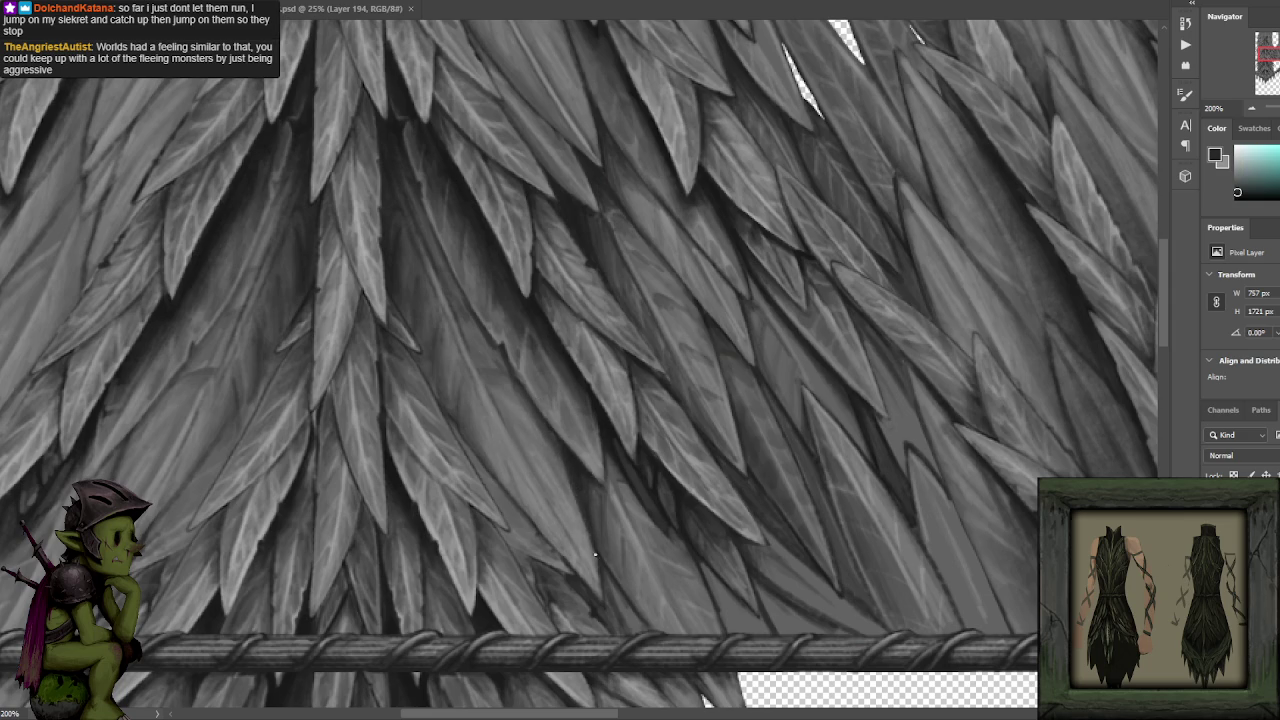
alt+click(530, 506)
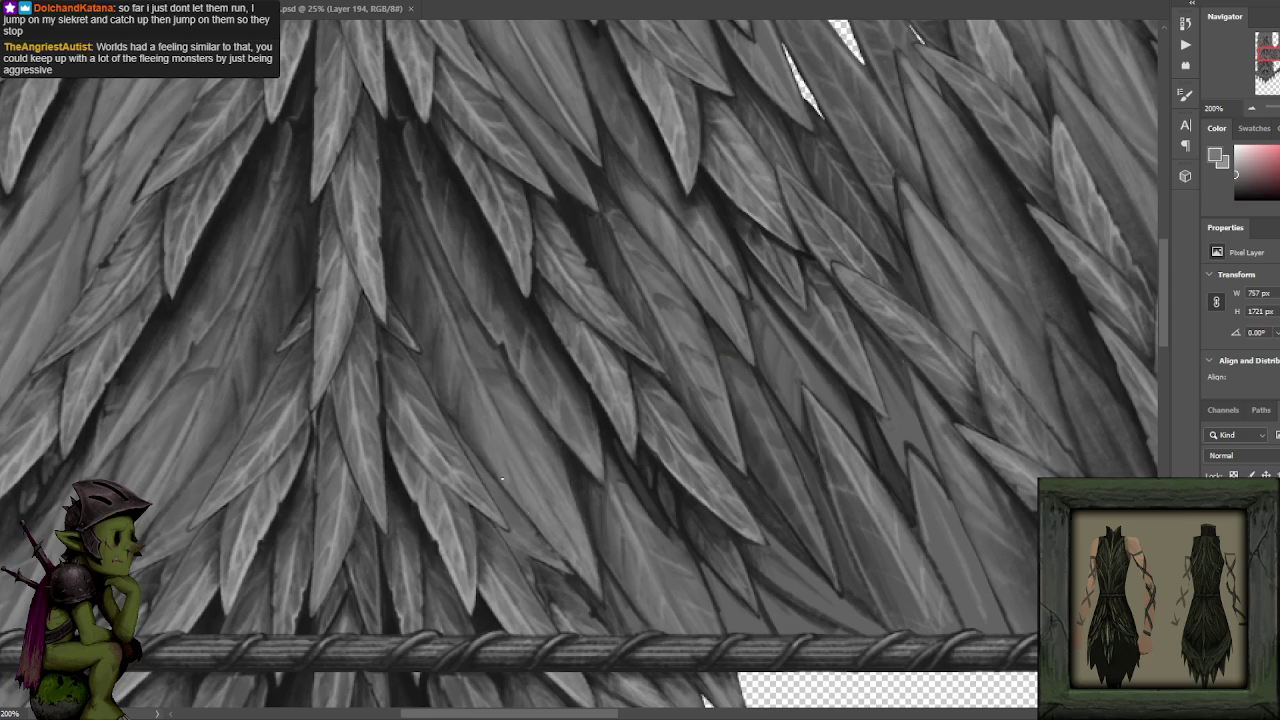
scroll(541, 410, down, 1)
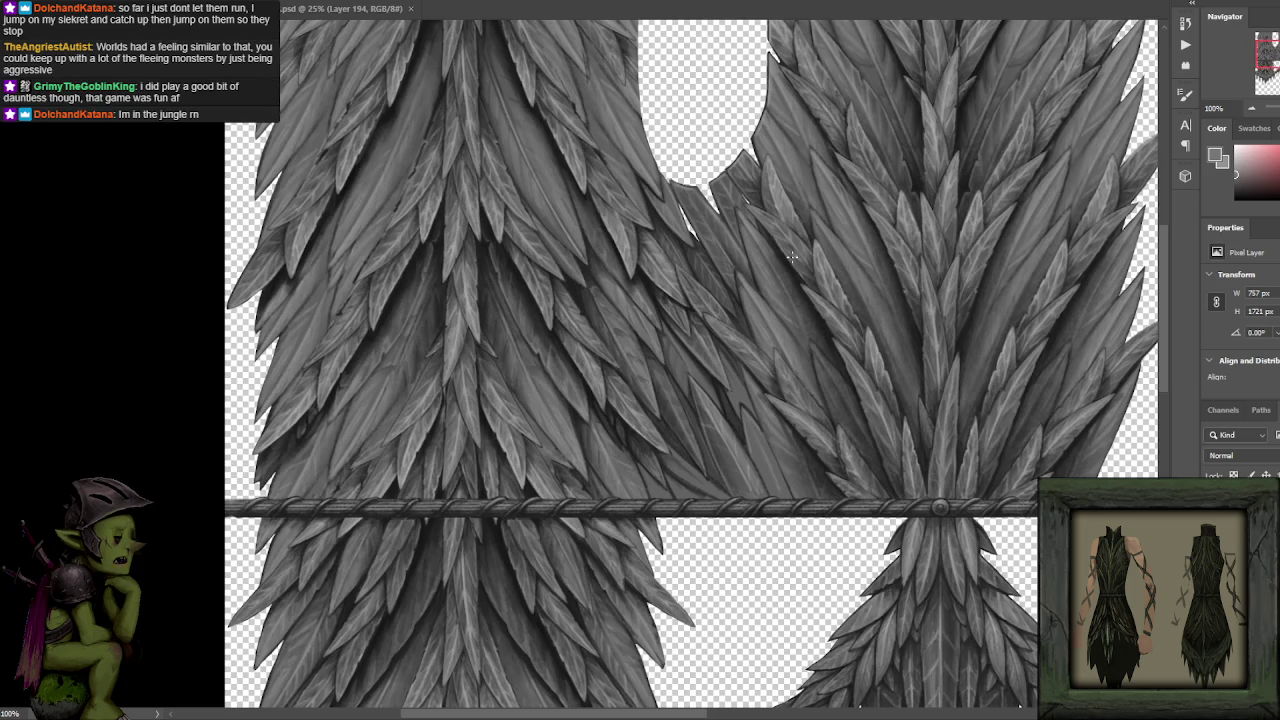
Continue shading with slightly brighter and varied leaf greys across the upper leaves.
alt+click(557, 384)
scroll(540, 313, up, 1)
alt+click(472, 411)
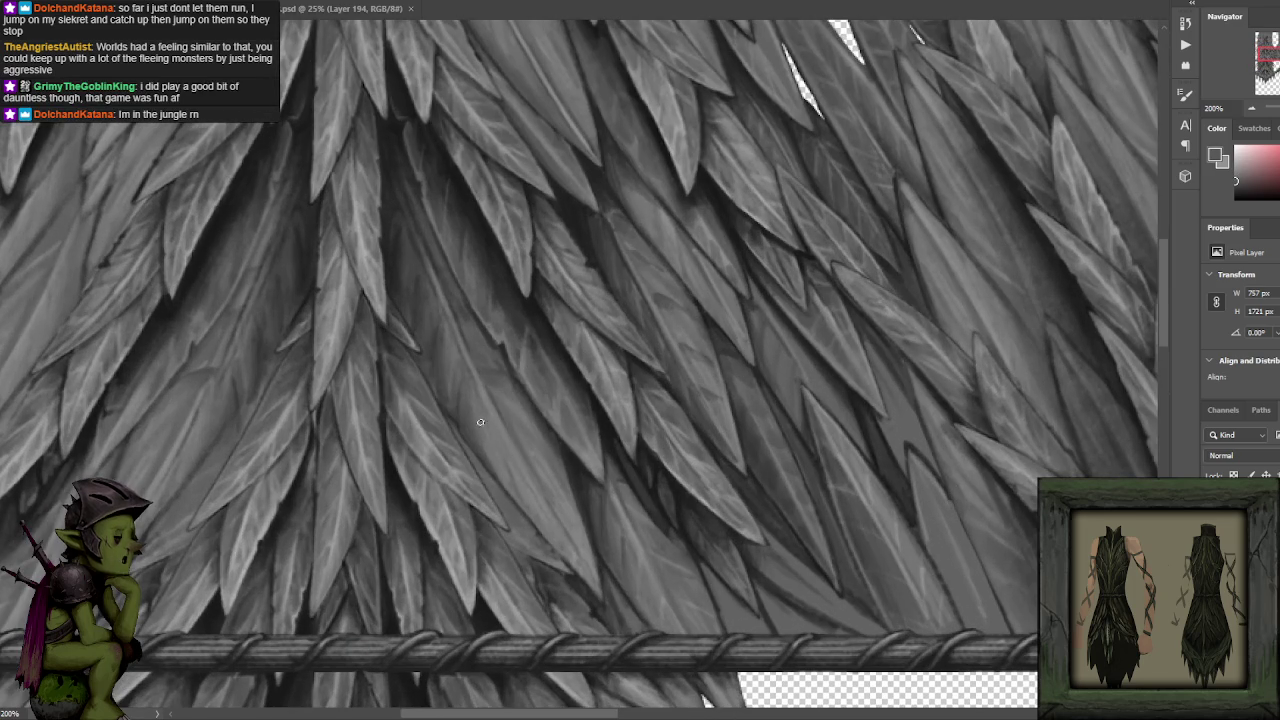
alt+click(472, 428)
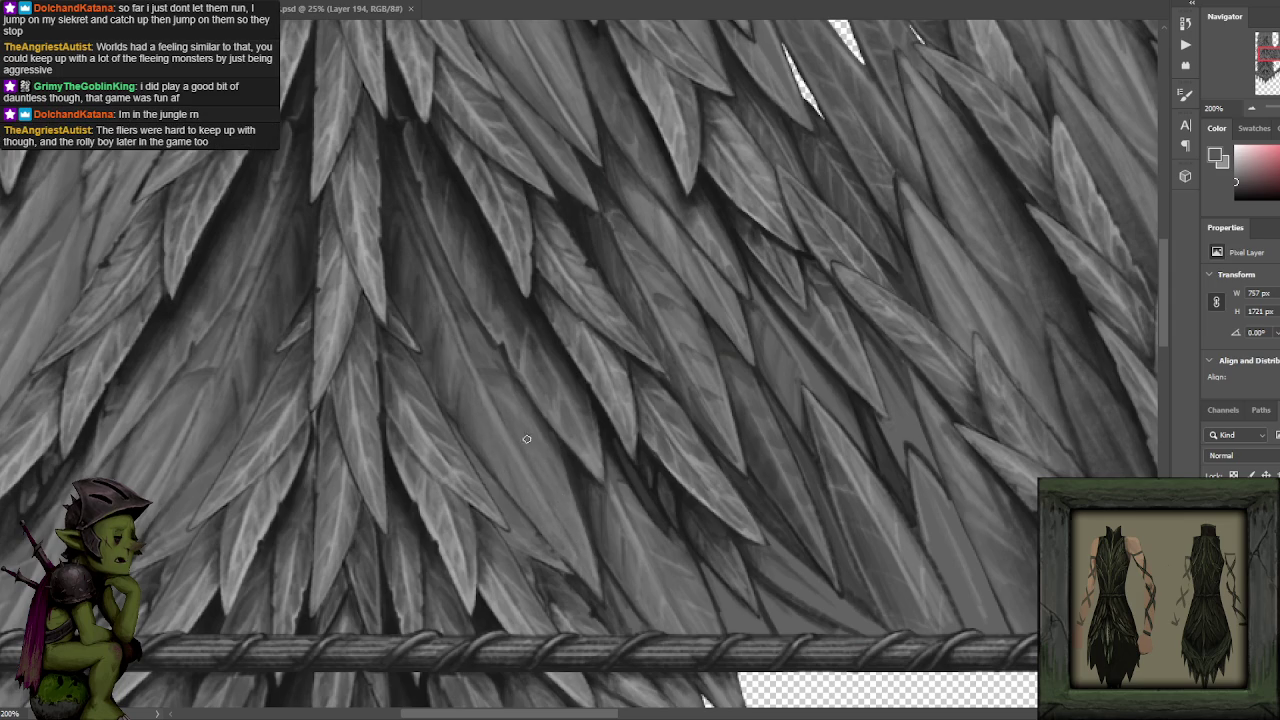
alt+click(474, 397)
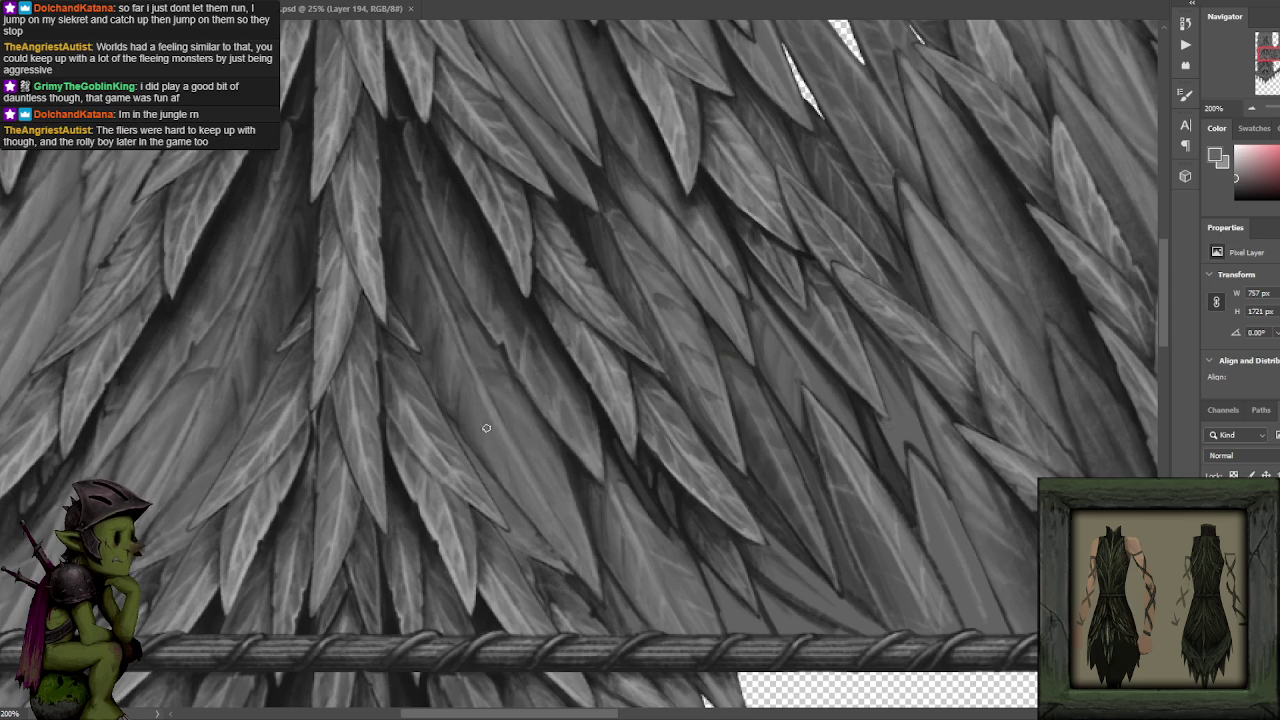
alt+click(432, 296)
alt+click(424, 287)
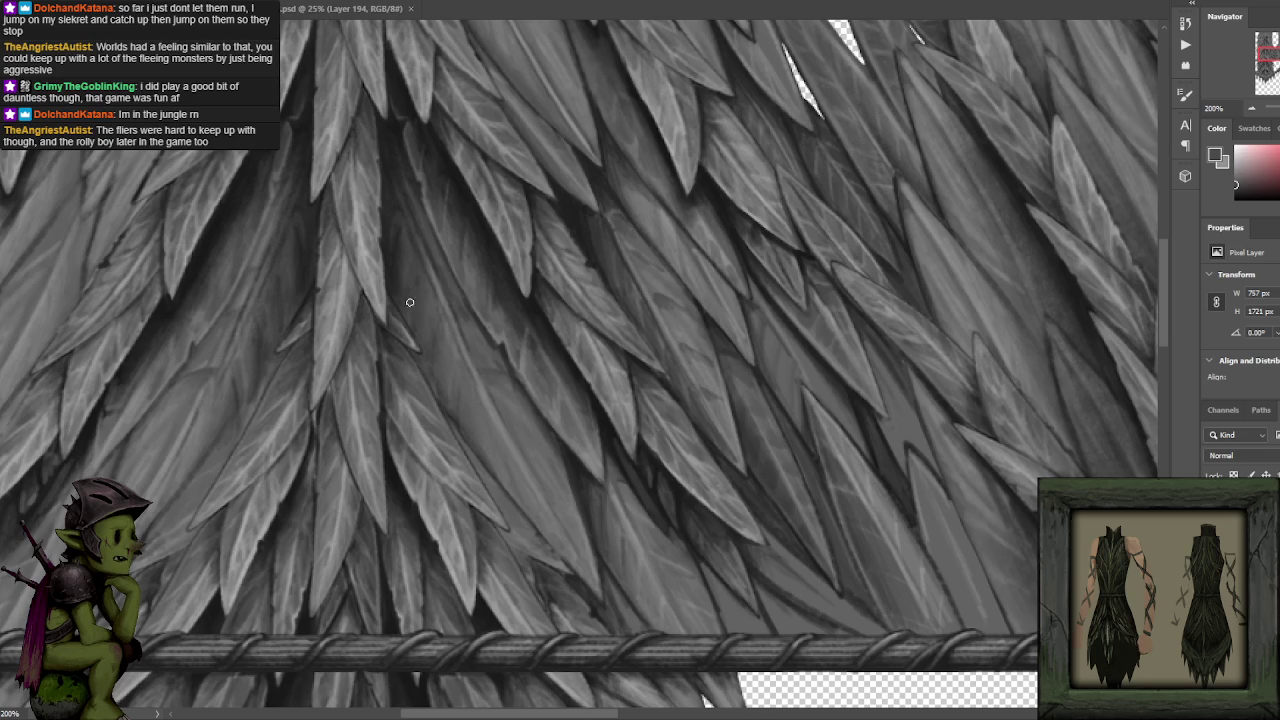
alt+click(410, 261)
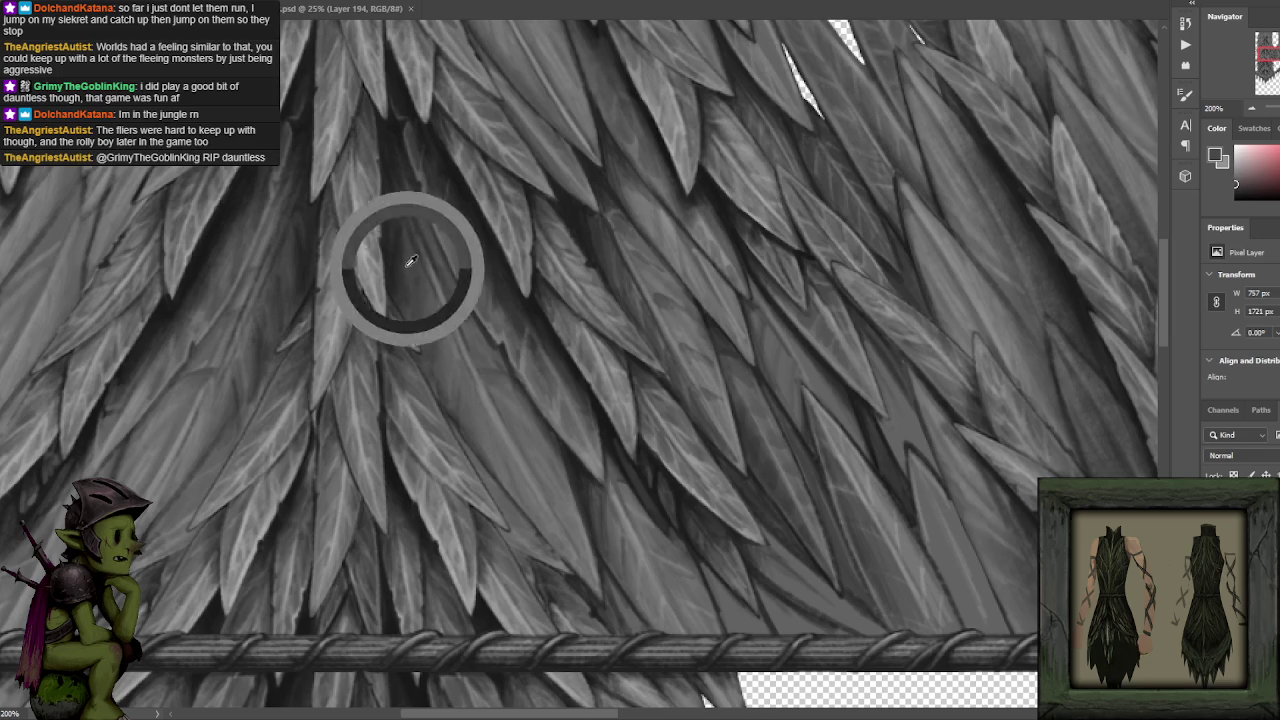
alt+click(391, 186)
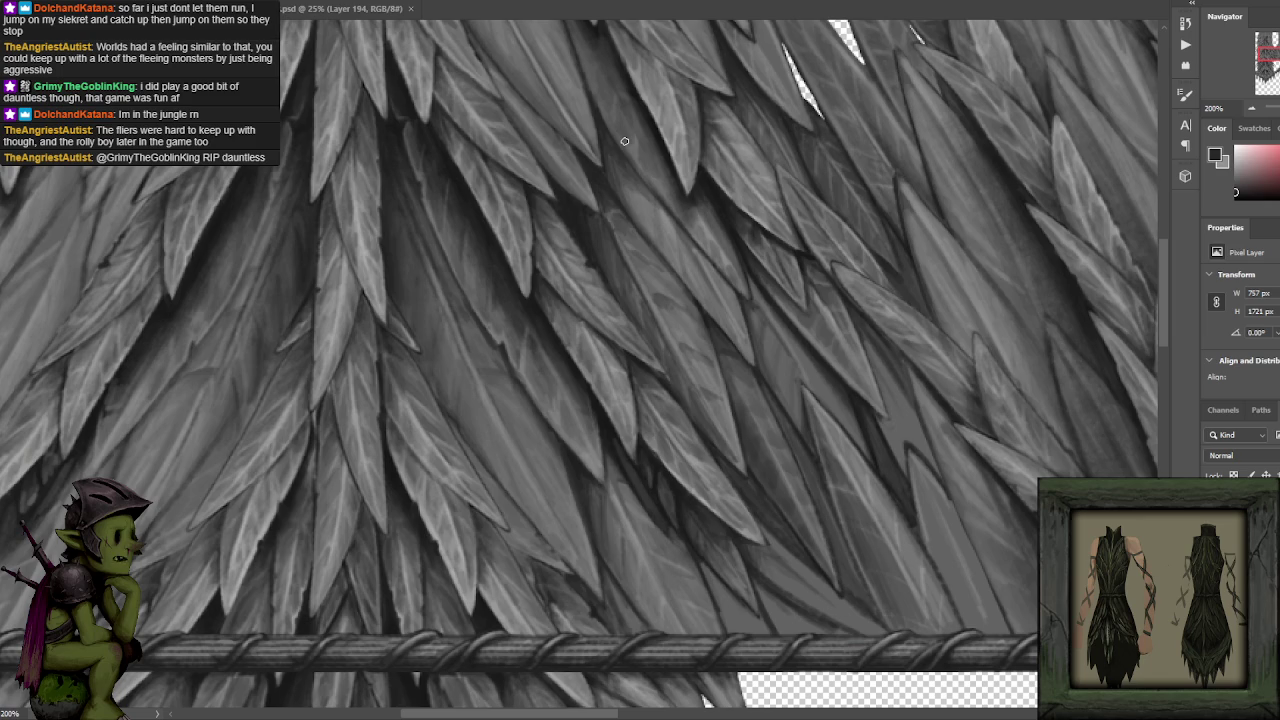
drag(549, 429, 609, 323)
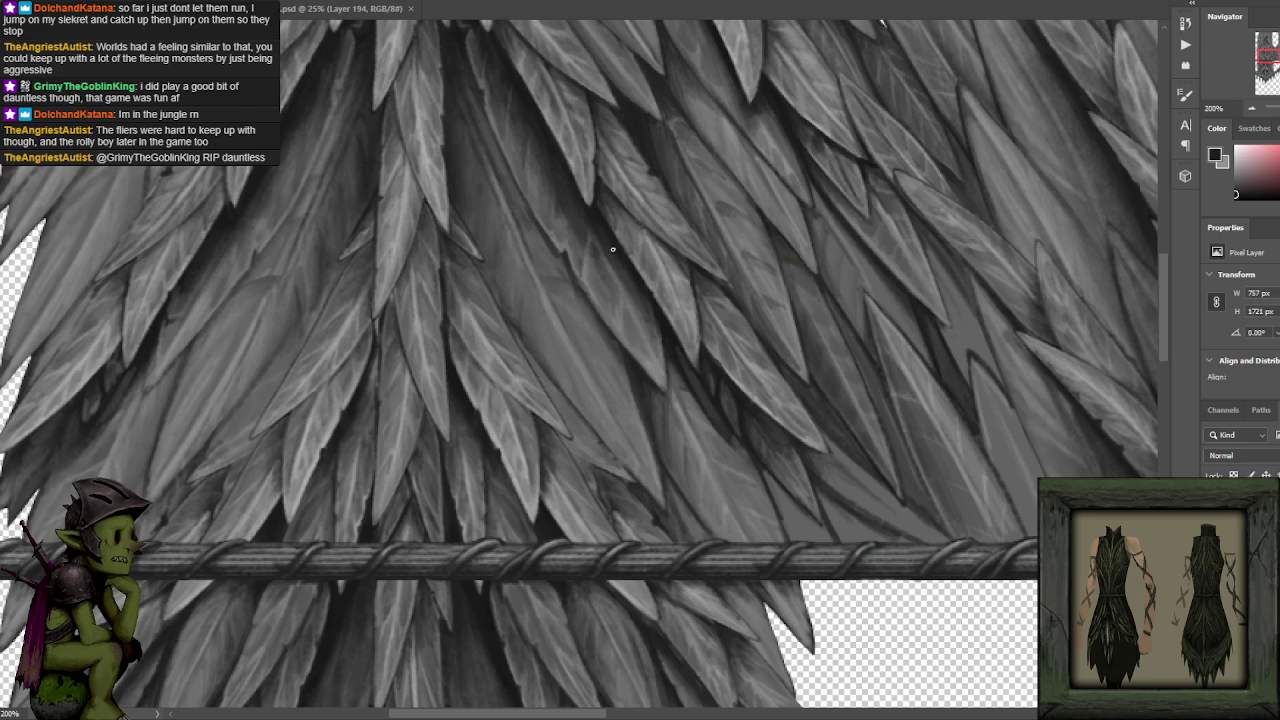
Sample leaf greys and paint a darker diagonal shadow stroke along one leaf.
scroll(600, 300, down, 2)
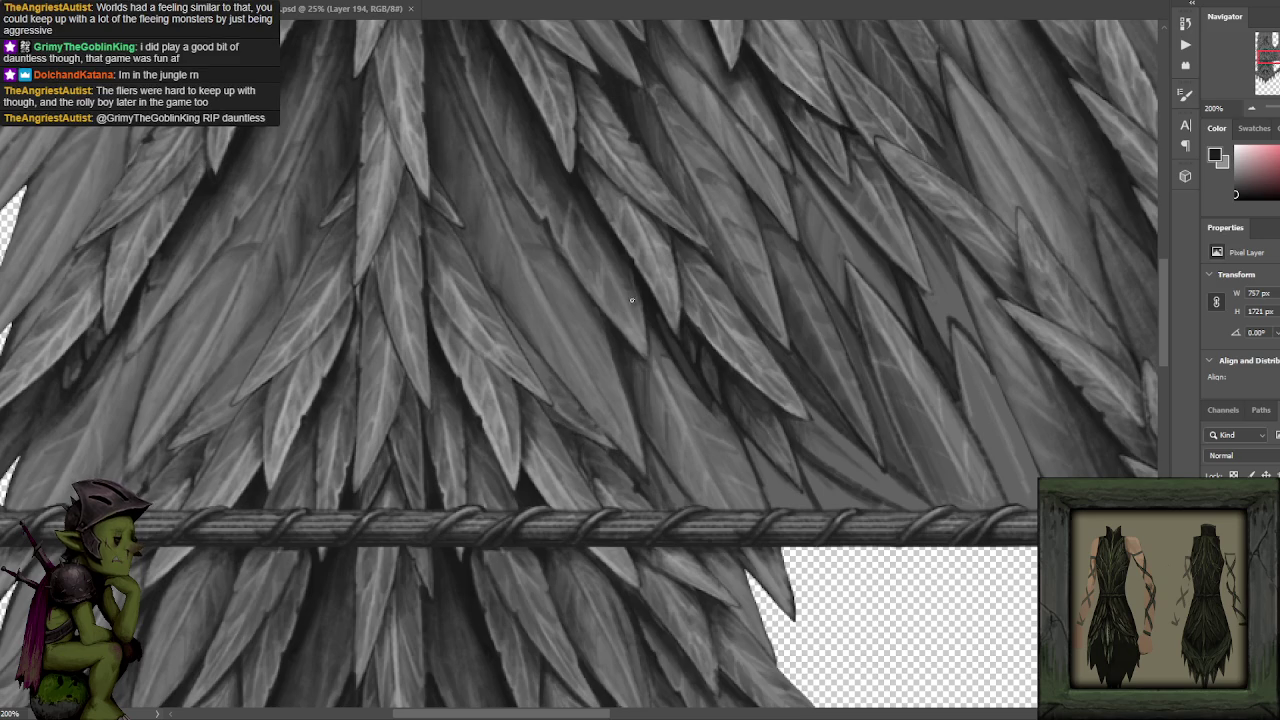
scroll(583, 340, up, 1)
alt+click(499, 423)
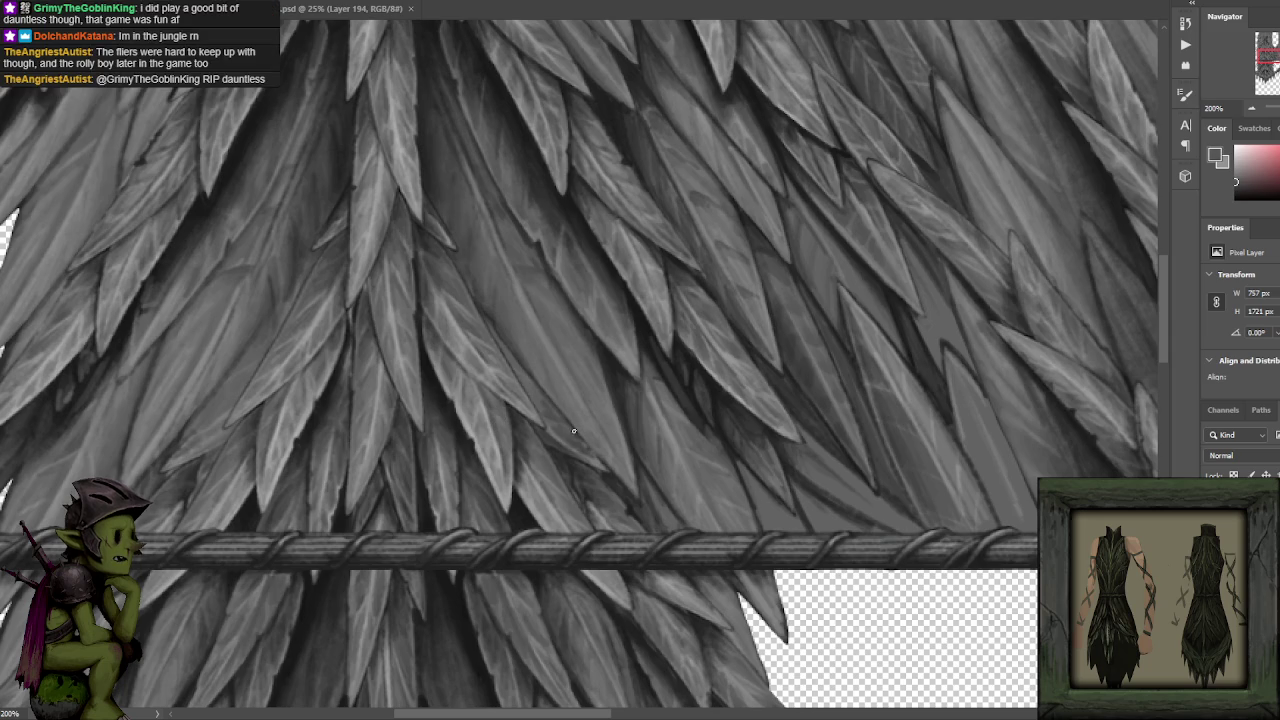
alt+click(462, 318)
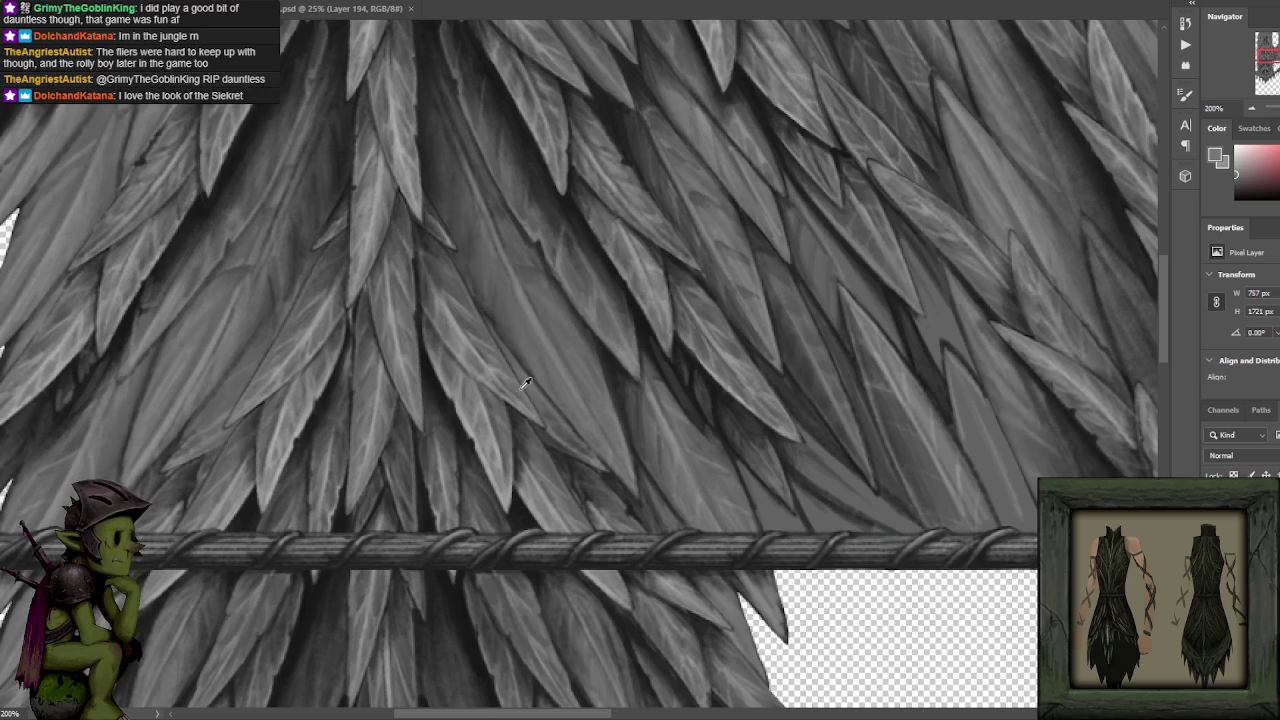
alt+click(535, 416)
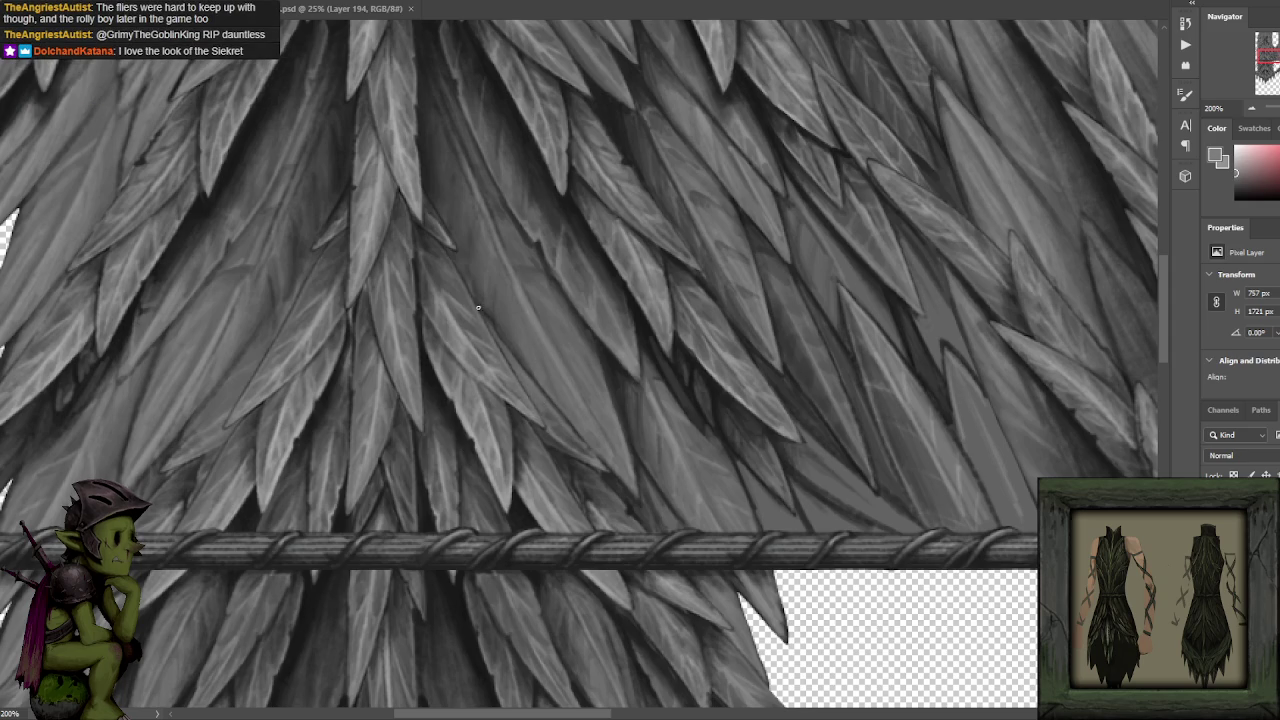
scroll(680, 343, down, 2)
scroll(501, 390, up, 2)
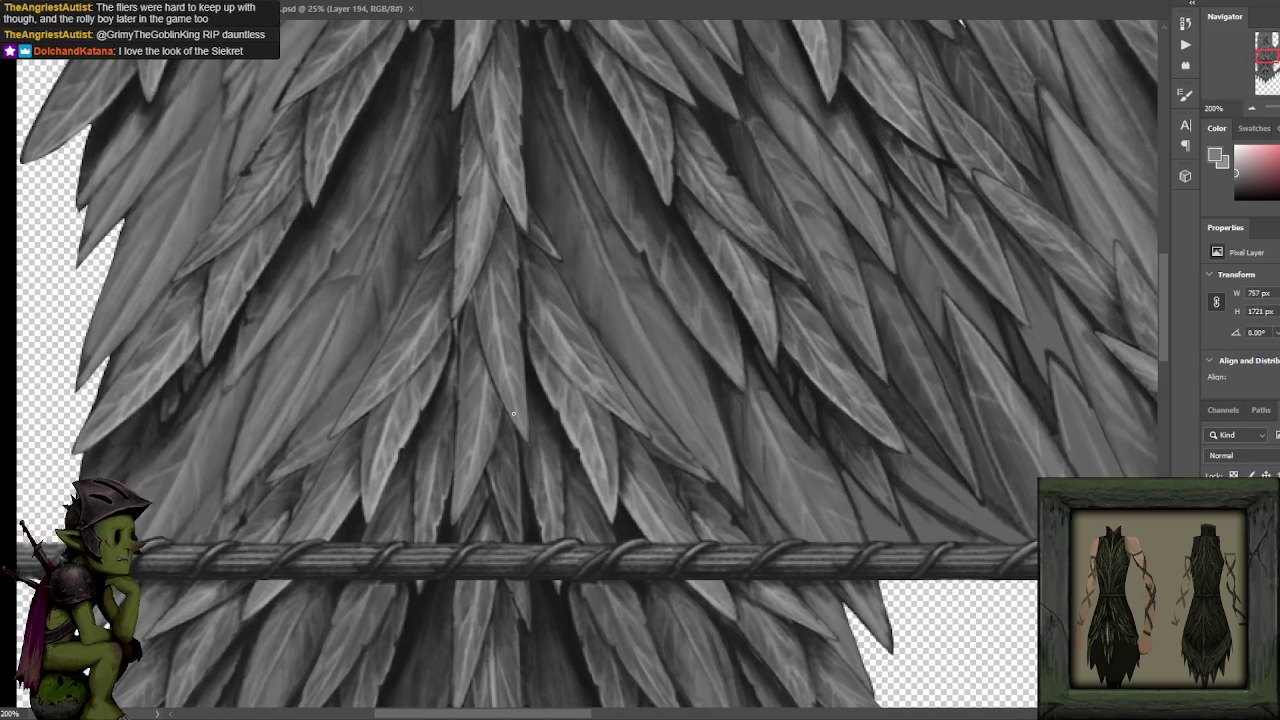
drag(657, 223, 523, 271)
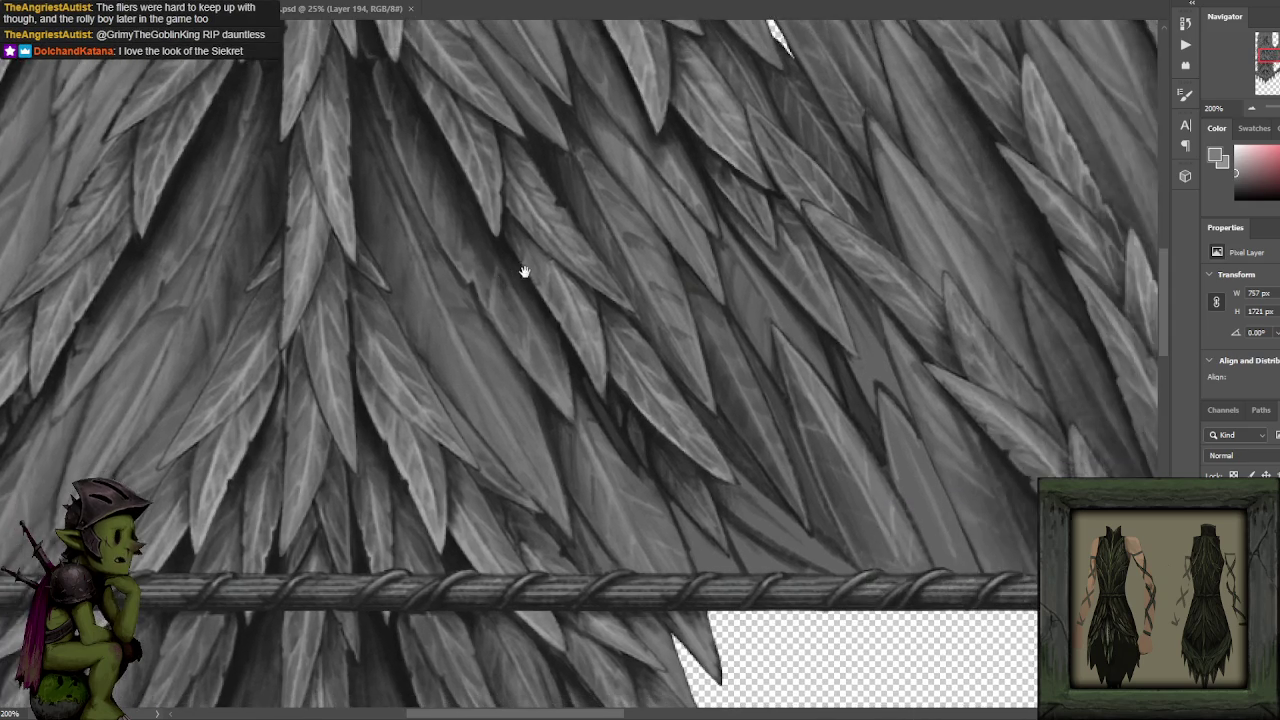
Paint the leaves above the rope with black, a light grey and near-black from the leaf gaps.
scroll(648, 240, down, 2)
scroll(644, 232, up, 2)
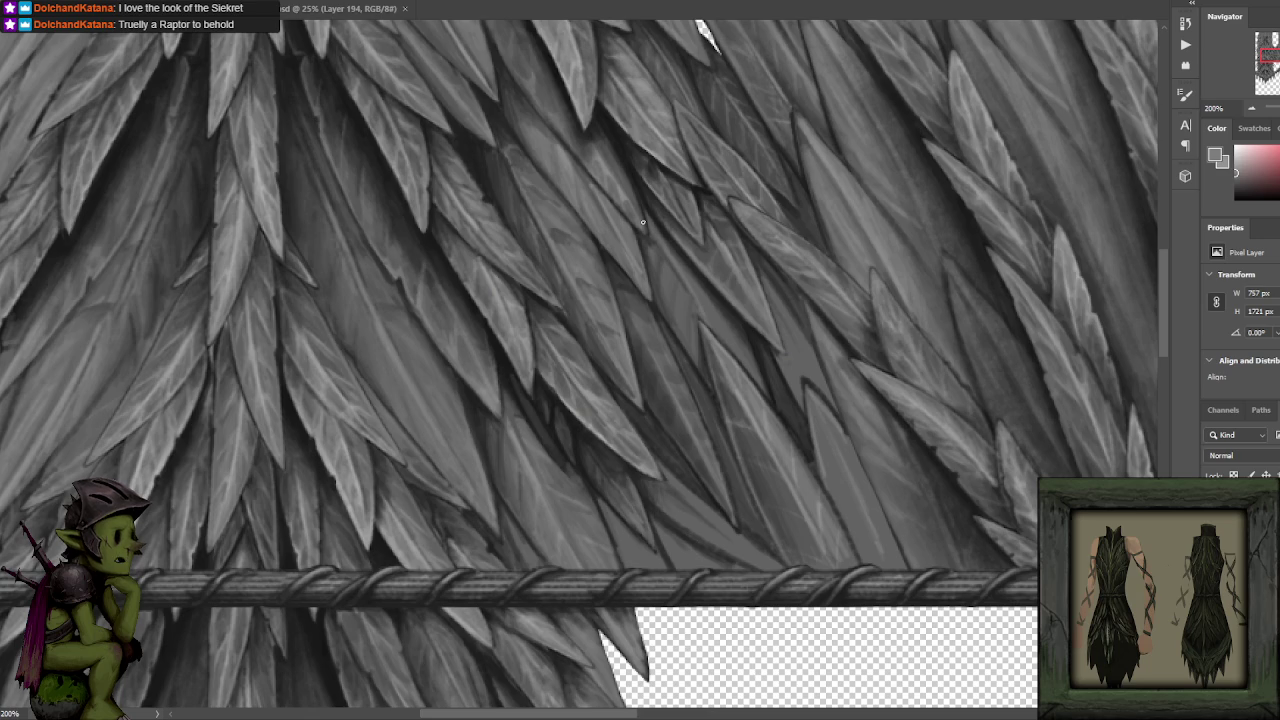
alt+click(510, 370)
scroll(534, 391, down, 2)
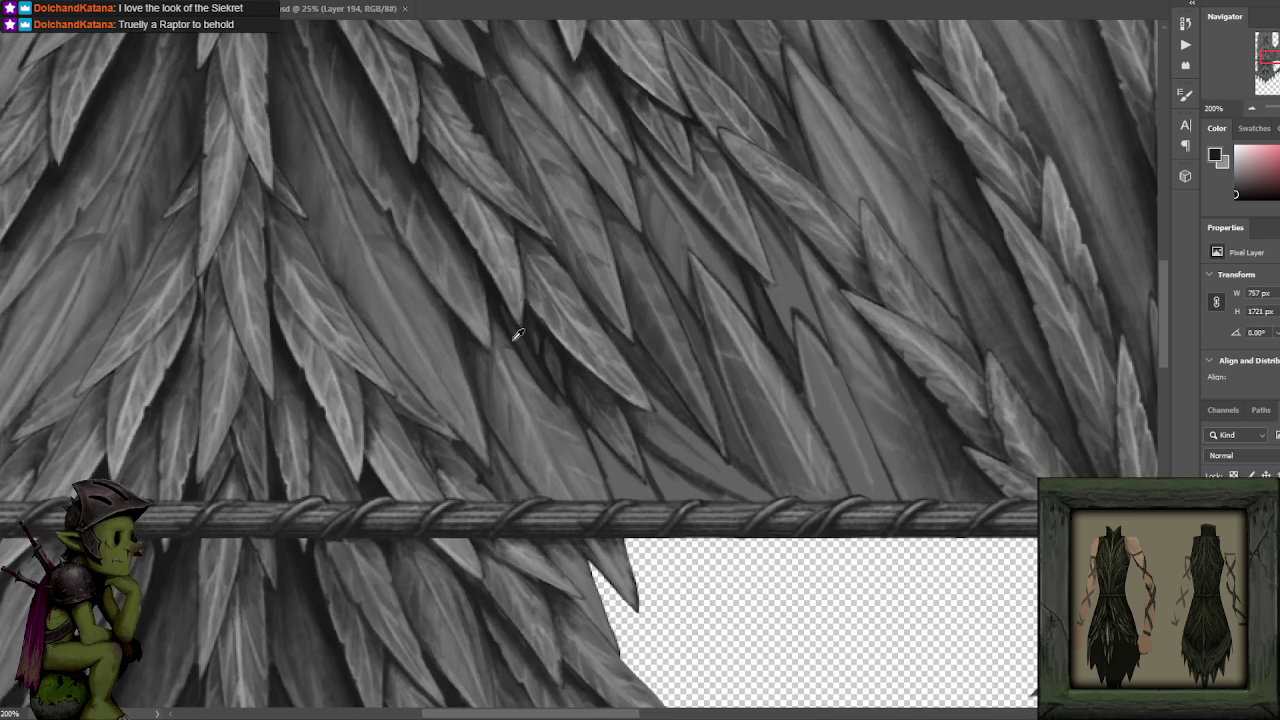
alt+click(503, 310)
alt+click(497, 301)
alt+click(530, 364)
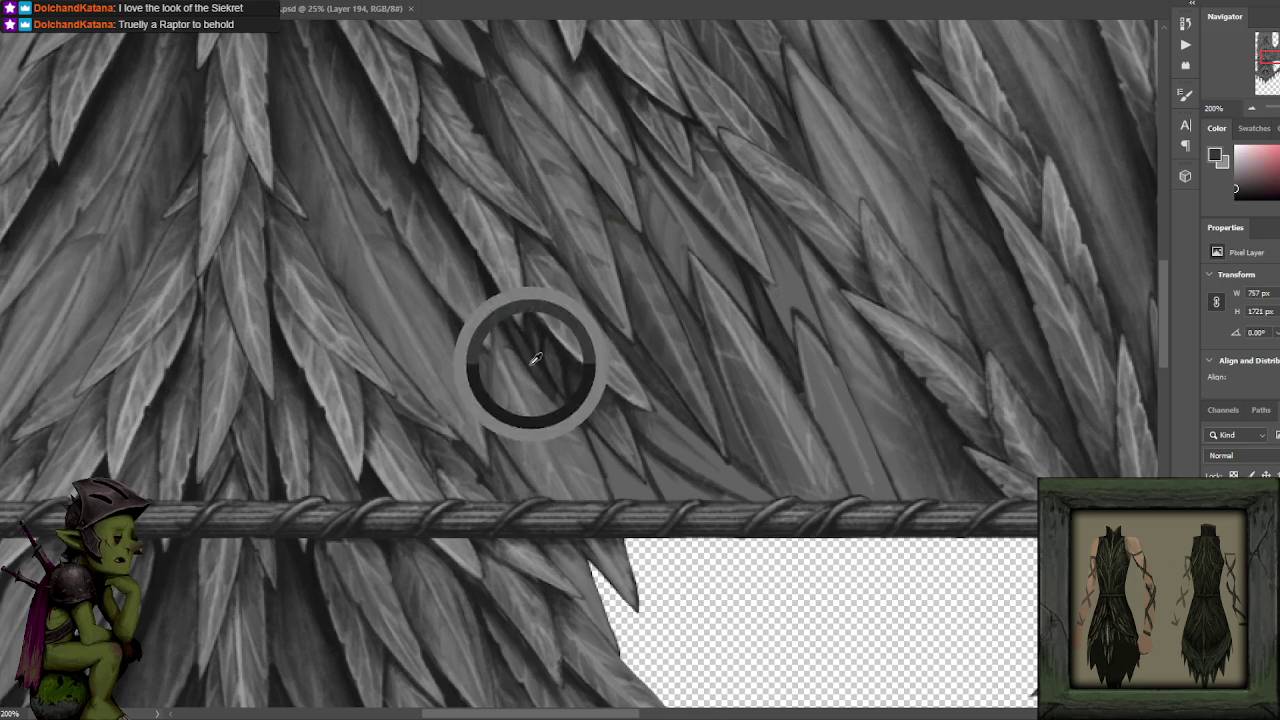
alt+click(495, 300)
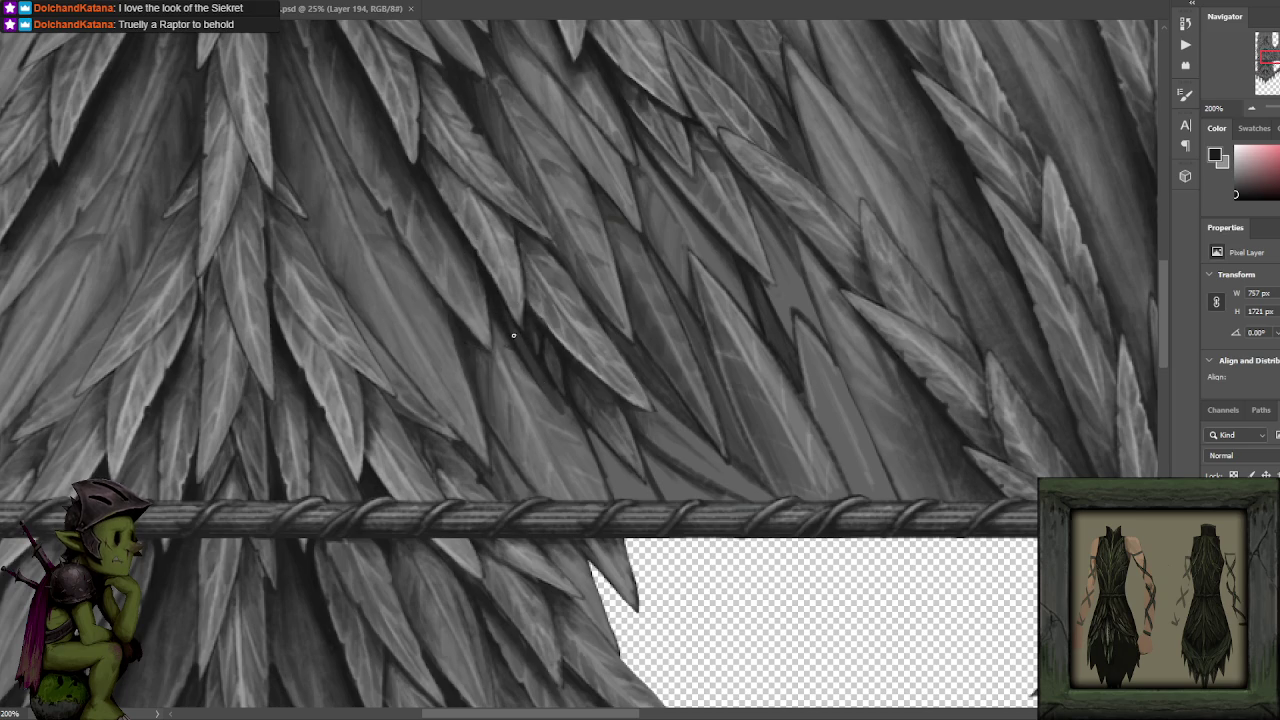
alt+click(546, 405)
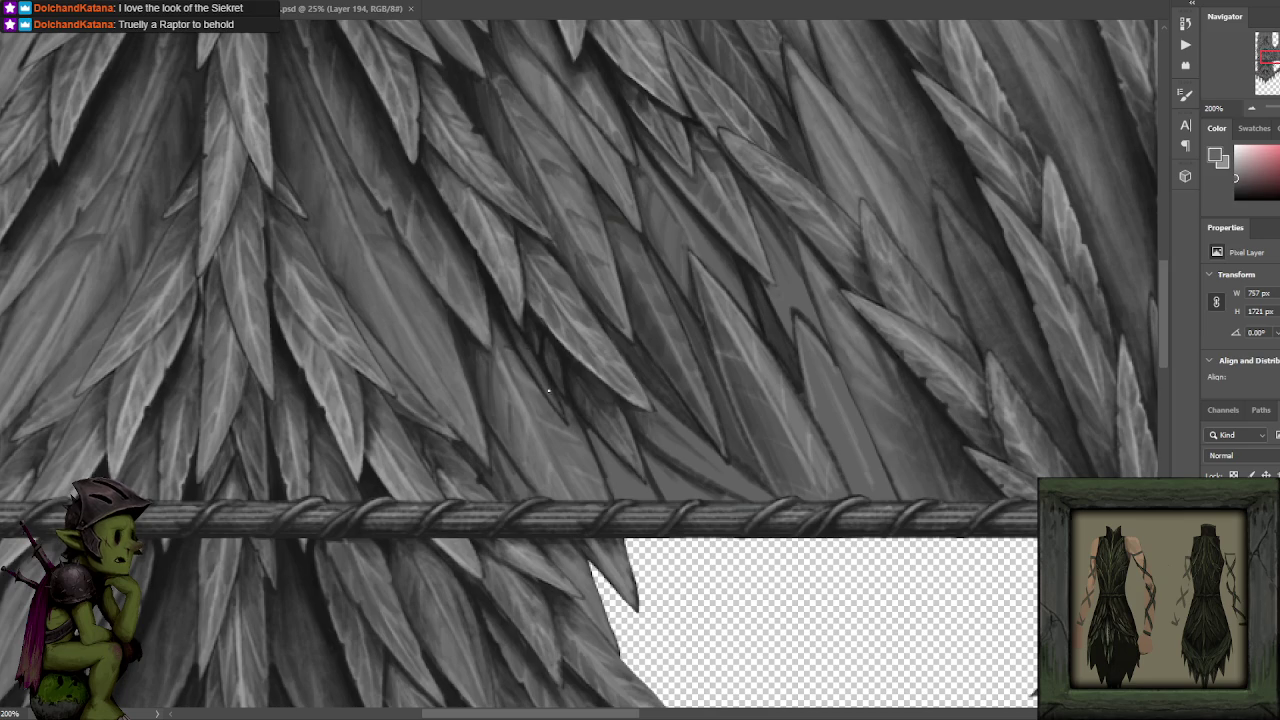
alt+click(507, 312)
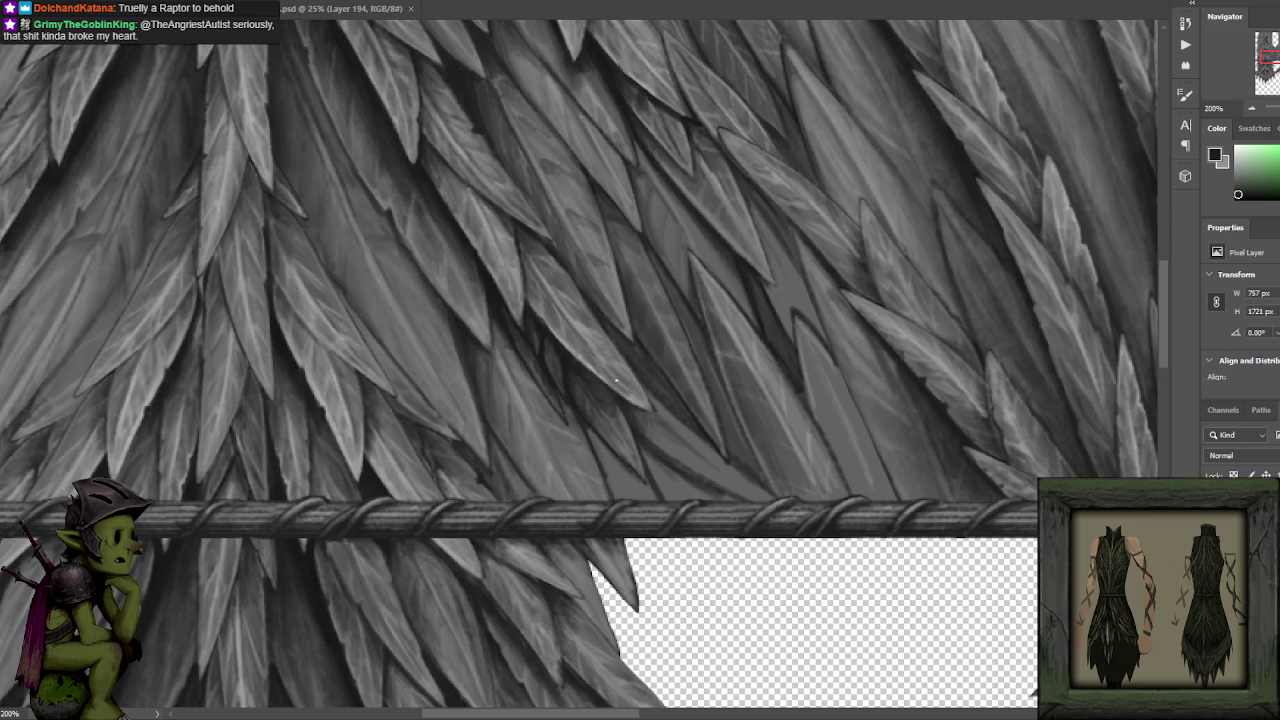
Touch up the leaves with mid greys and dark tones sampled between the blades.
alt+click(486, 355)
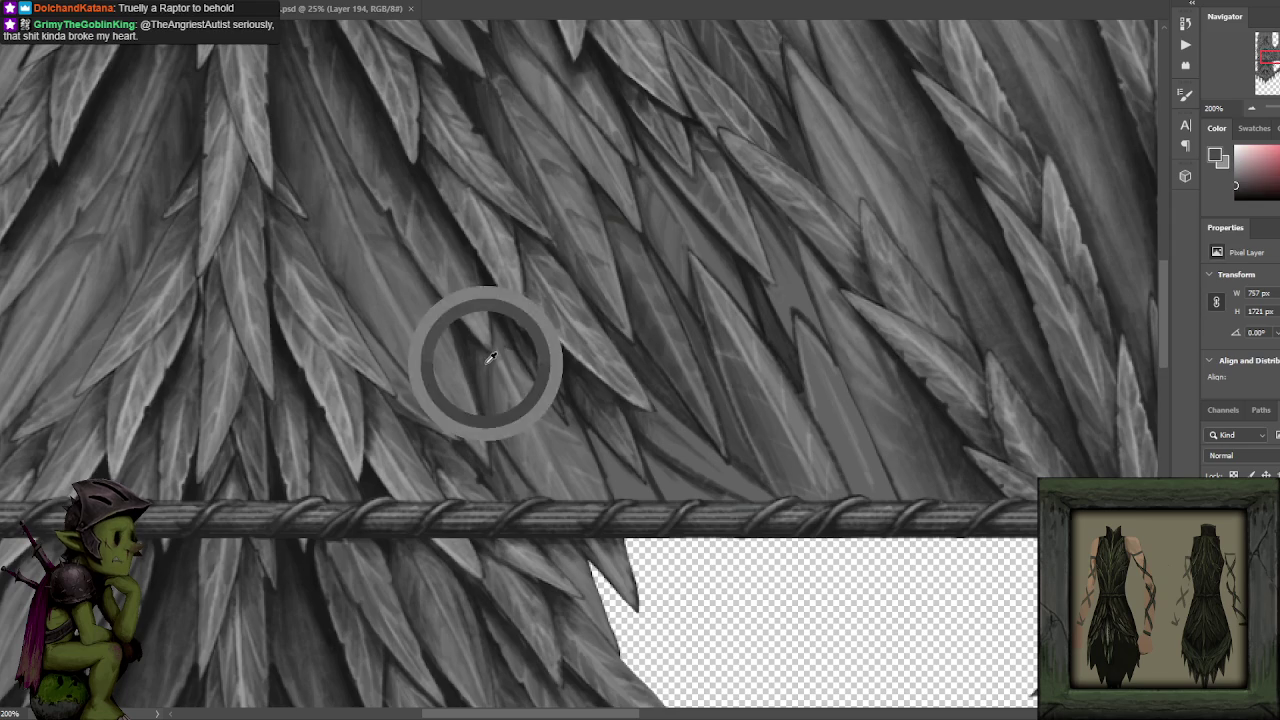
alt+click(503, 370)
alt+click(485, 361)
alt+click(472, 331)
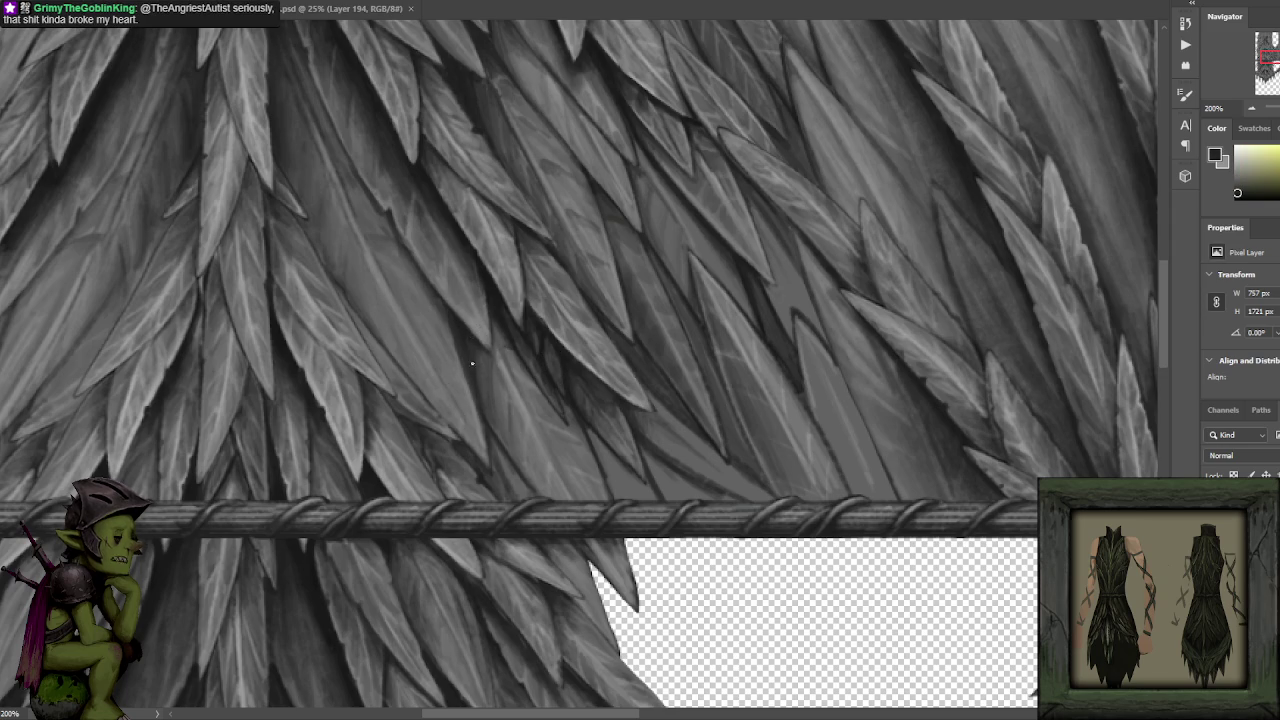
alt+click(456, 330)
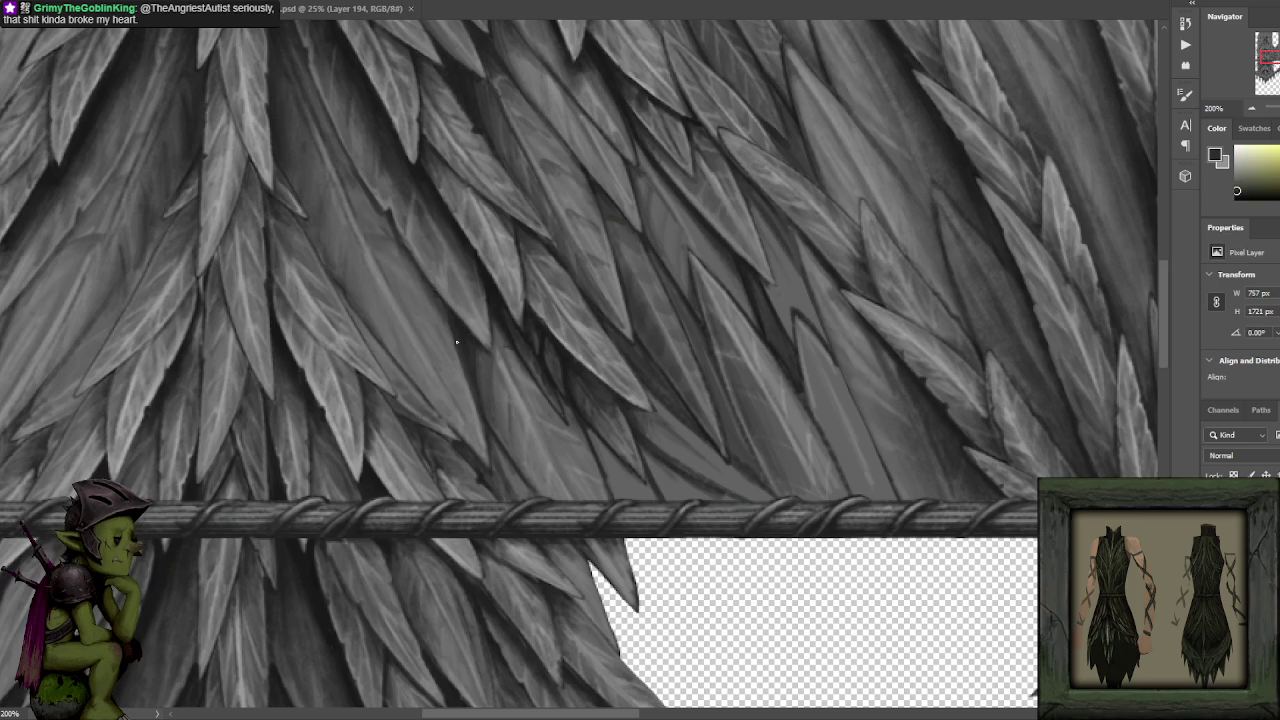
alt+click(457, 317)
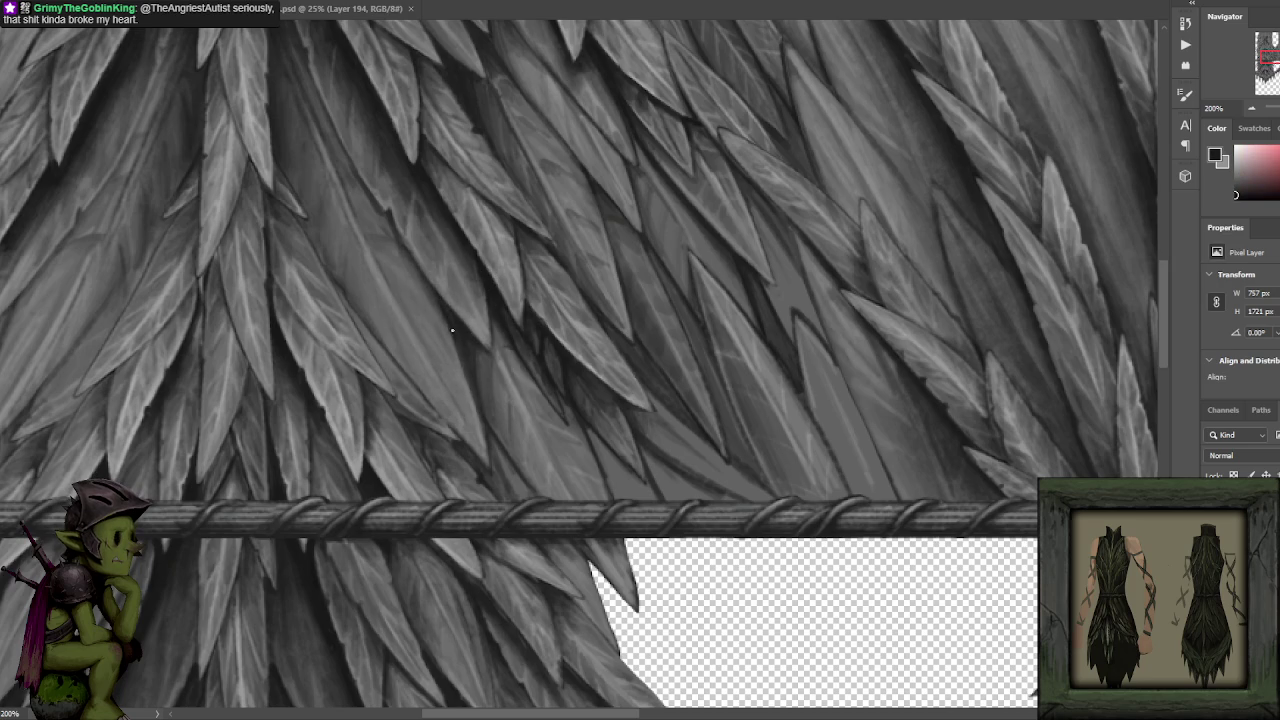
drag(486, 213, 531, 227)
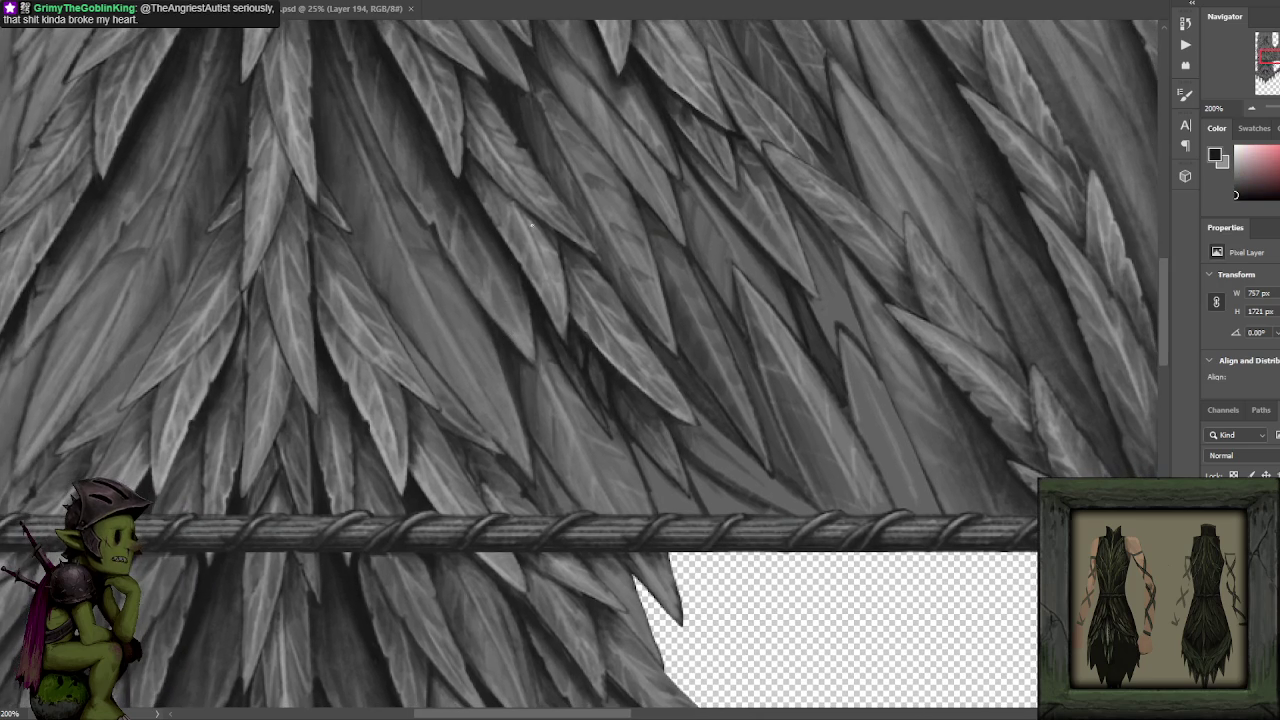
Sample neighbouring leaf greys, reset colours to default black with D, and keep painting the leaves.
alt+click(494, 346)
alt+click(508, 390)
key(d)
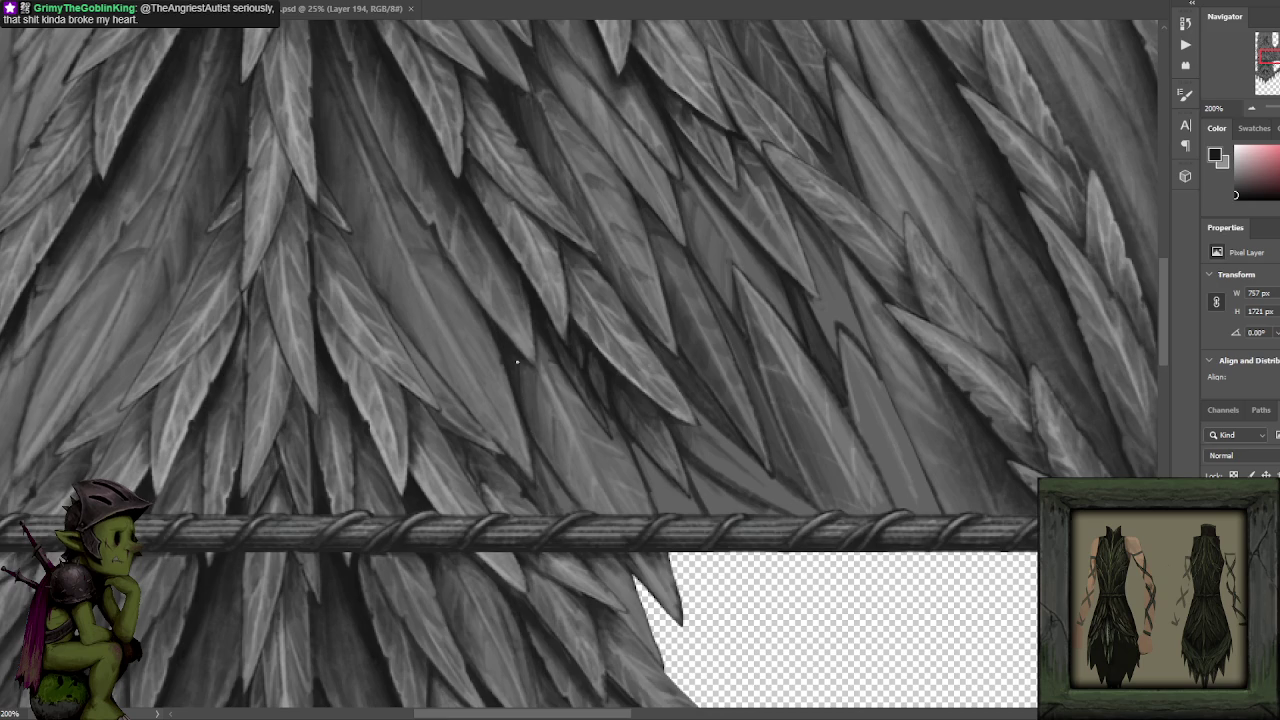
scroll(517, 362, up, 2)
scroll(517, 362, right, 2)
alt+click(514, 331)
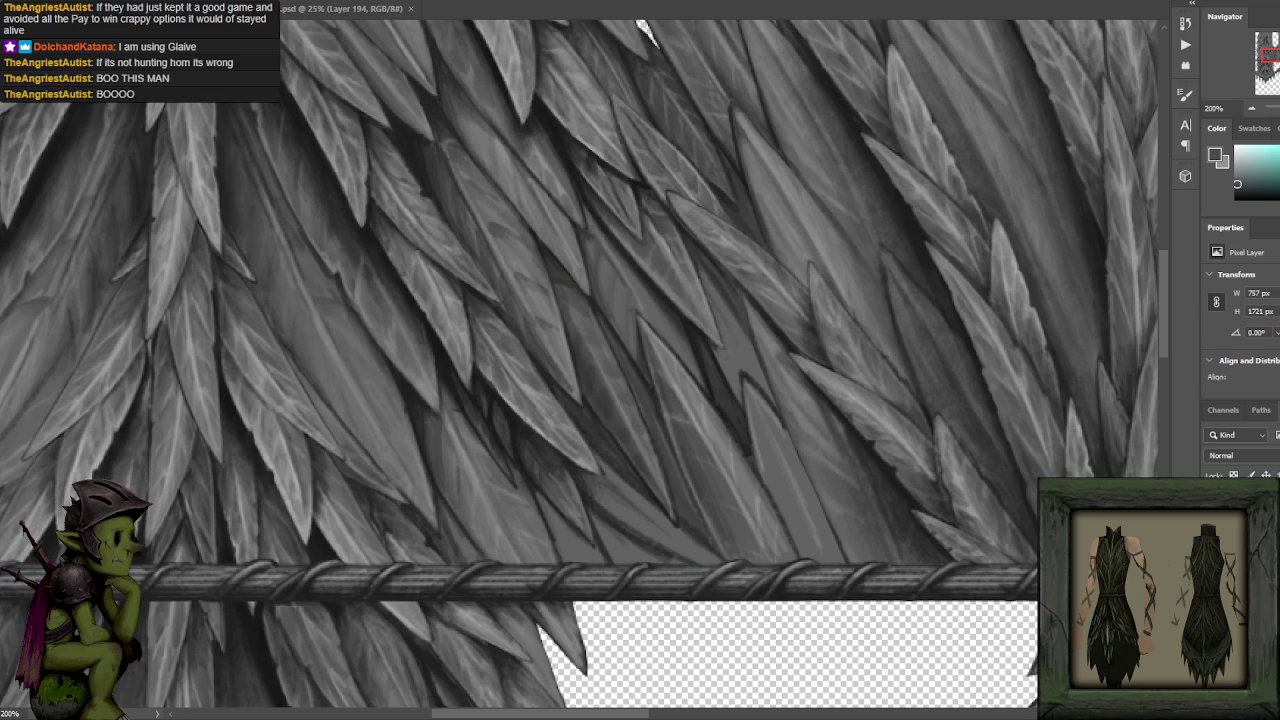
Eyedrop alternating darker and lighter leaf greys to shade the blades crossing the rope belt.
alt+click(459, 391)
alt+click(446, 388)
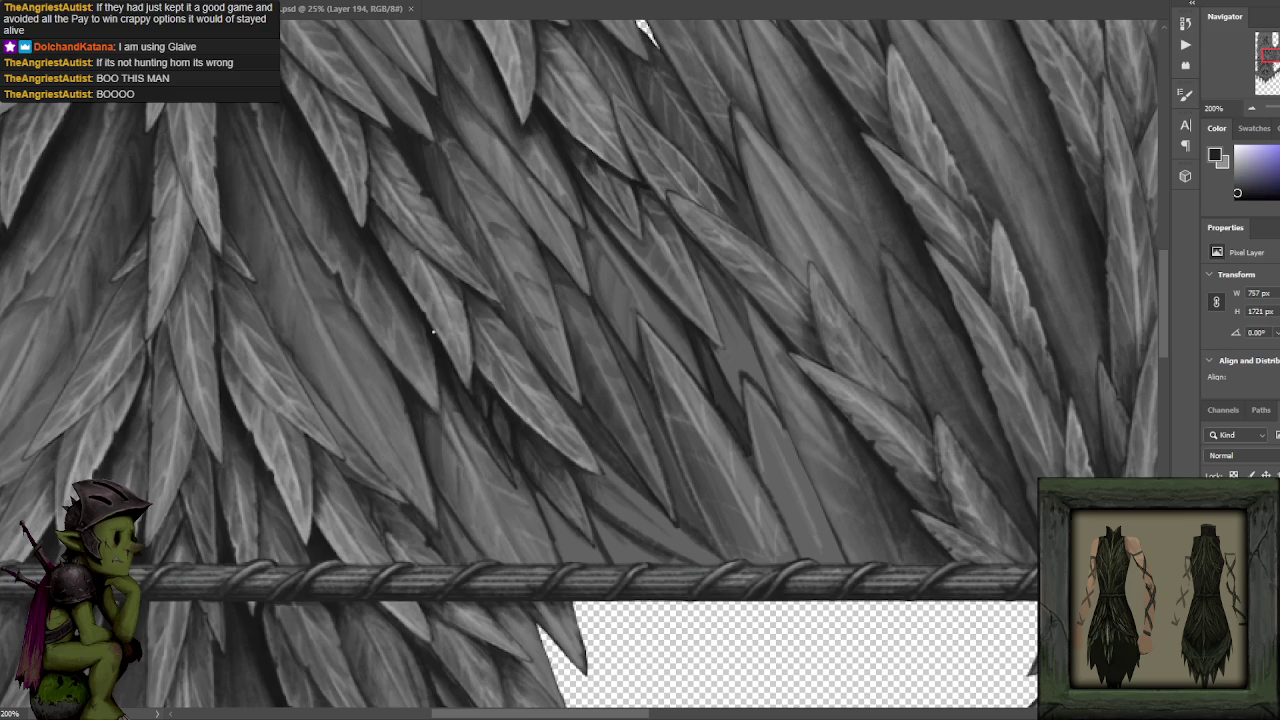
alt+click(448, 441)
alt+click(454, 463)
alt+click(441, 458)
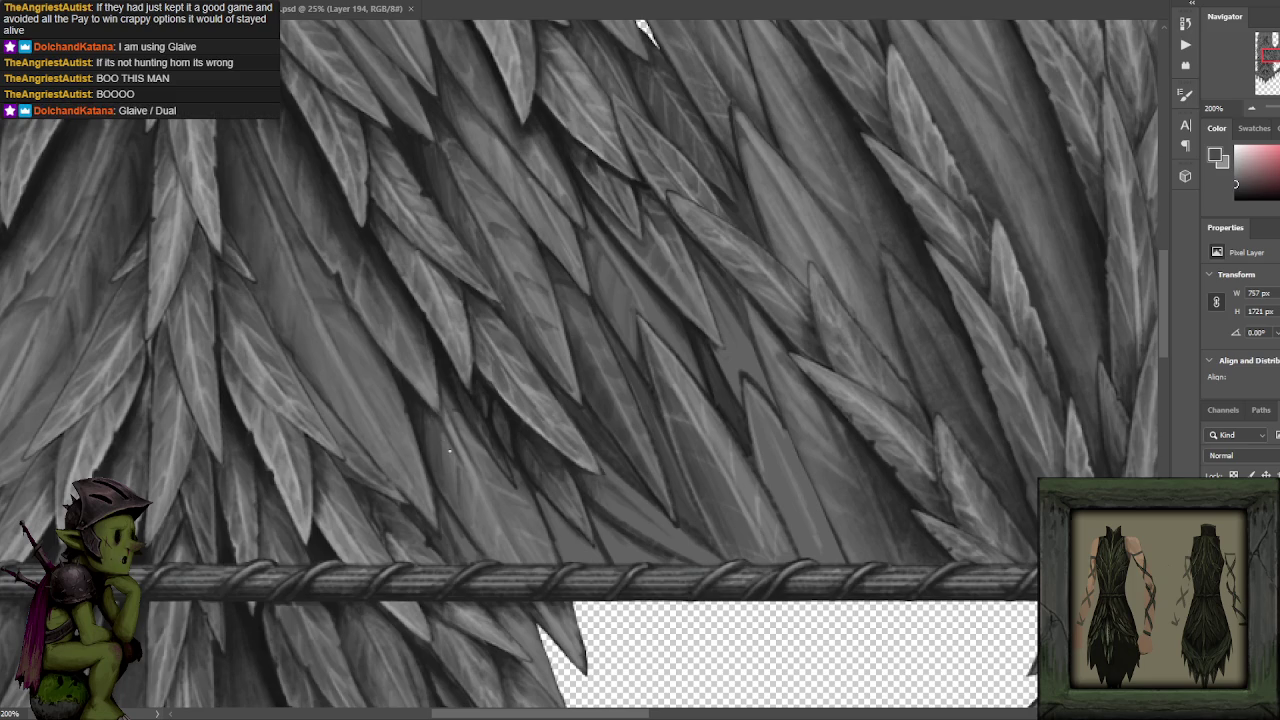
alt+click(451, 447)
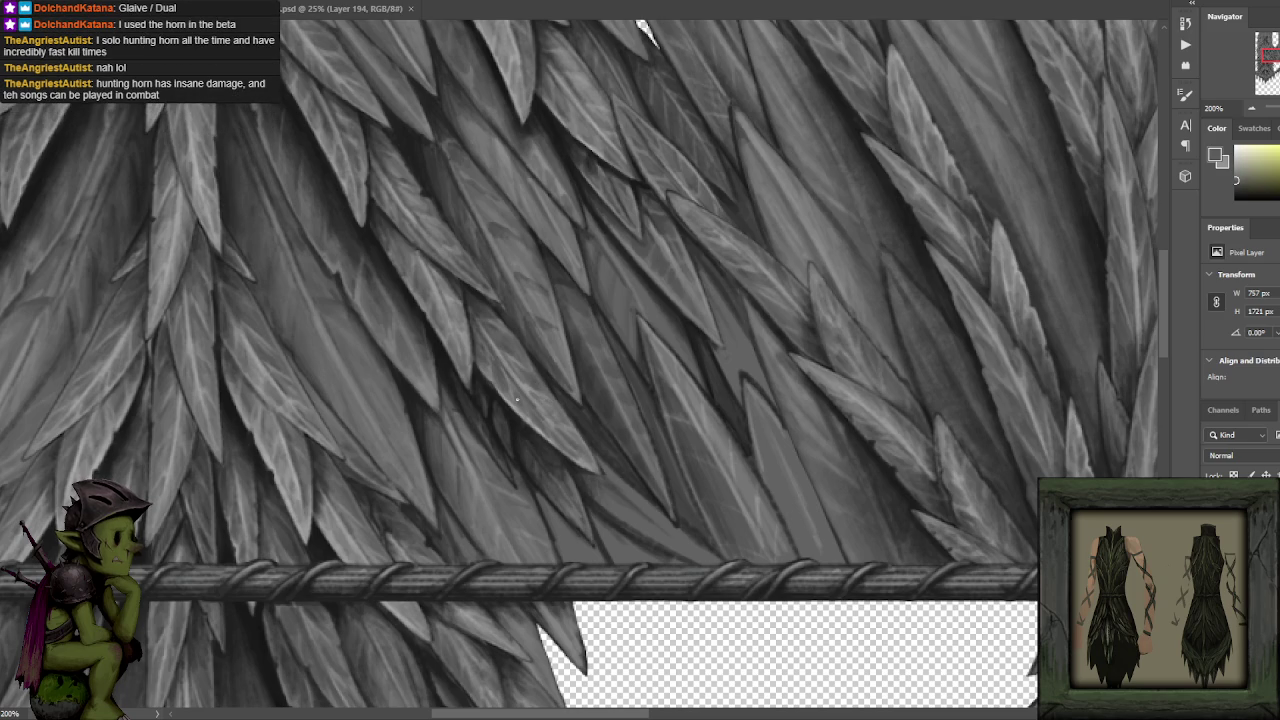
alt+click(433, 370)
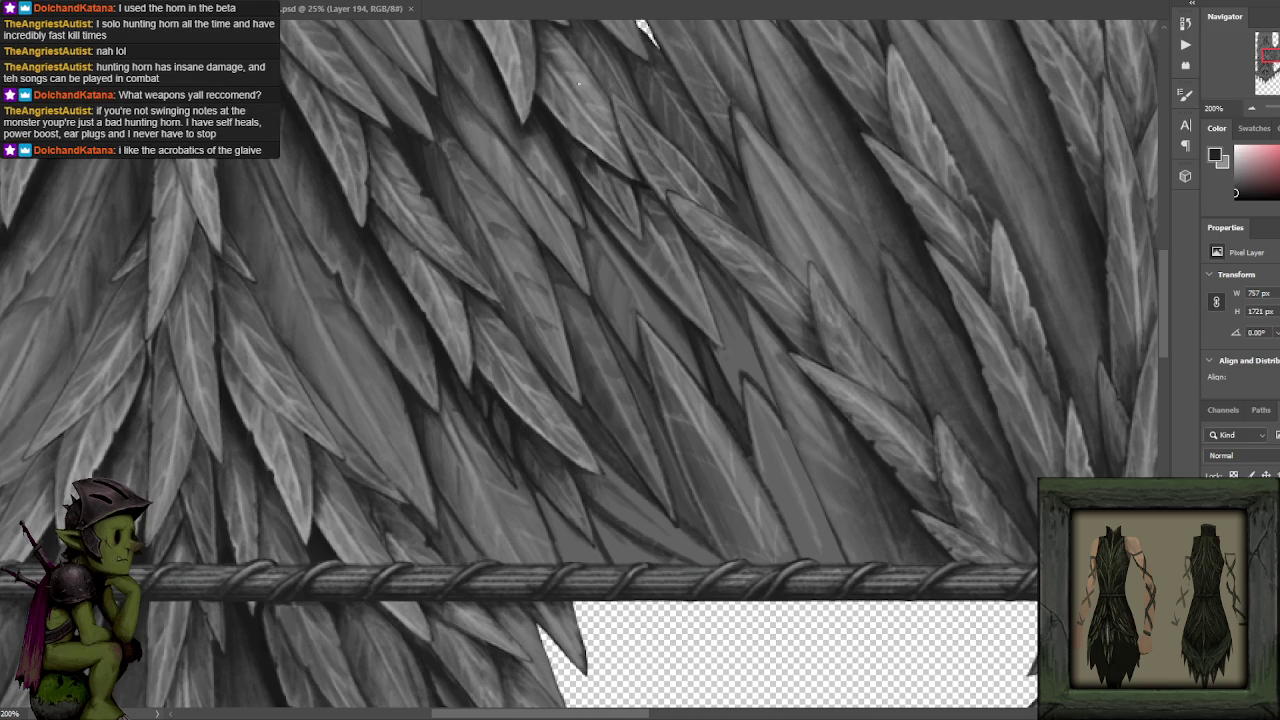
alt+click(388, 325)
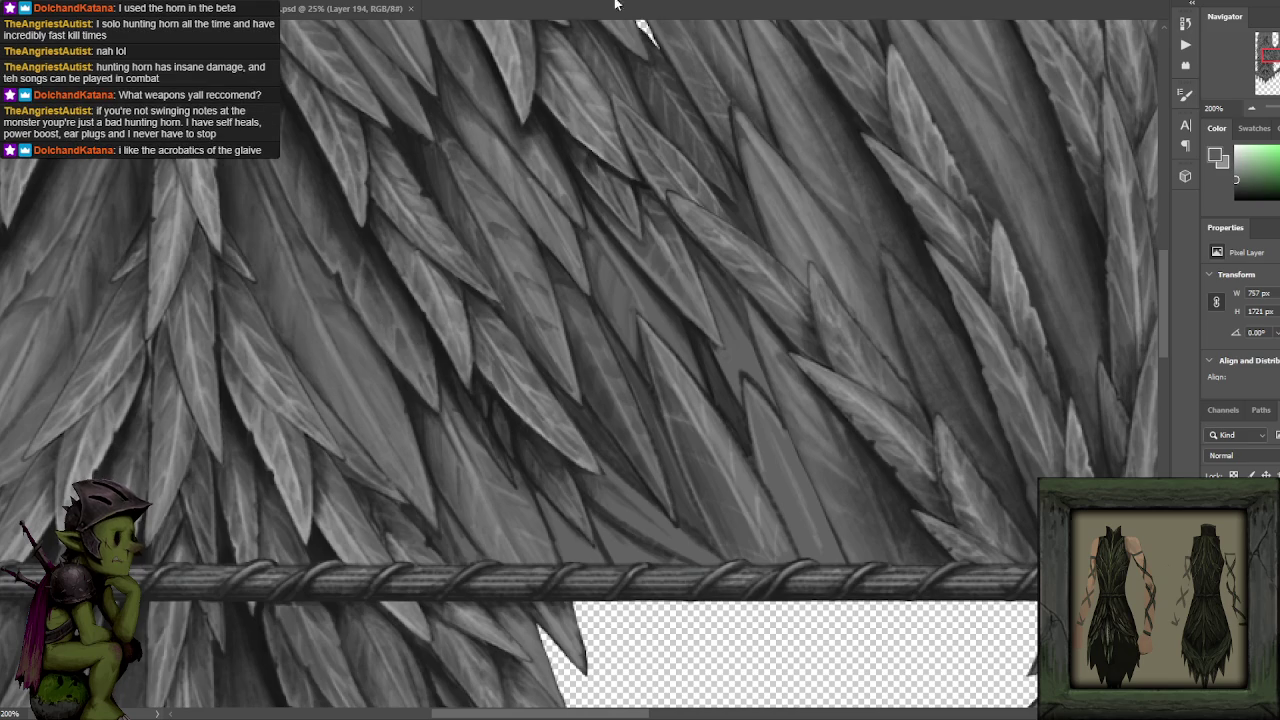
scroll(660, 150, down, 3)
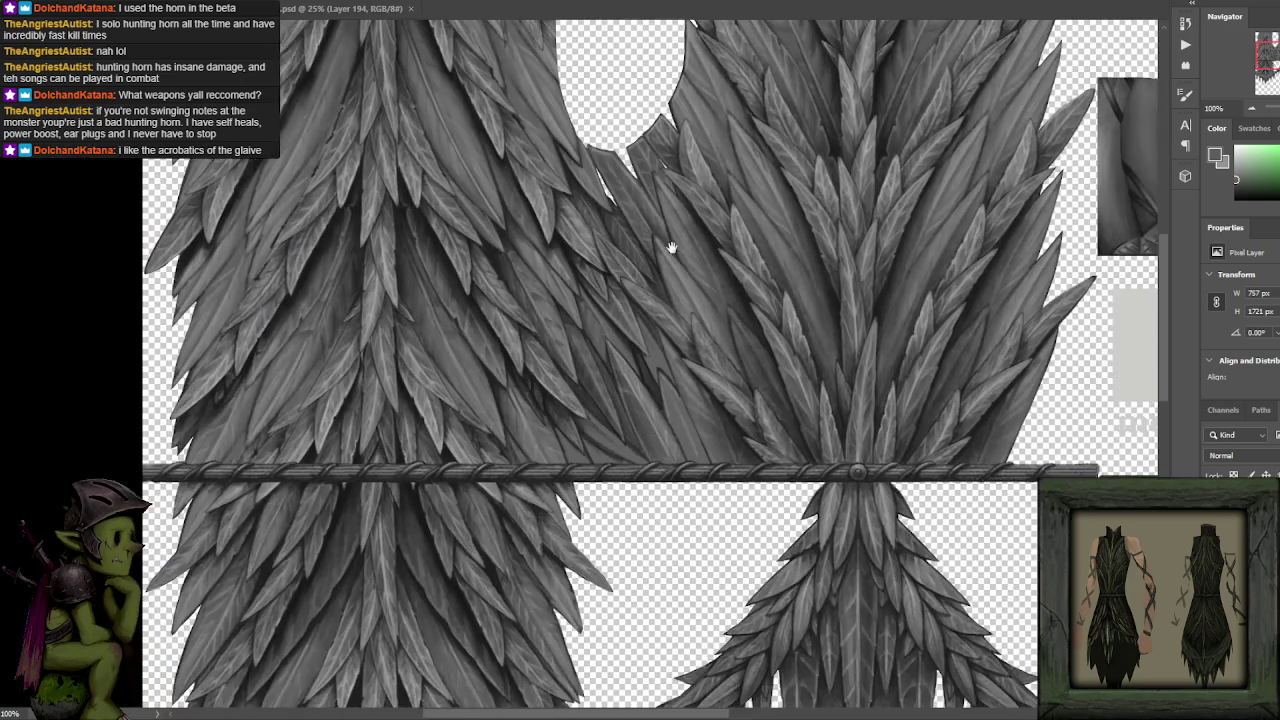
scroll(651, 199, up, 2)
scroll(634, 320, up, 2)
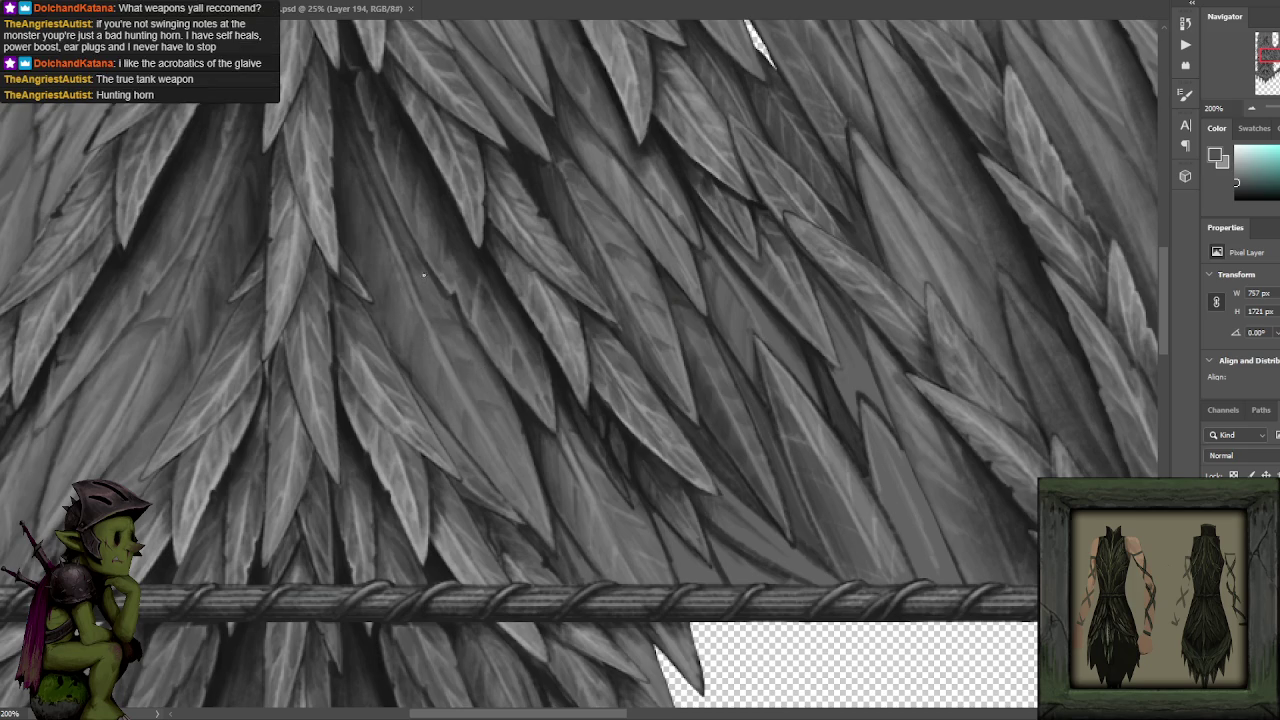
key(ctrl+Tab)
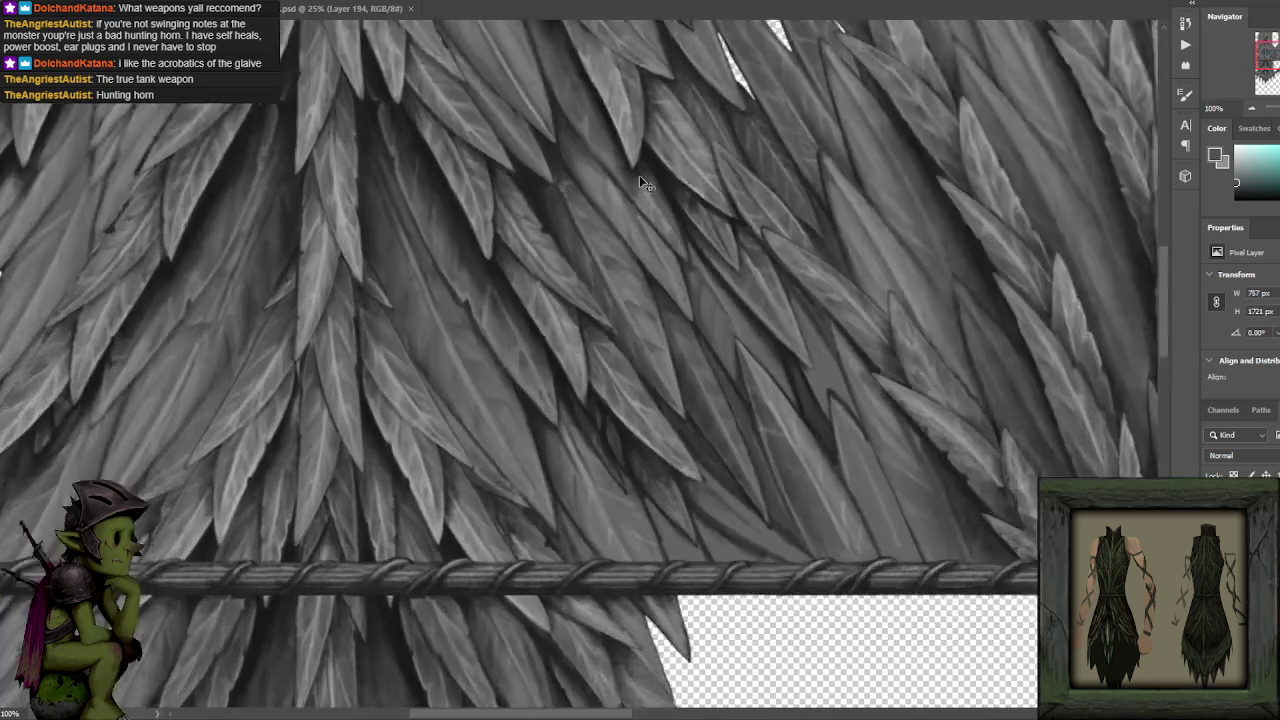
key(ctrl+shift+Tab)
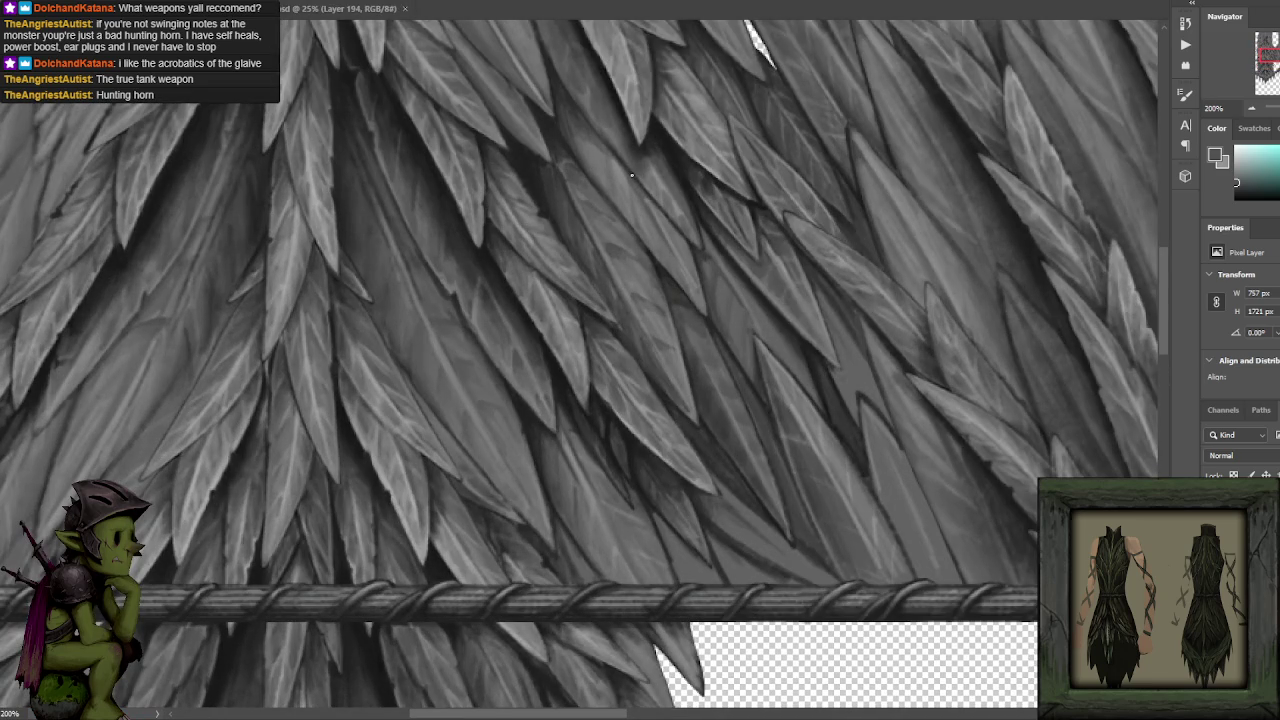
drag(608, 271, 625, 227)
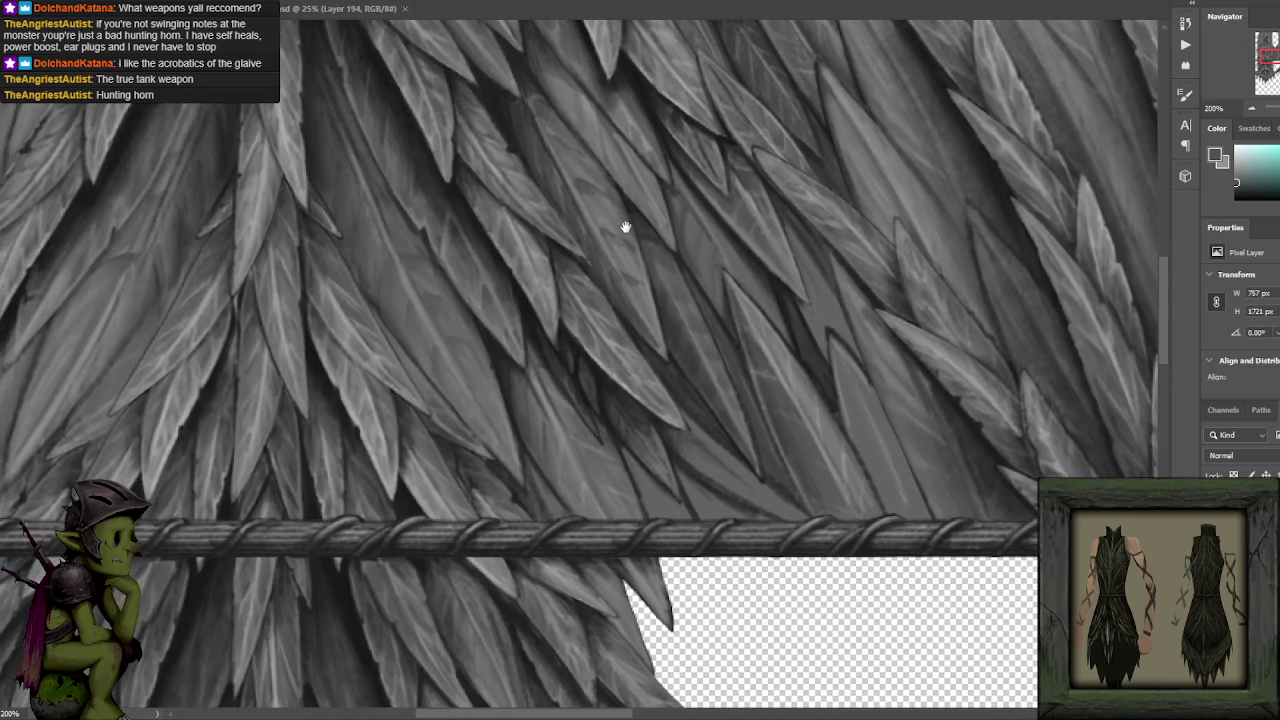
Set black as the paint colour, pan over the leaves, and sample two leaf greys.
alt+click(492, 365)
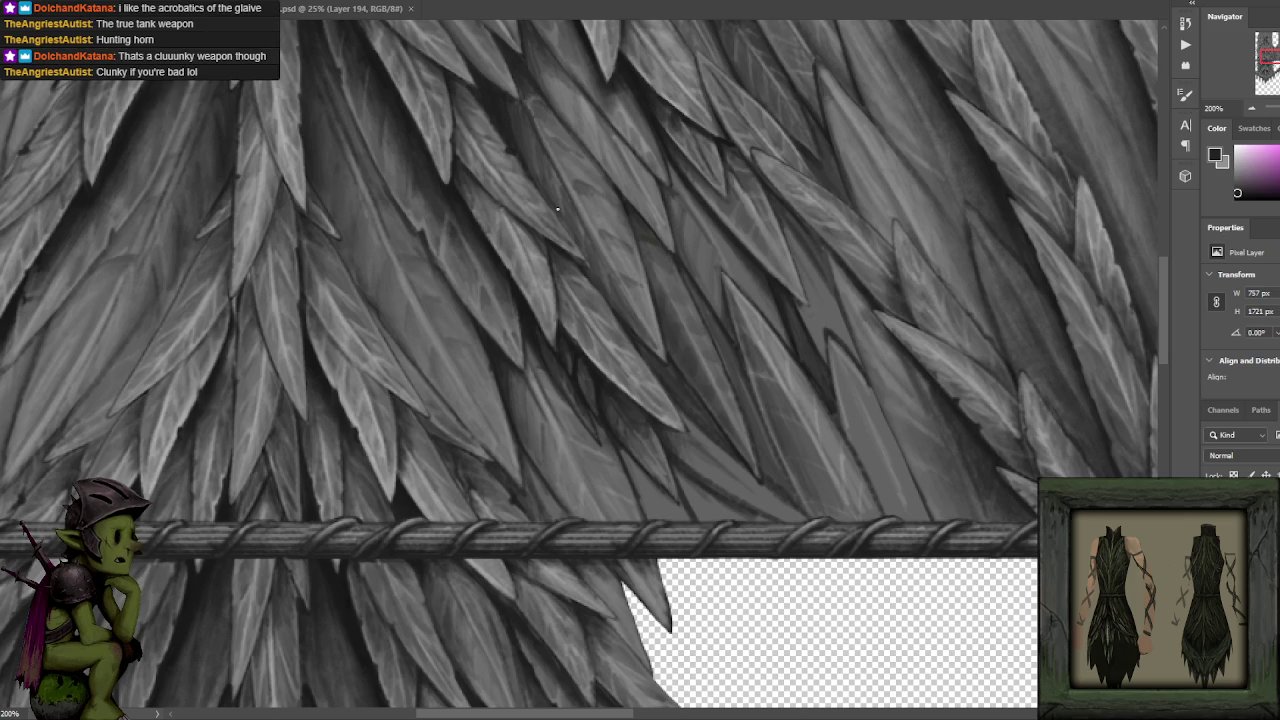
drag(557, 351, 531, 300)
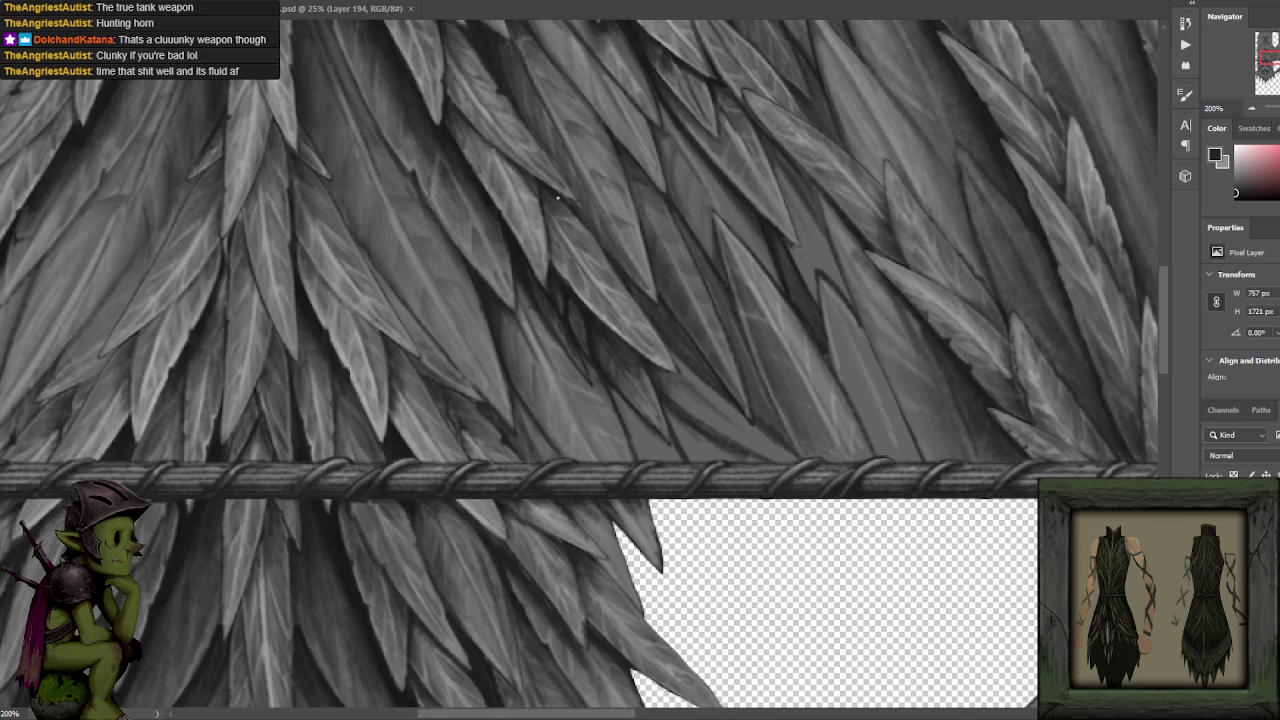
drag(557, 198, 511, 224)
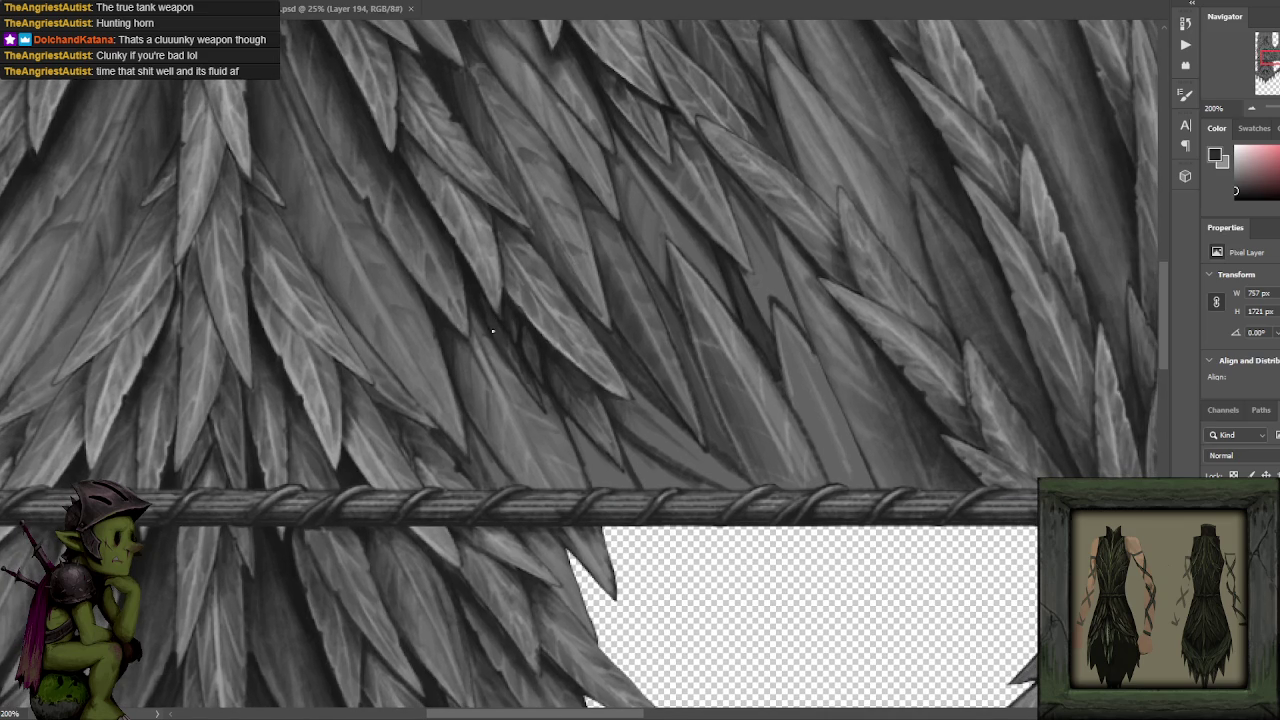
key(x)
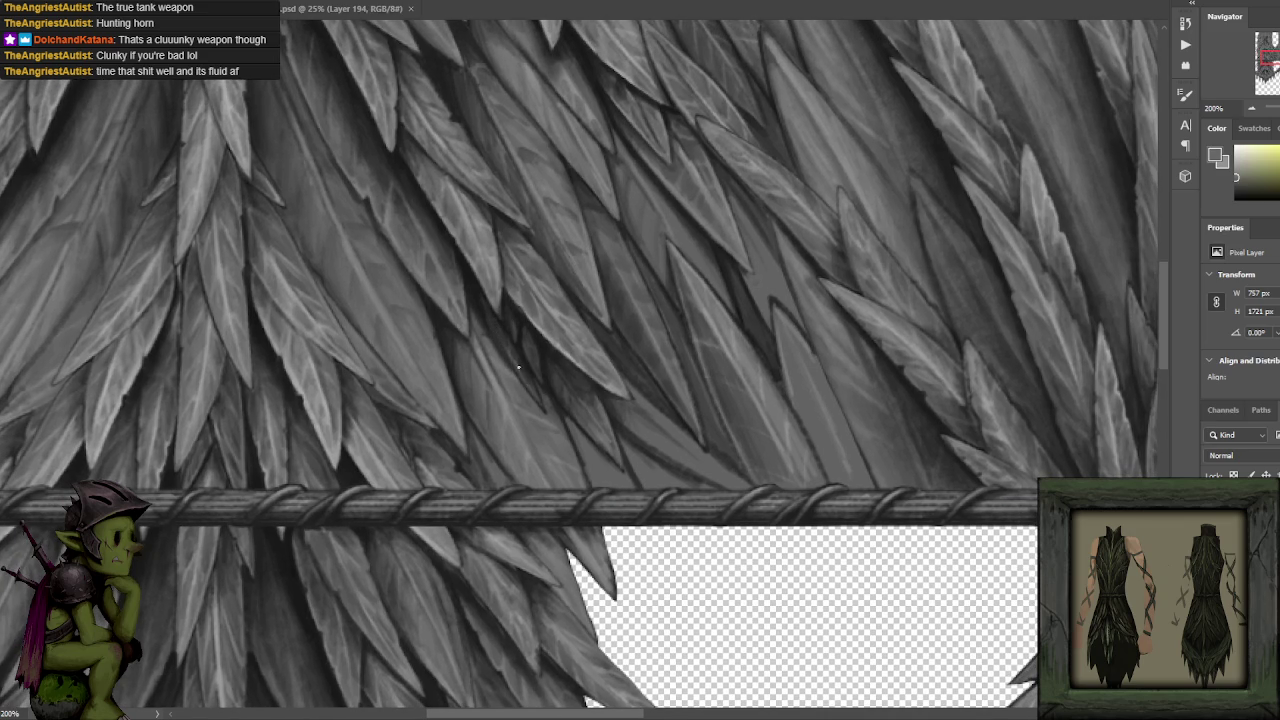
key(x)
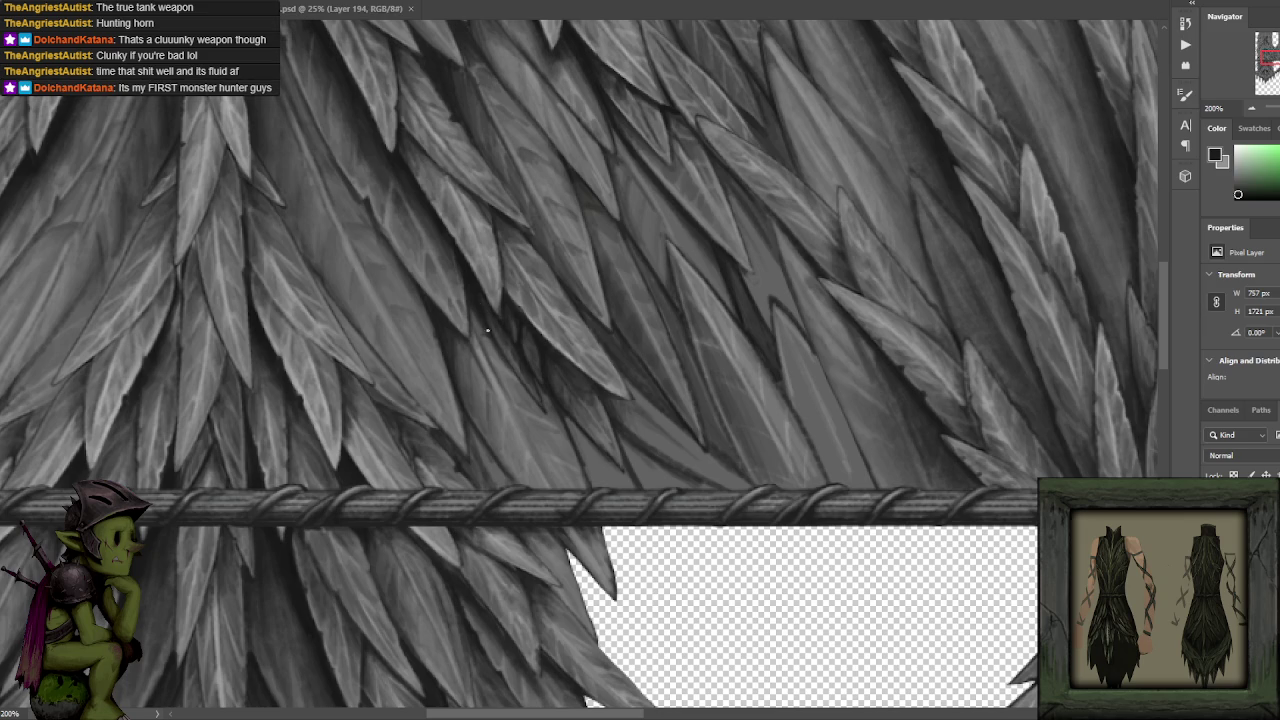
alt+click(508, 371)
alt+click(490, 325)
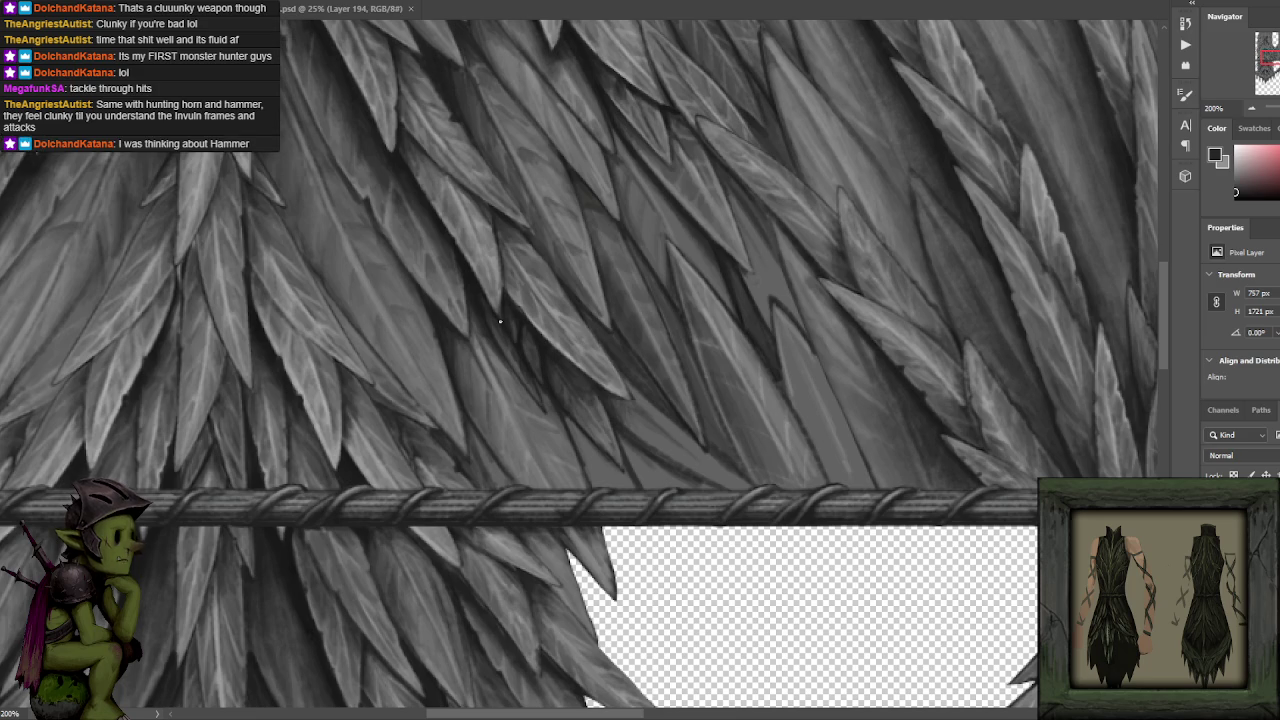
Centre the central leaf cluster and paint near-black shadow into the gap between blades.
drag(478, 350, 608, 437)
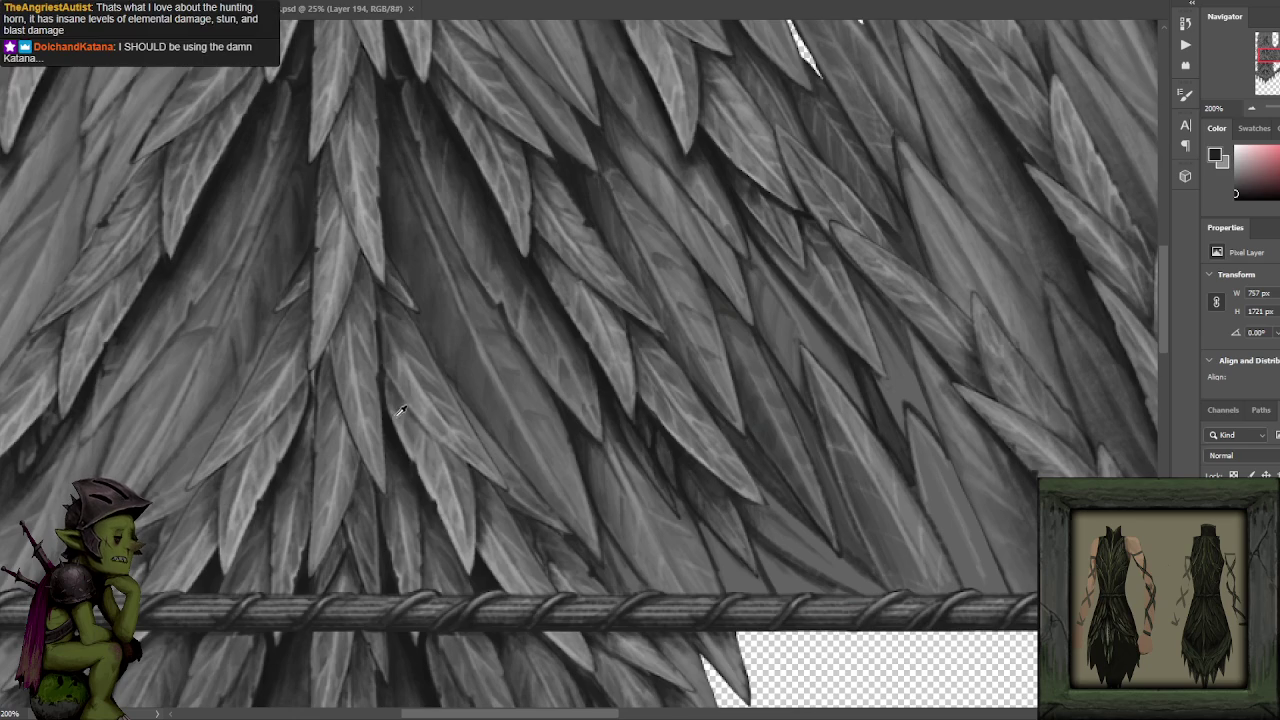
drag(447, 406, 600, 359)
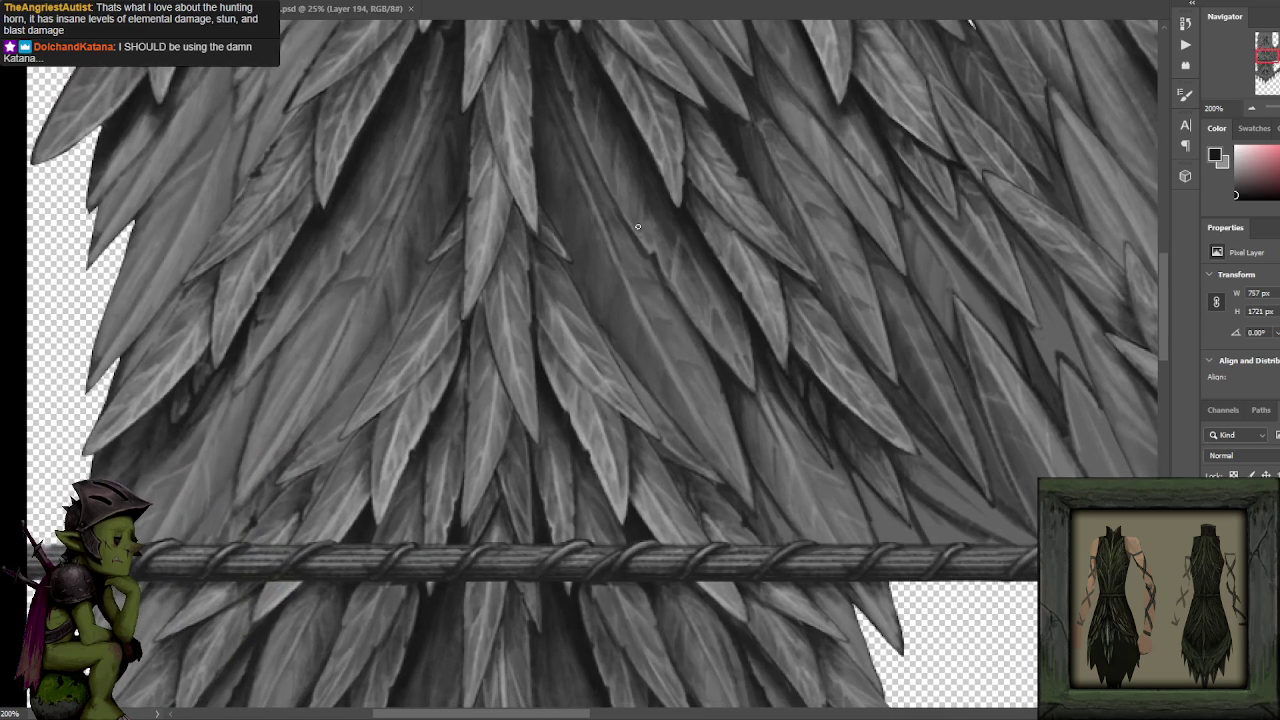
drag(637, 227, 585, 243)
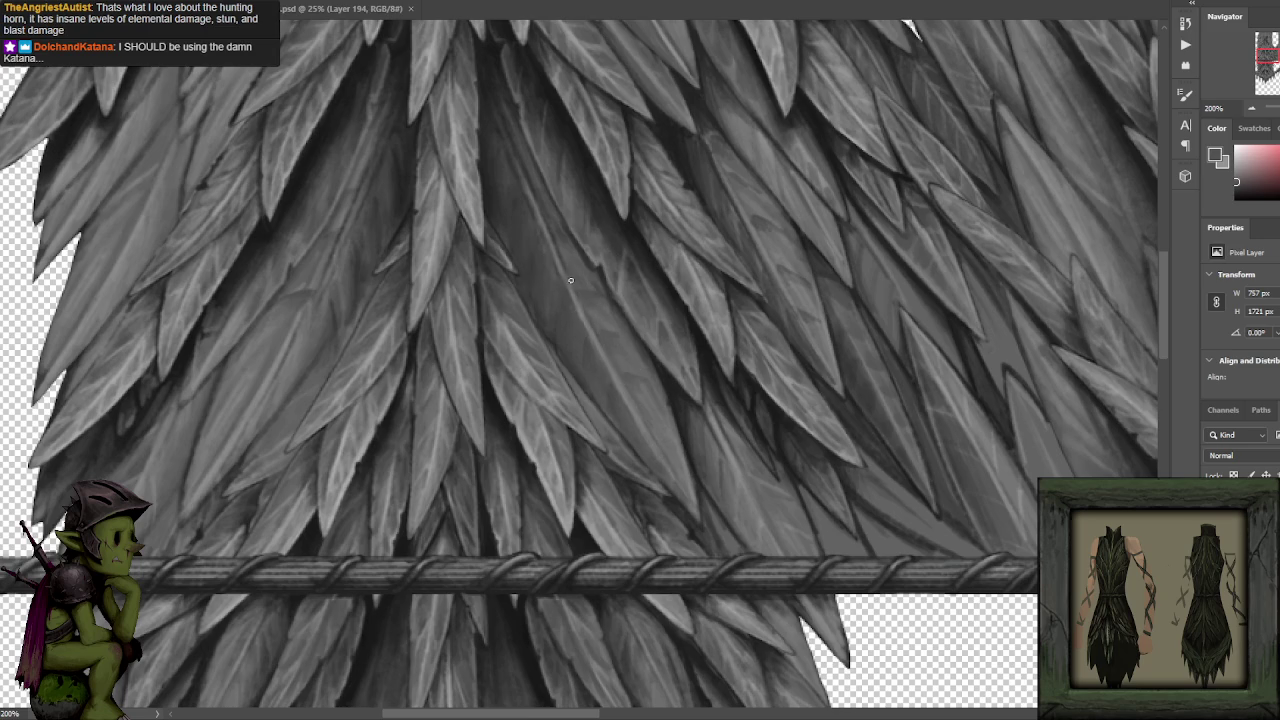
alt+click(491, 378)
alt+click(559, 337)
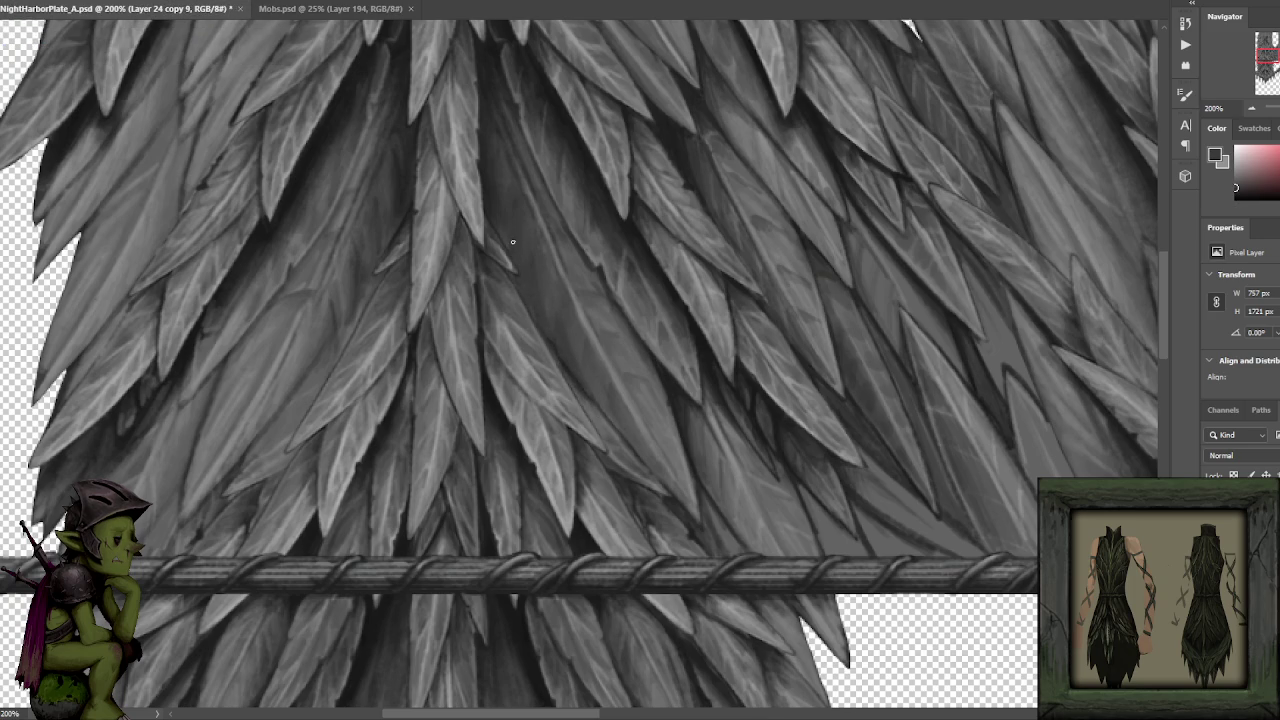
alt+click(499, 200)
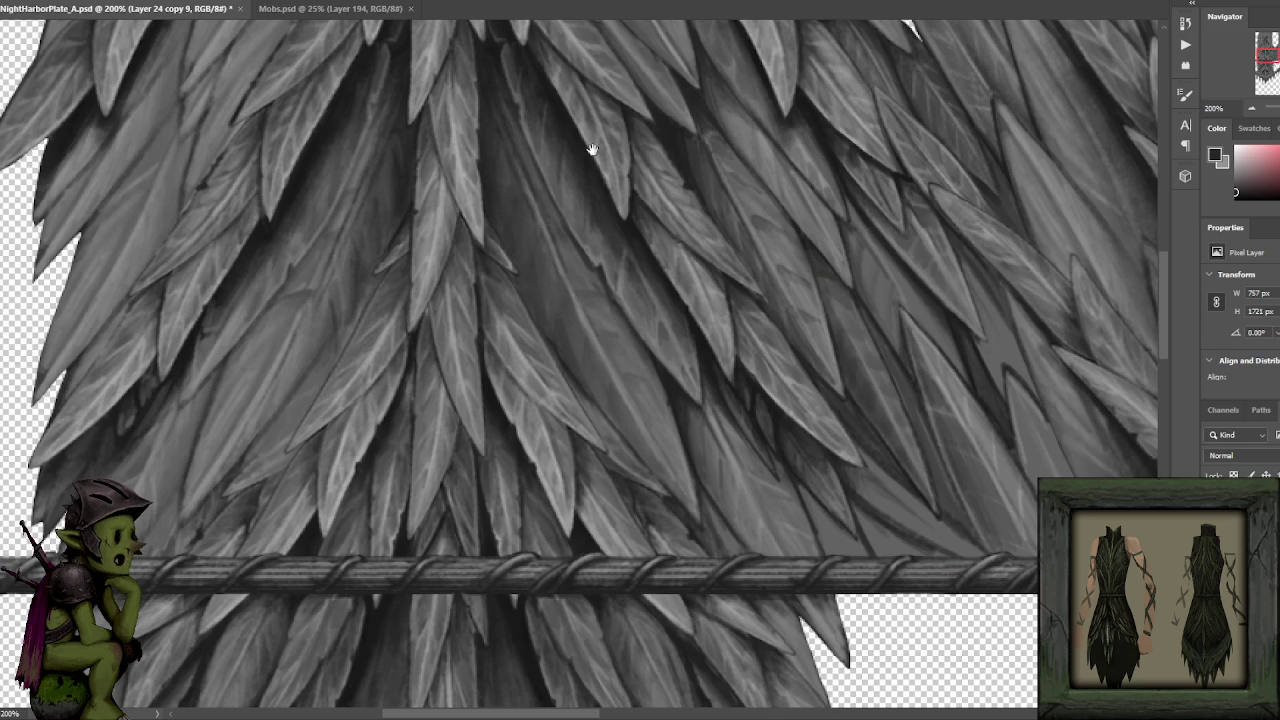
Shift the view over the upper central leaves and sample mid and bright greys.
drag(586, 134, 574, 144)
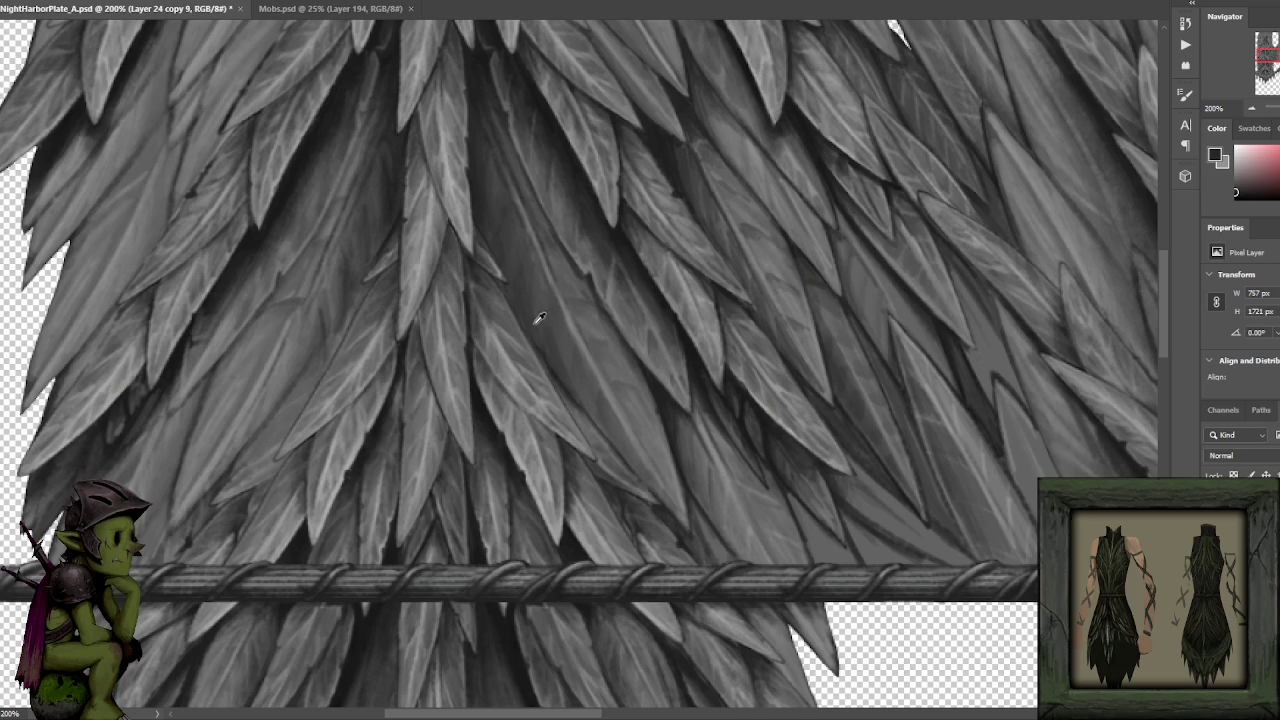
alt+click(581, 241)
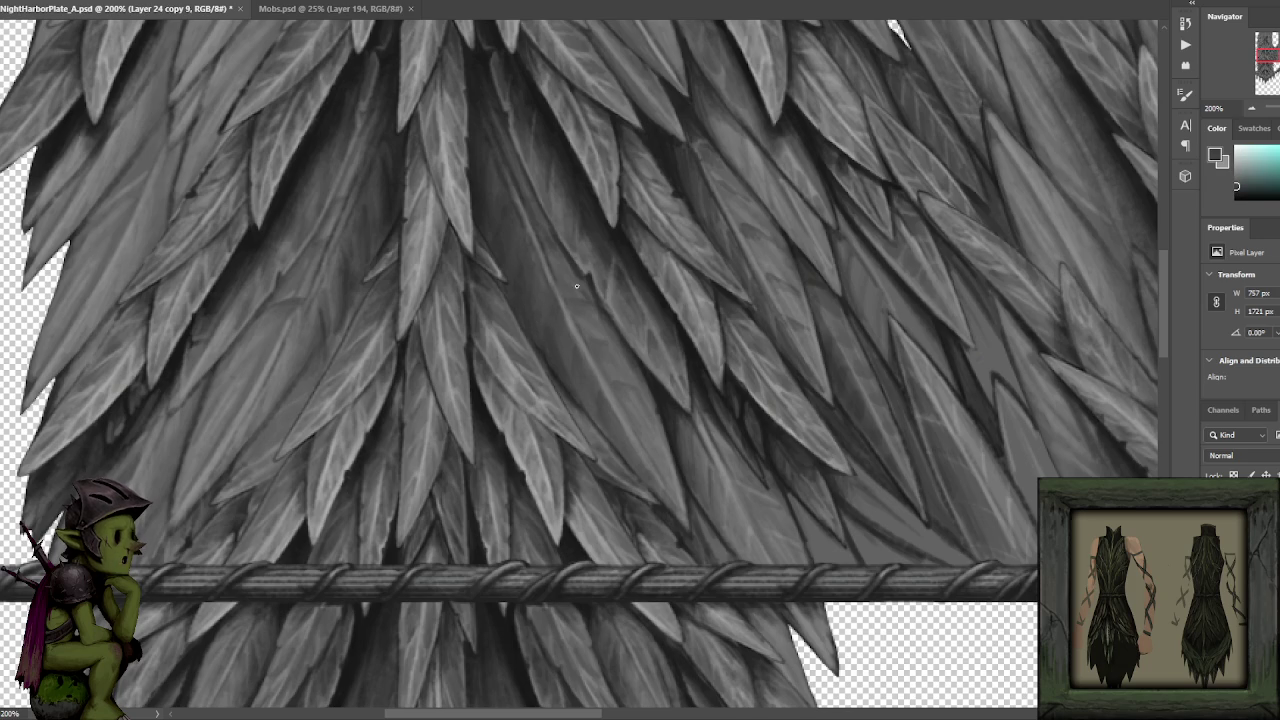
mouse_move(560, 207)
mouse_down()
mouse_move(574, 277)
mouse_move(564, 390)
mouse_move(528, 302)
mouse_up()
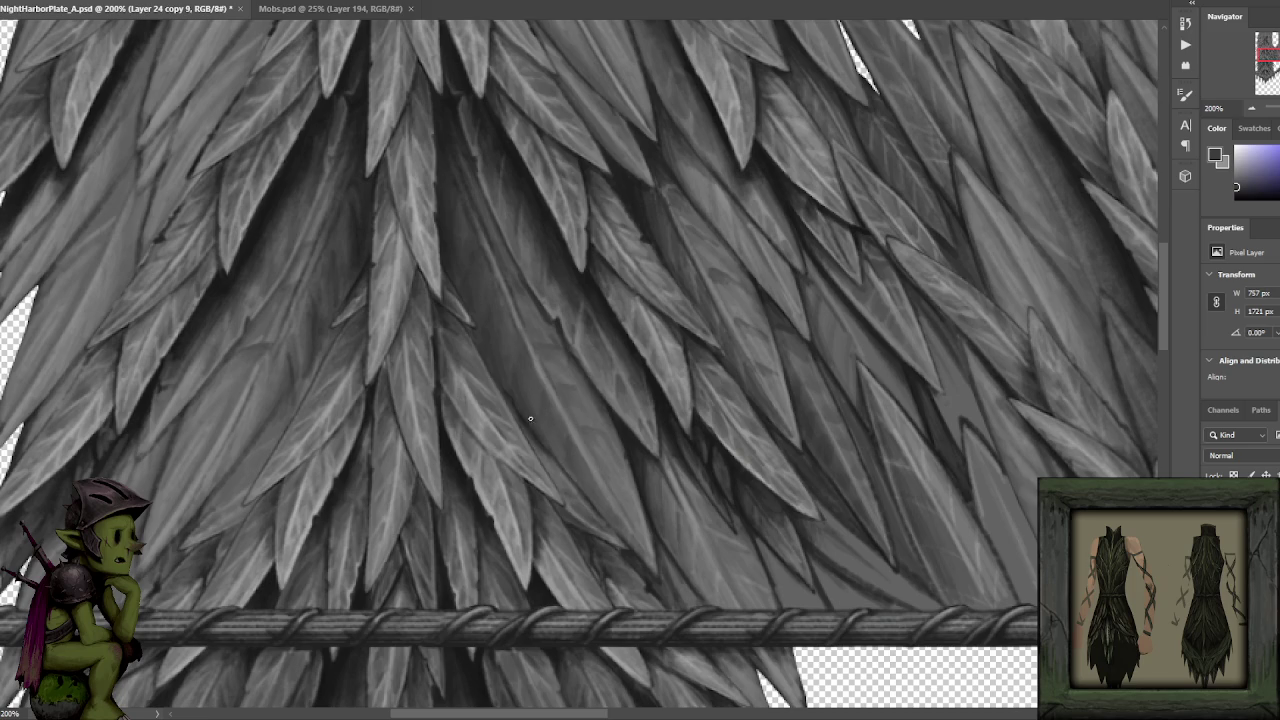
alt+click(532, 392)
drag(551, 331, 543, 300)
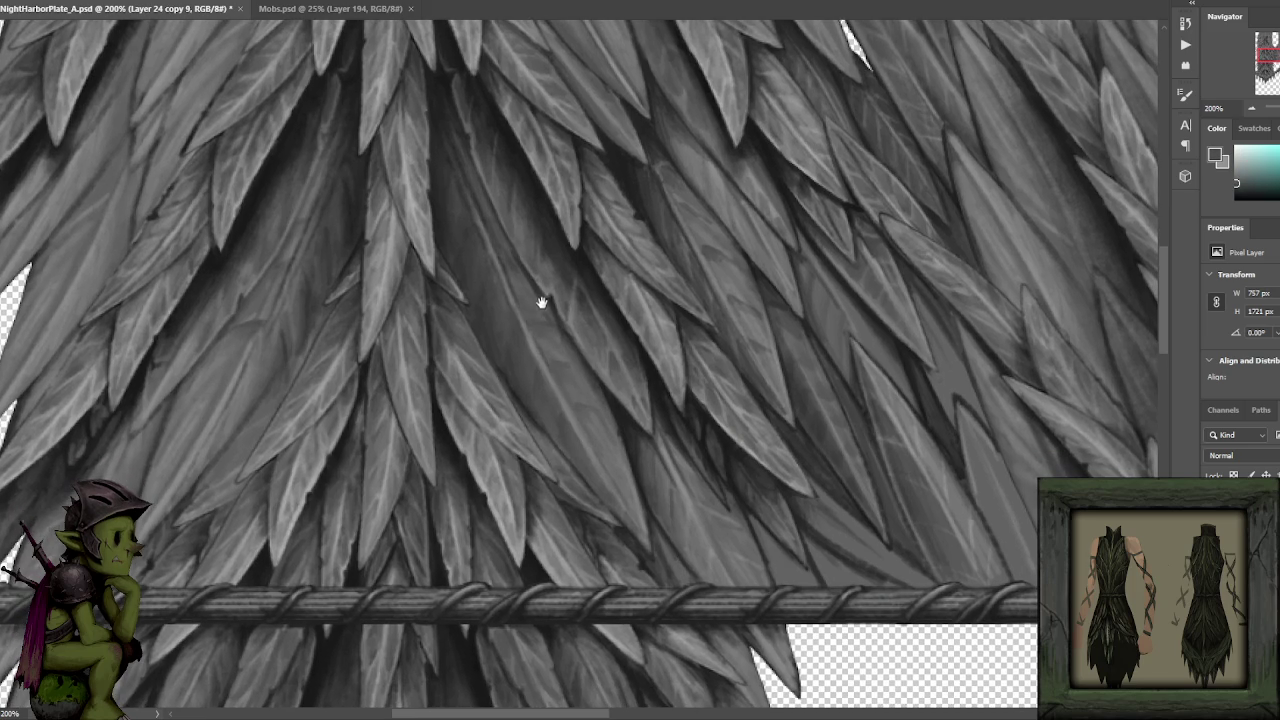
alt+click(536, 283)
alt+click(535, 278)
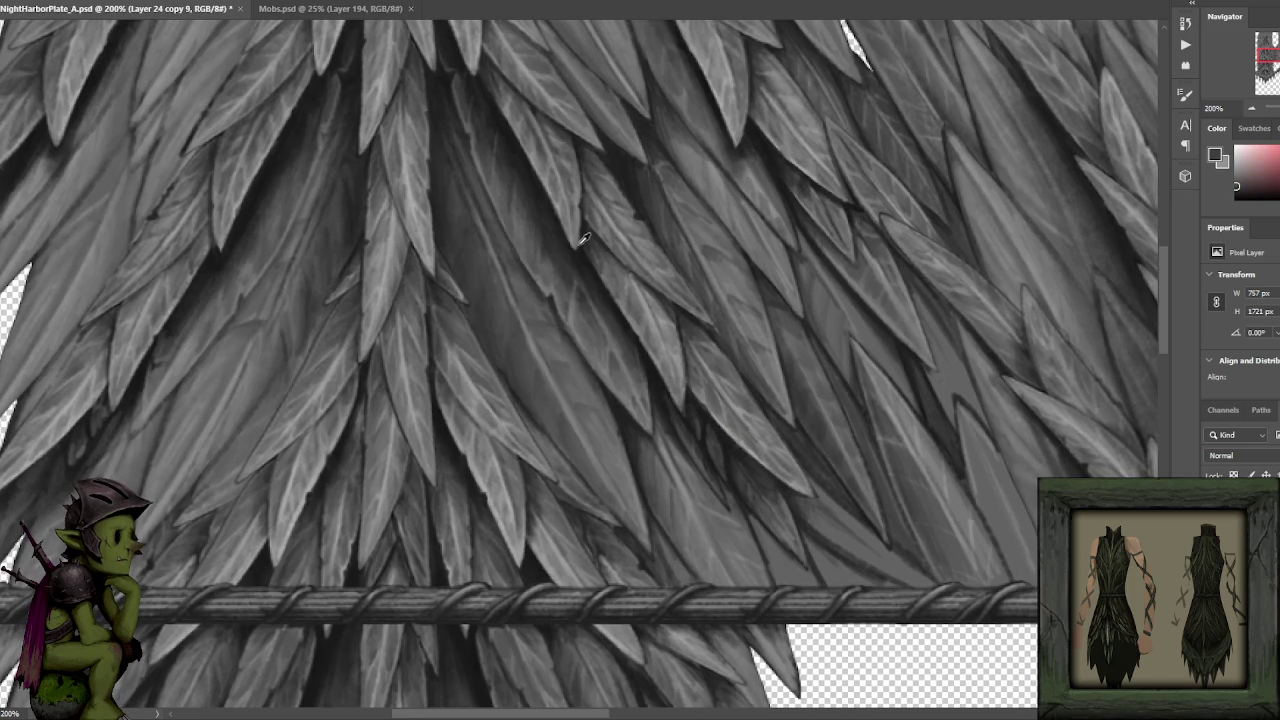
Alternate darker shadow greys and lighter highlight greys while shading the central leaves.
alt+click(556, 215)
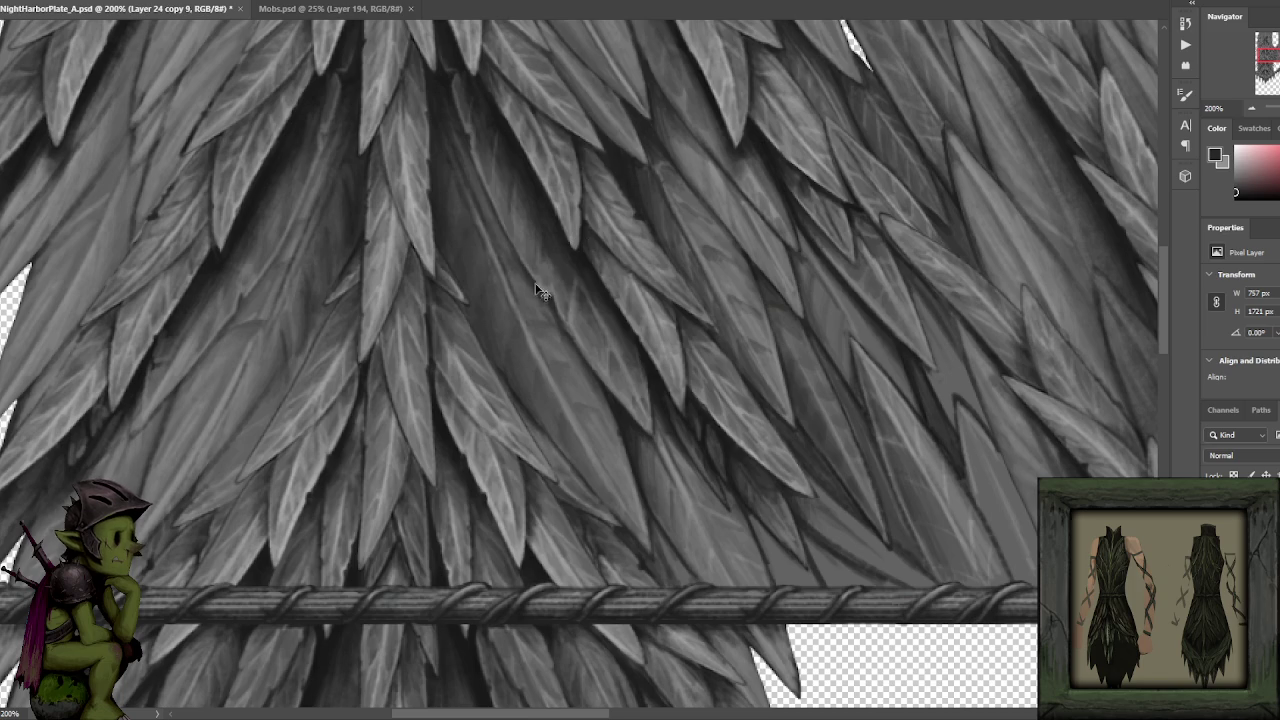
alt+click(548, 316)
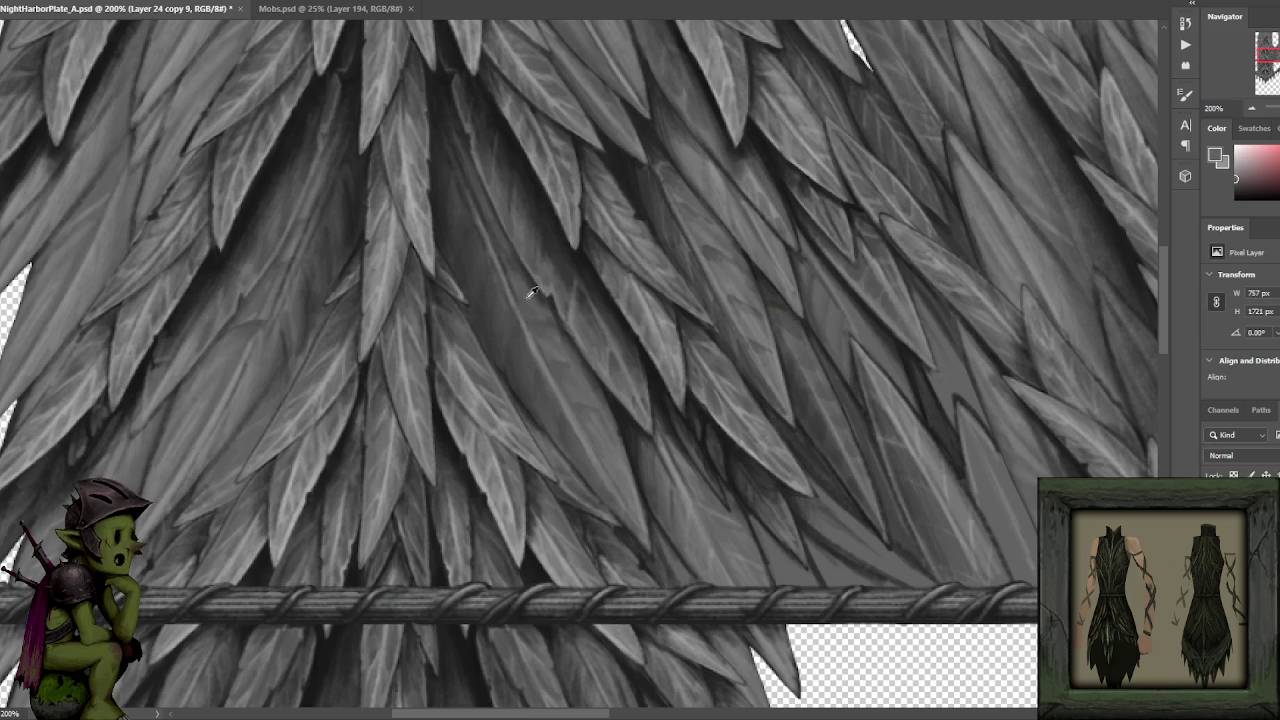
alt+click(531, 334)
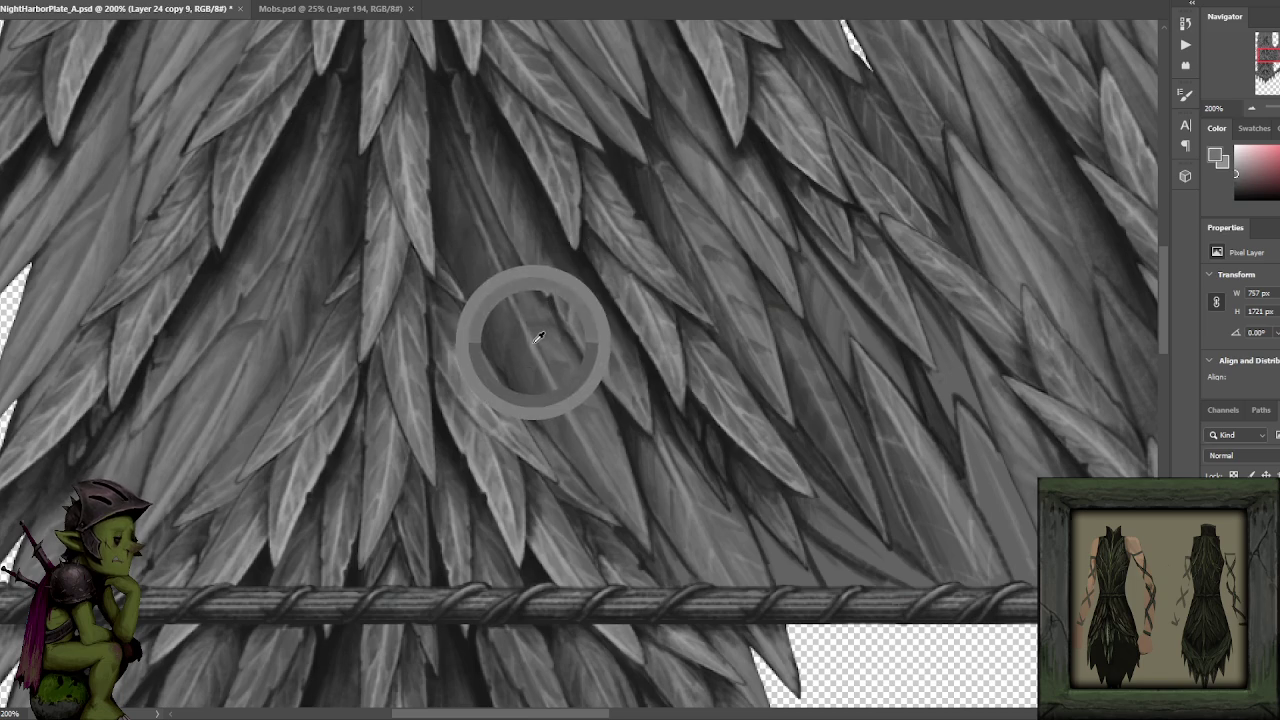
alt+click(409, 271)
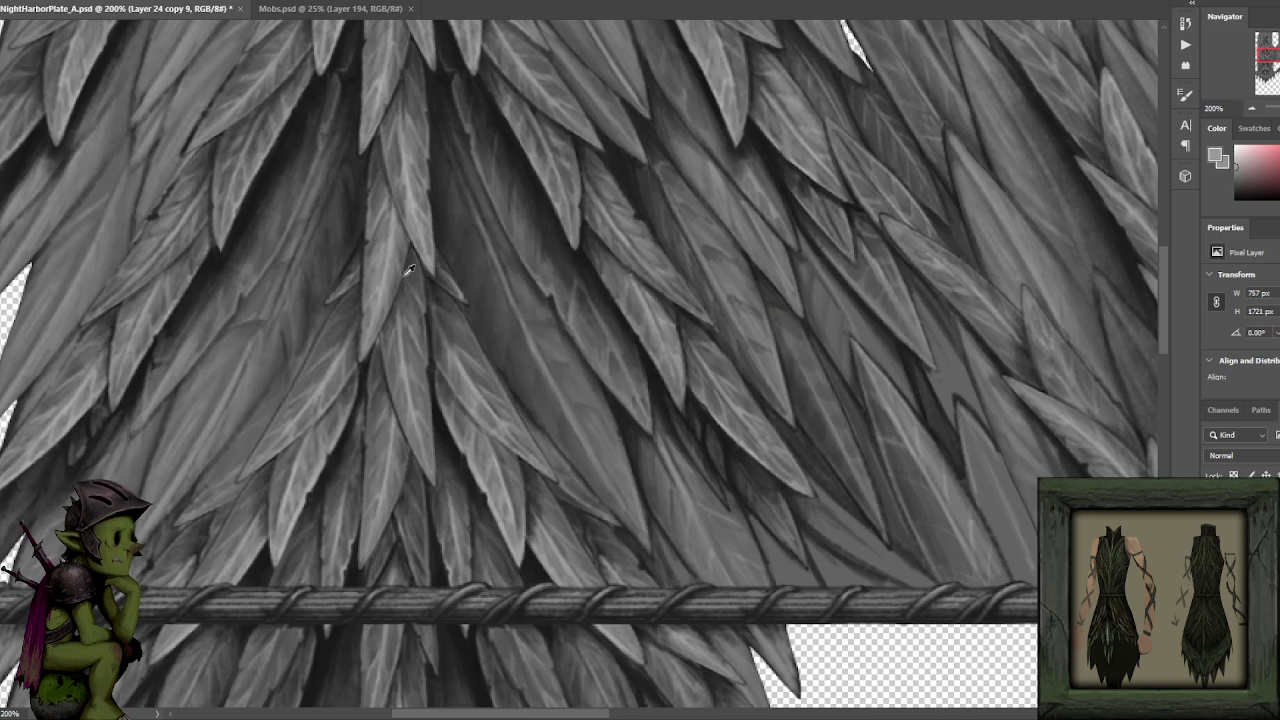
alt+click(555, 347)
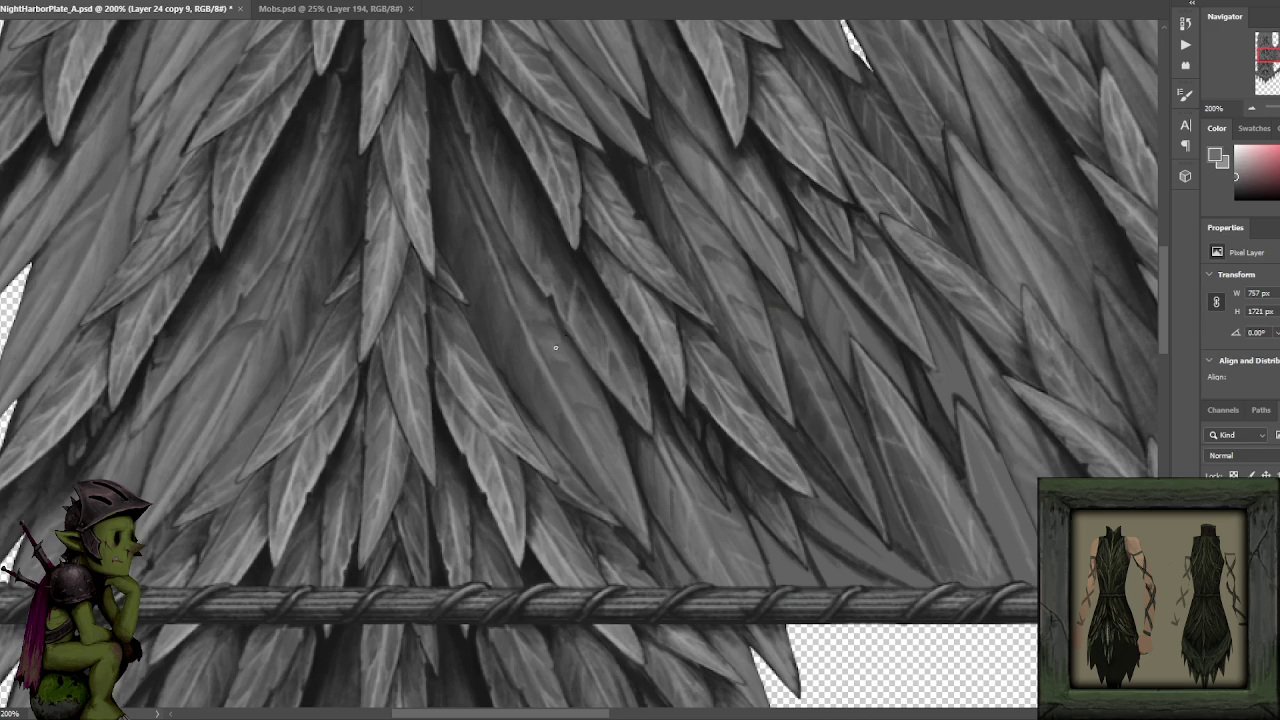
alt+click(596, 387)
Outline the central blades with near-black and add light highlights along a long blade.
drag(582, 379, 574, 343)
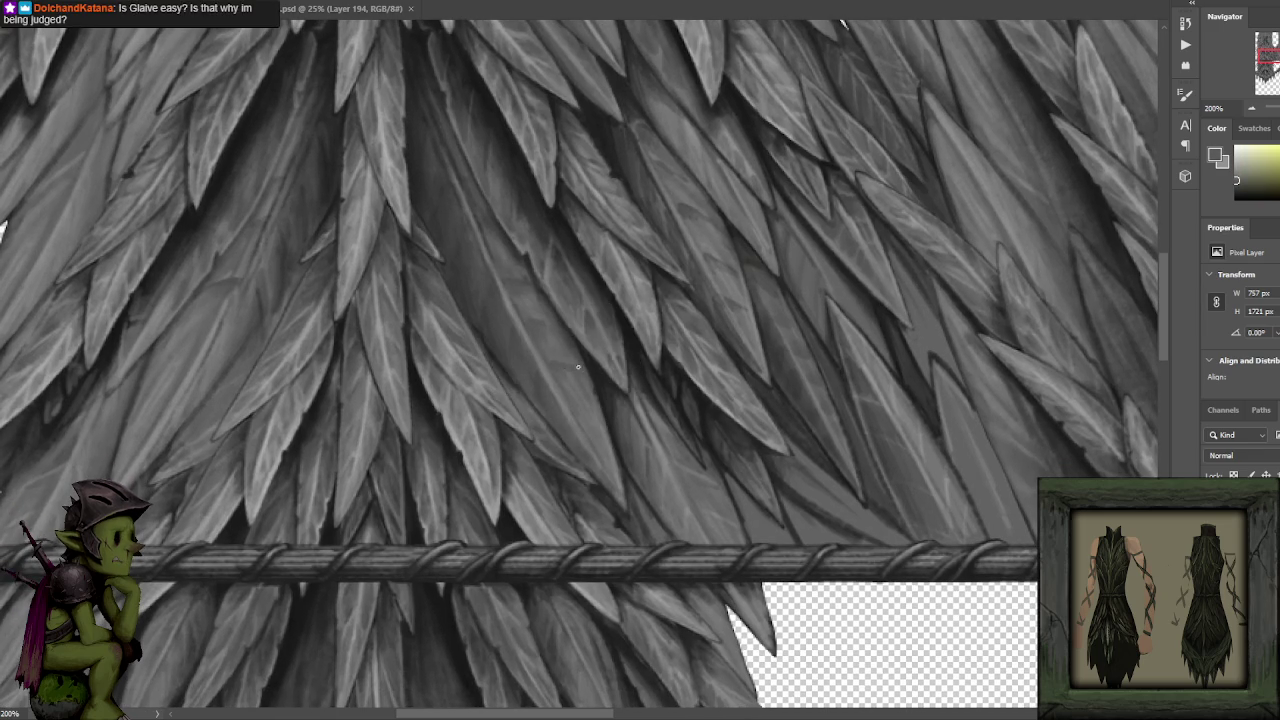
alt+click(509, 379)
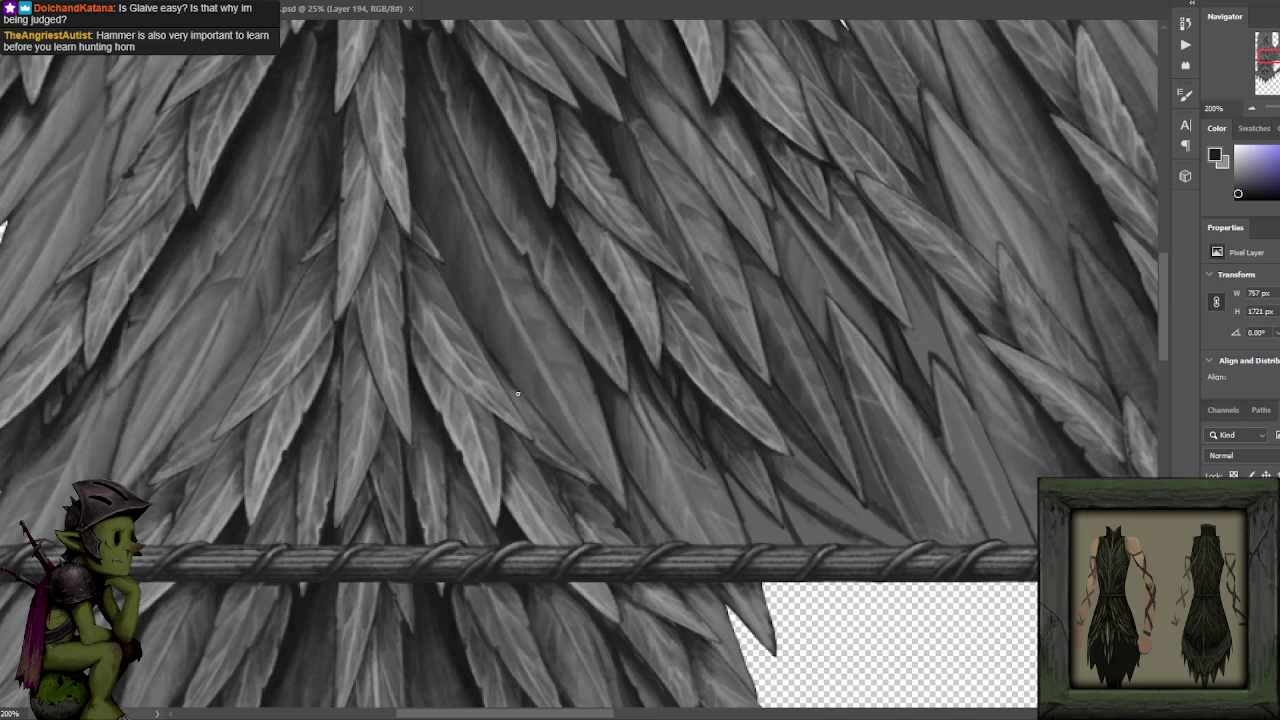
alt+click(538, 400)
alt+click(600, 380)
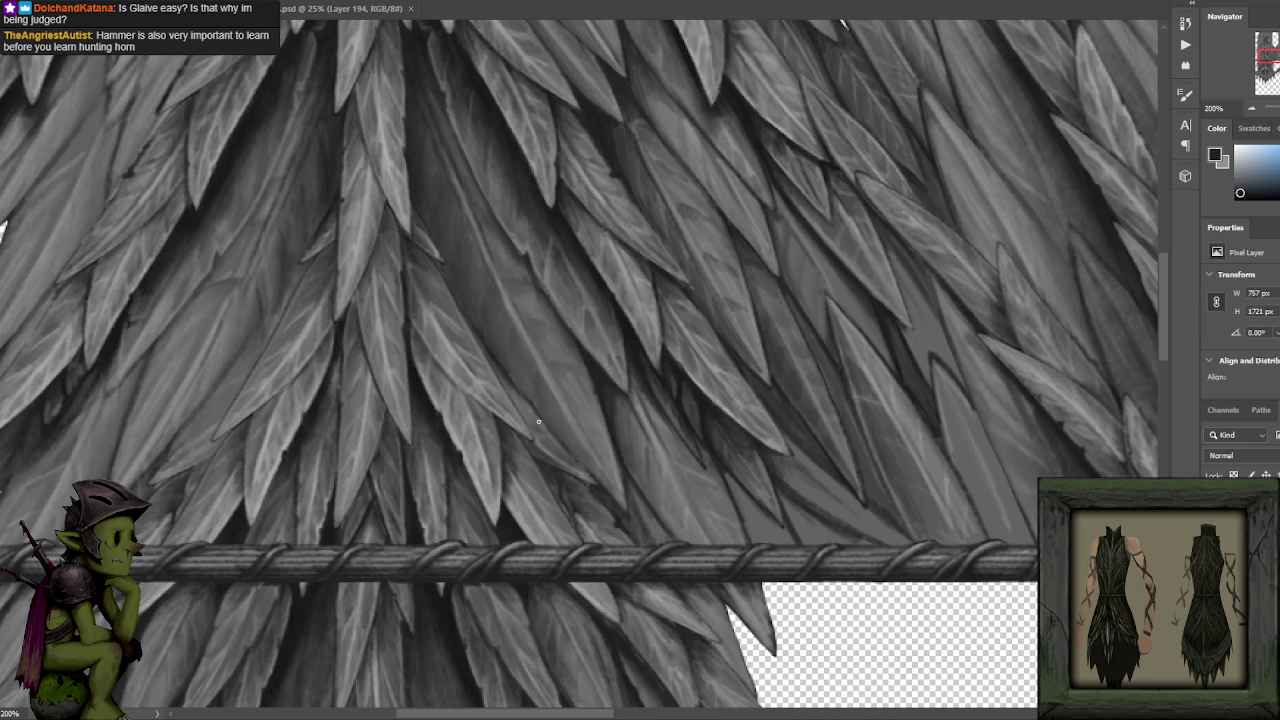
alt+click(570, 440)
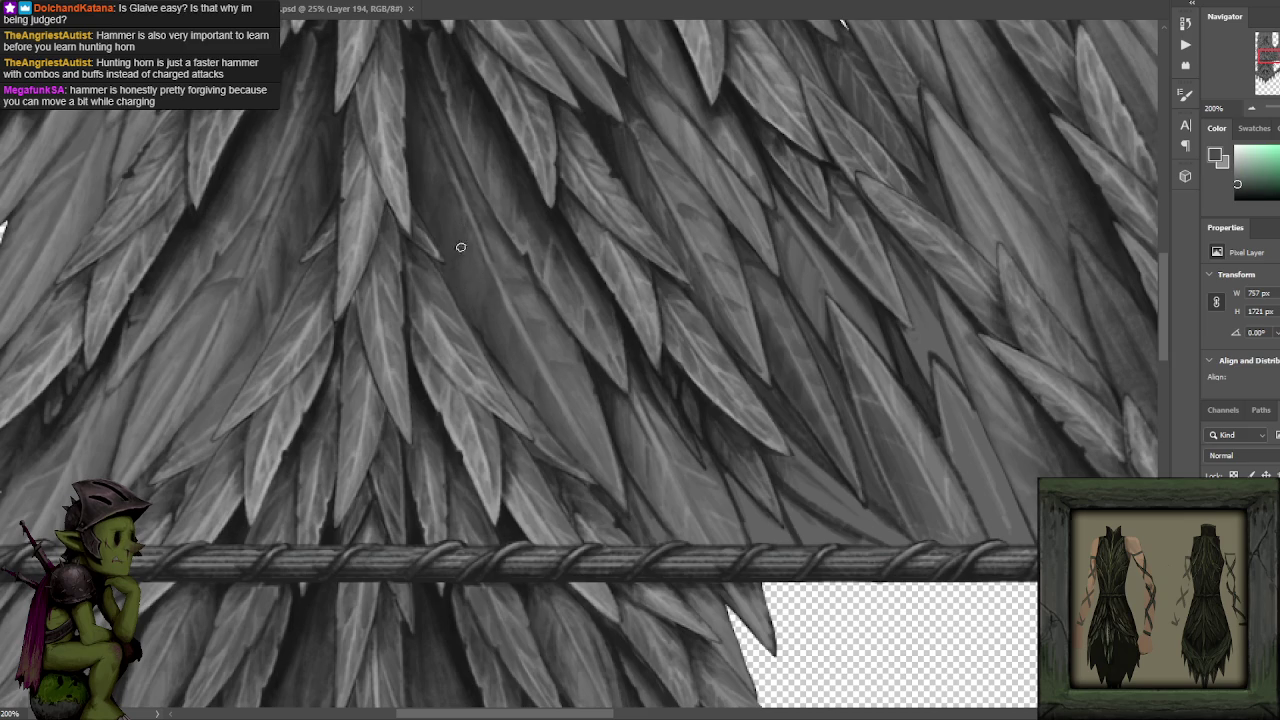
alt+click(524, 170)
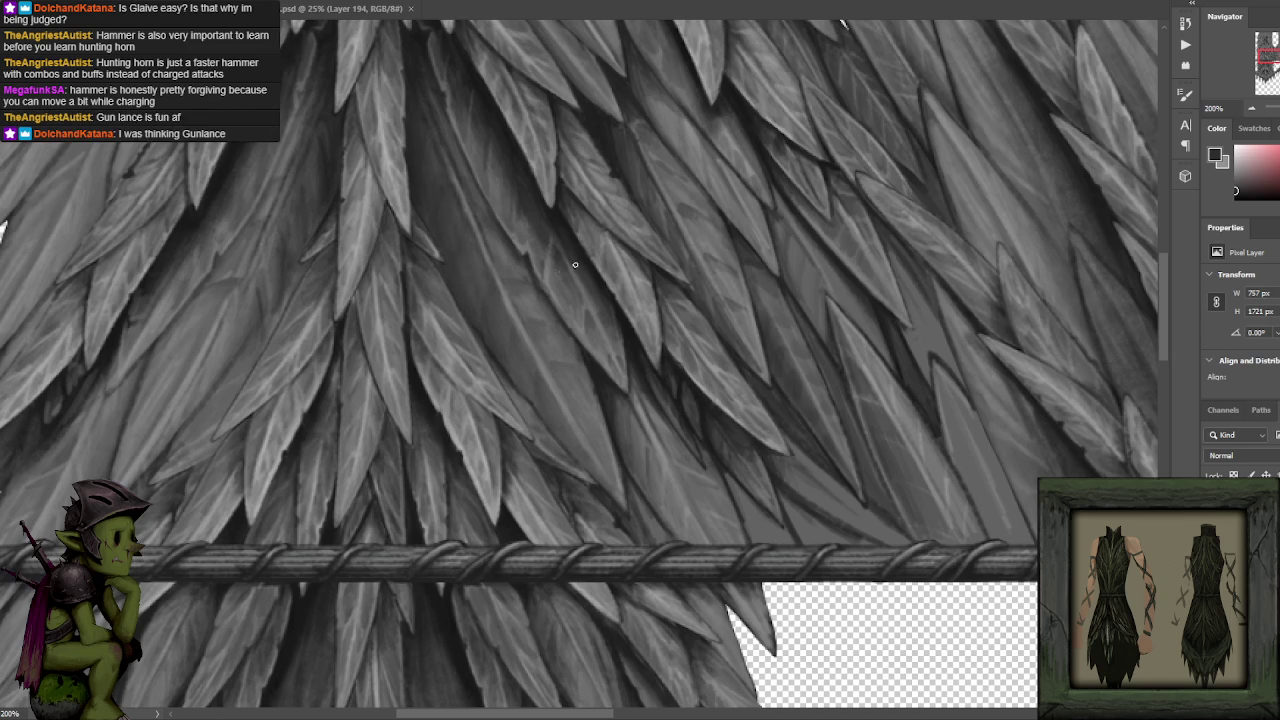
Zoom out and back, then shade overlapping central leaf panels with sampled light and dark greys.
scroll(575, 264, down, 3)
scroll(617, 337, up, 1)
scroll(580, 415, up, 1)
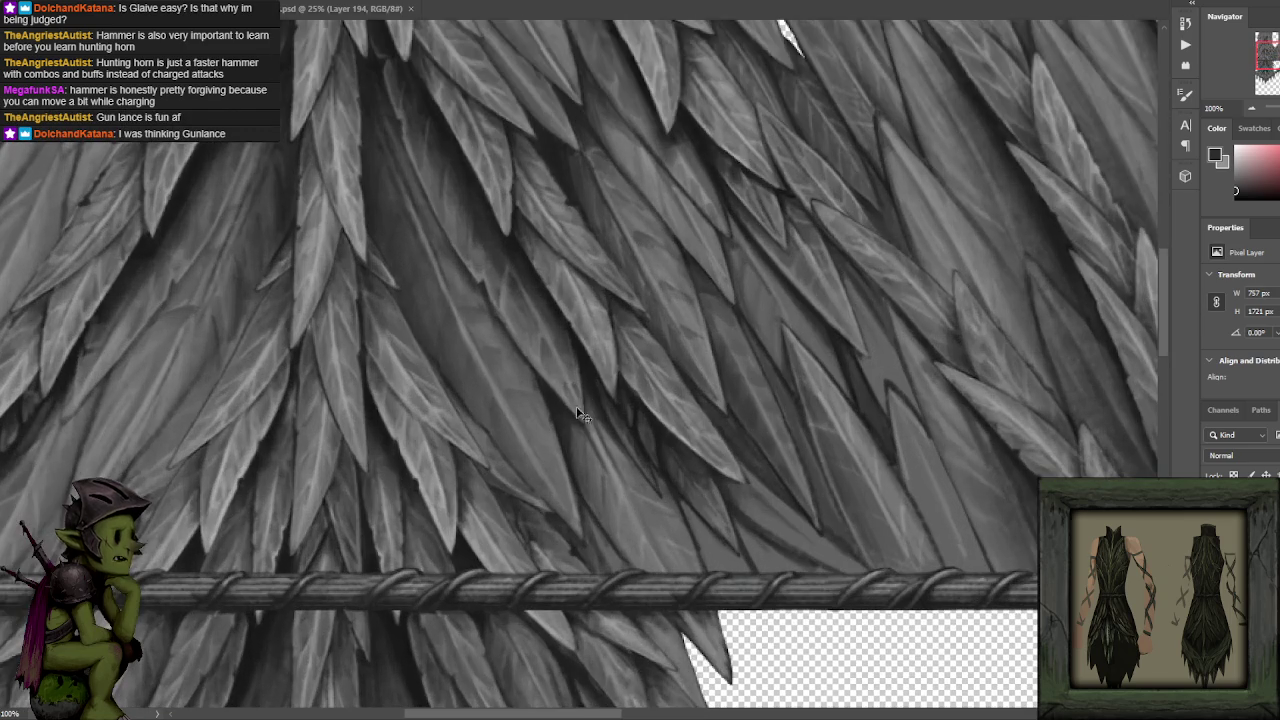
alt+click(538, 444)
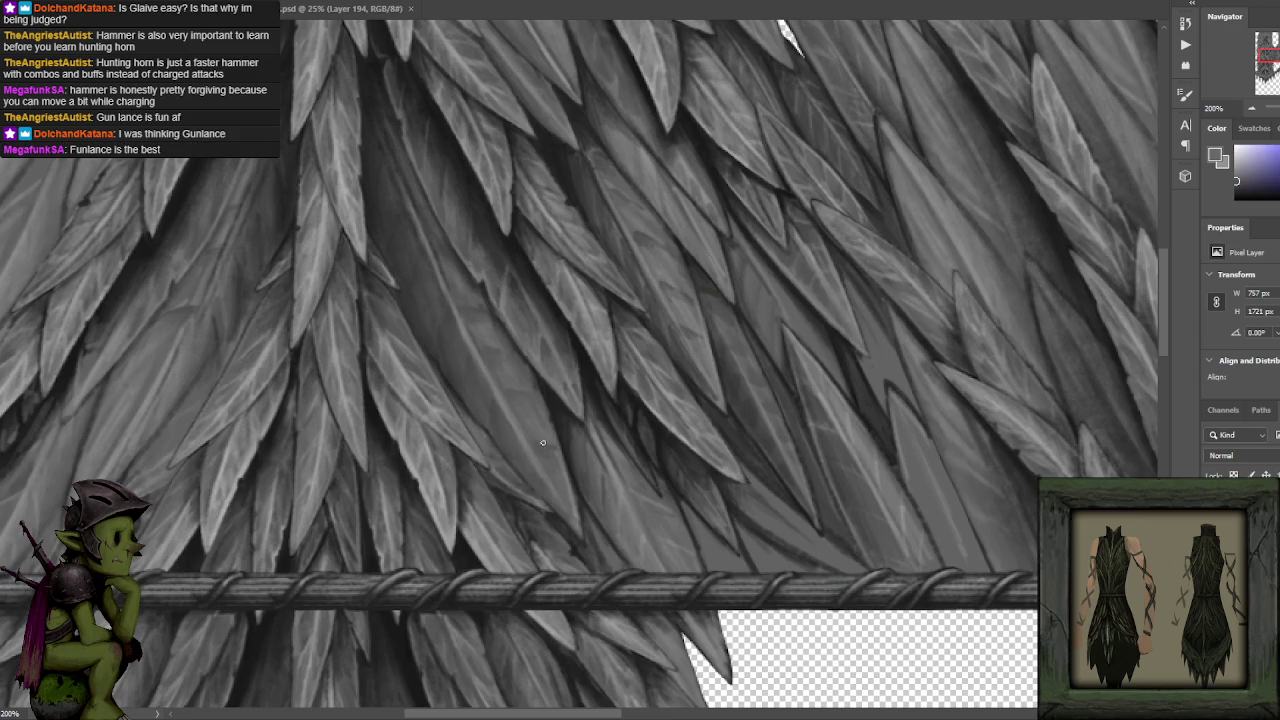
alt+click(534, 451)
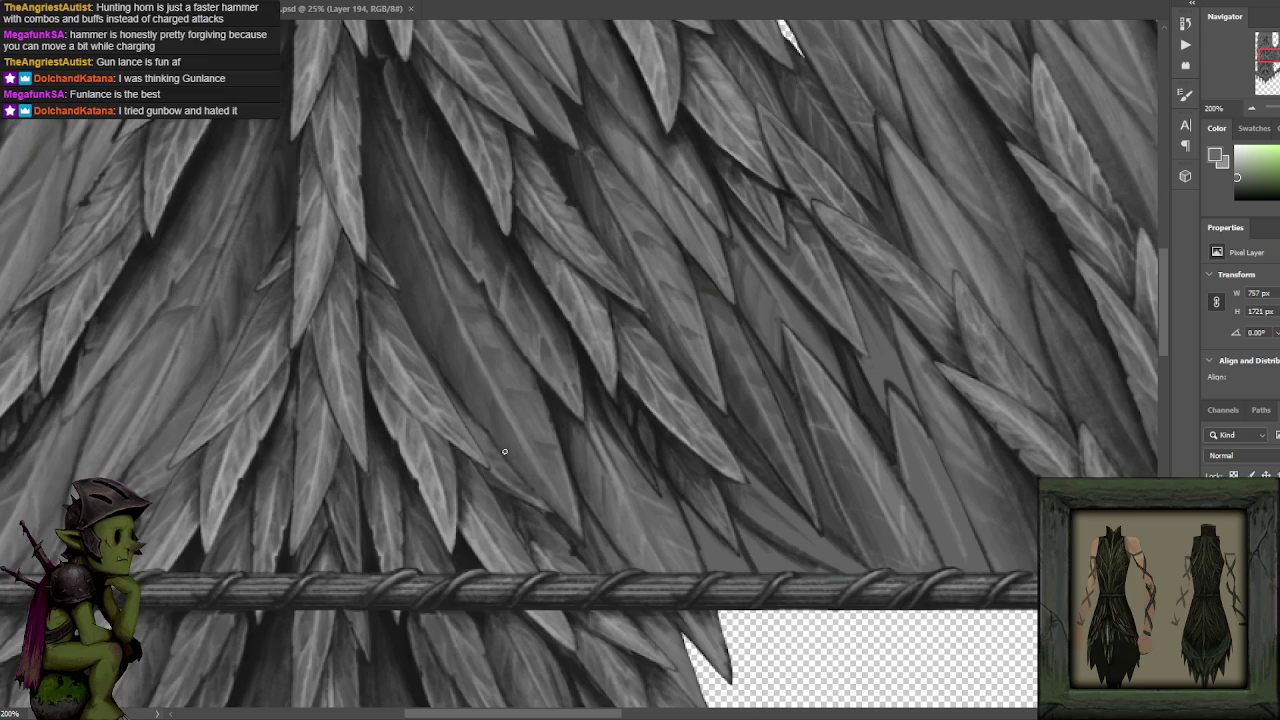
alt+click(378, 194)
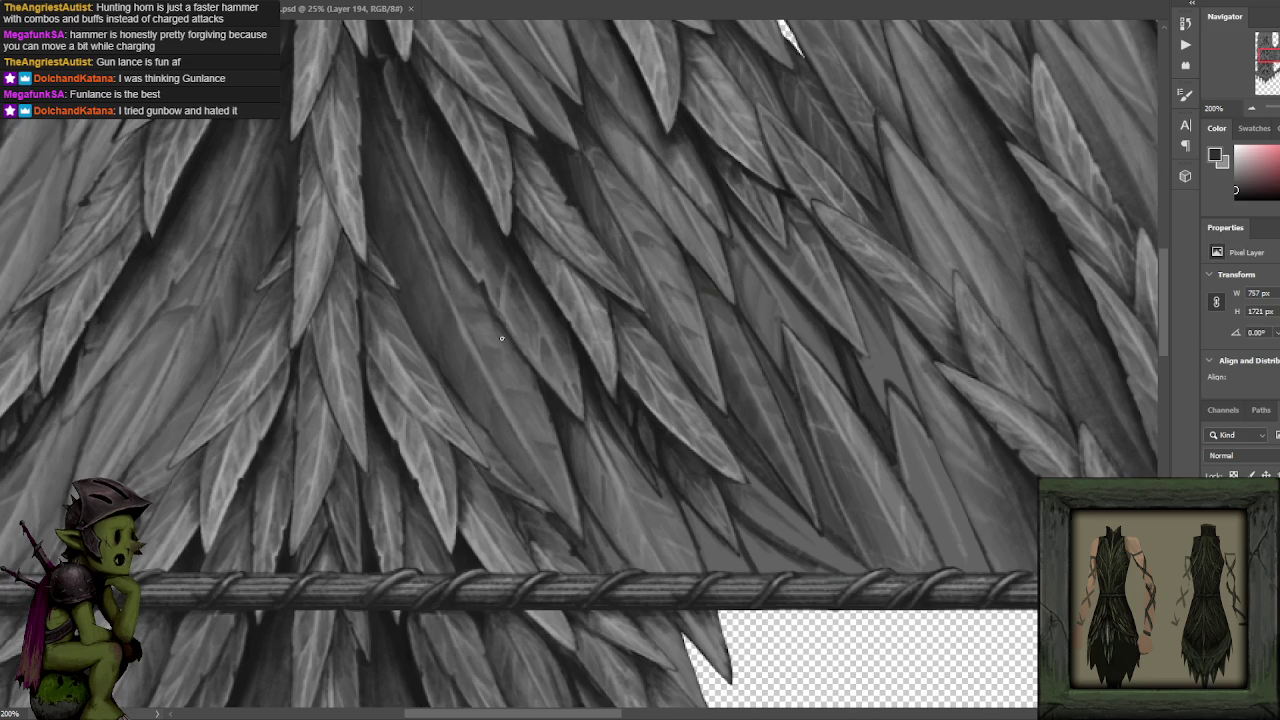
alt+click(465, 336)
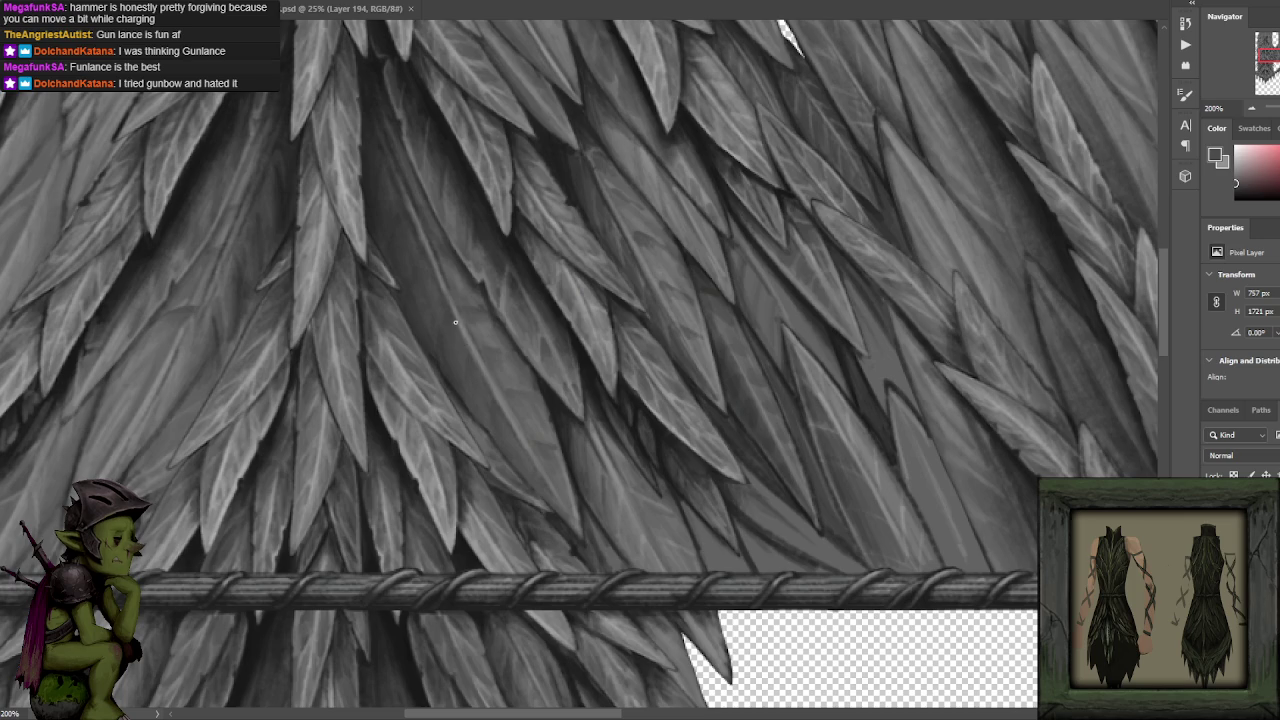
drag(464, 285, 492, 329)
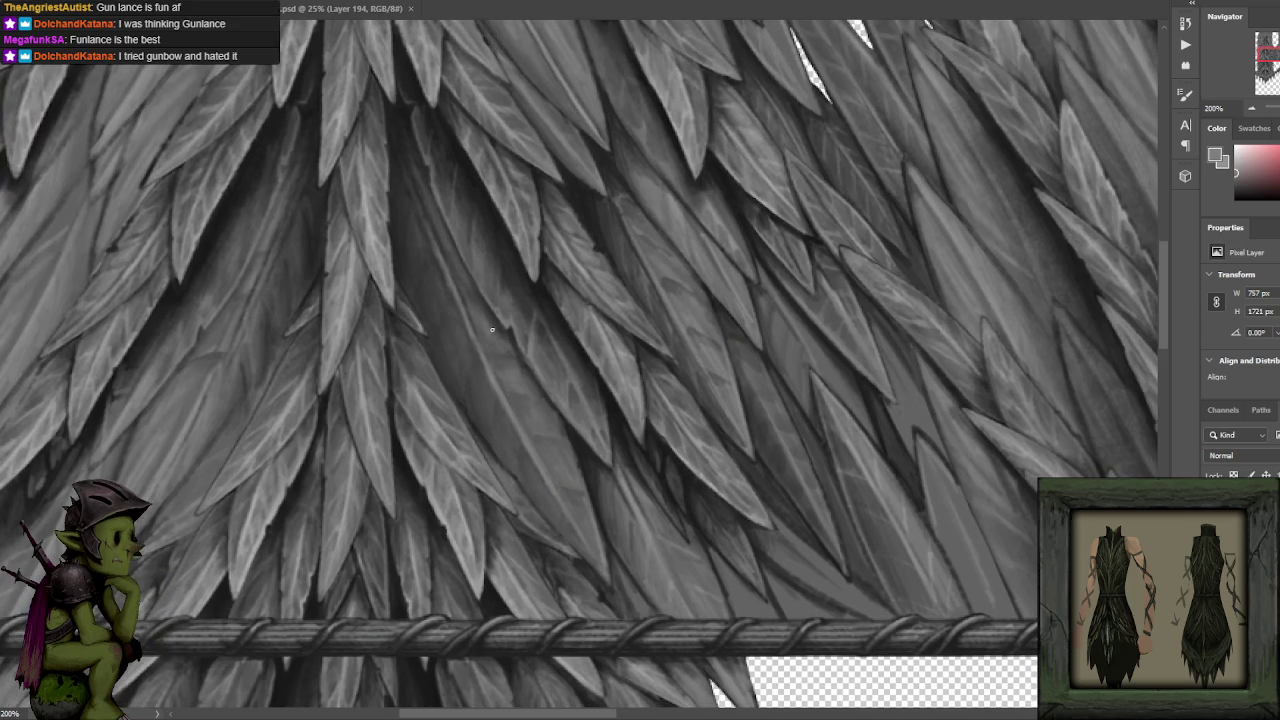
alt+click(437, 230)
alt+click(460, 262)
Zoom out and back, then sample several greys from the central leaf blades.
scroll(541, 292, down, 4)
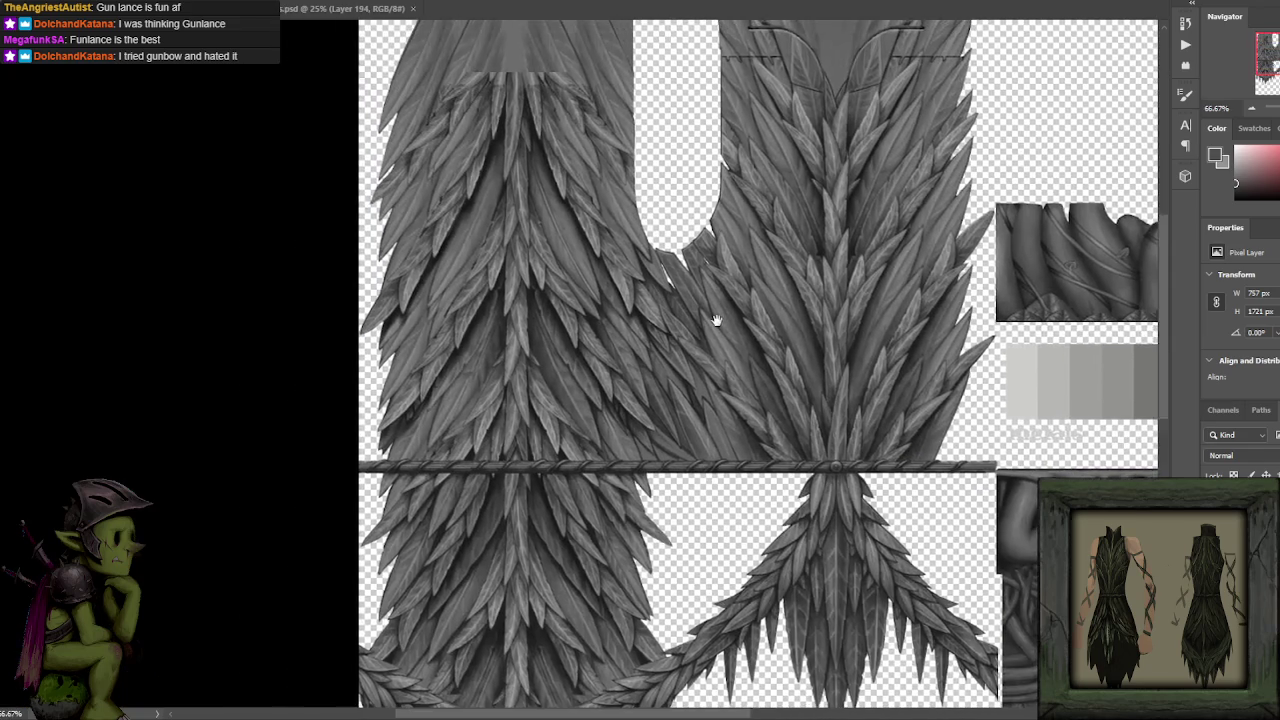
scroll(541, 292, up, 3)
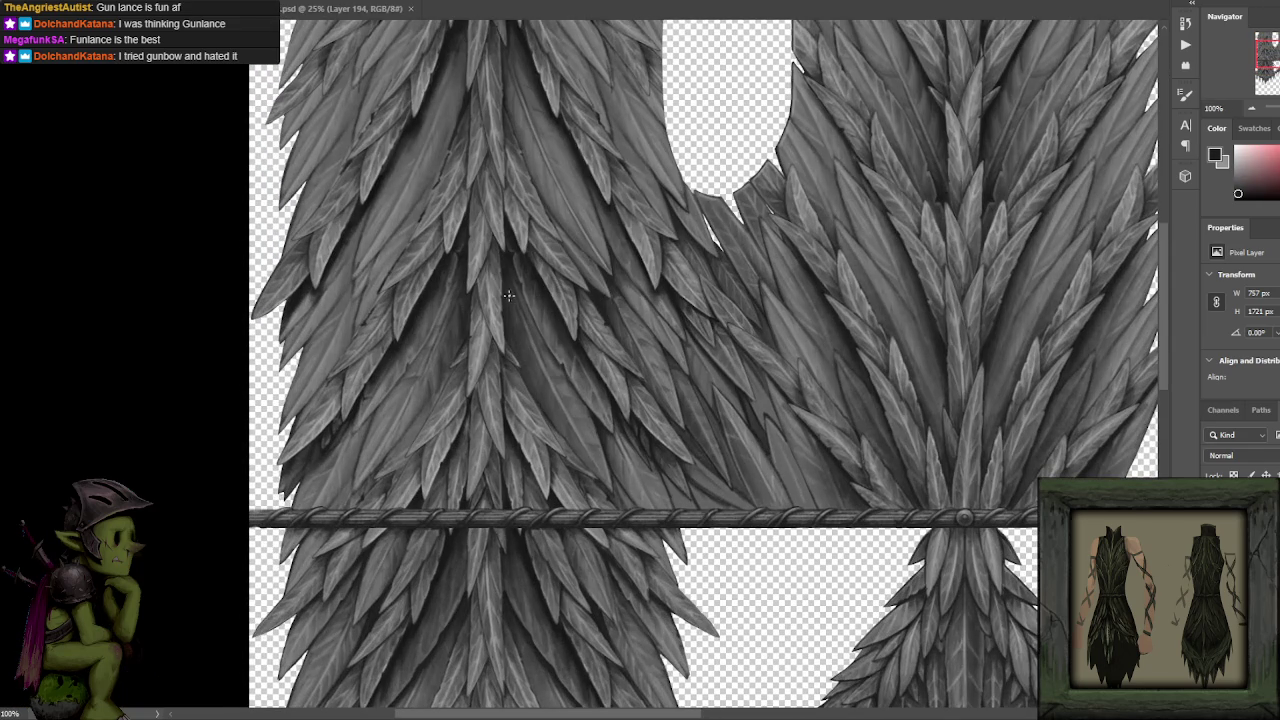
scroll(516, 308, up, 2)
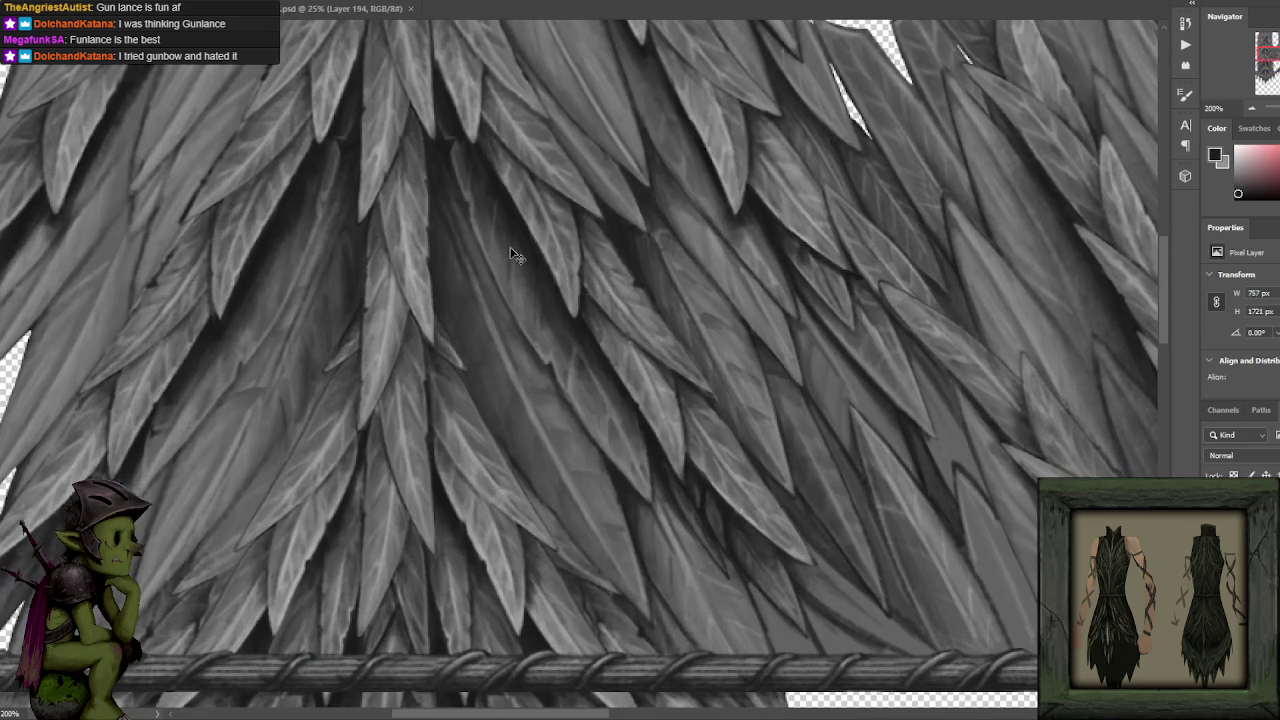
alt+click(456, 278)
alt+click(440, 214)
alt+click(455, 318)
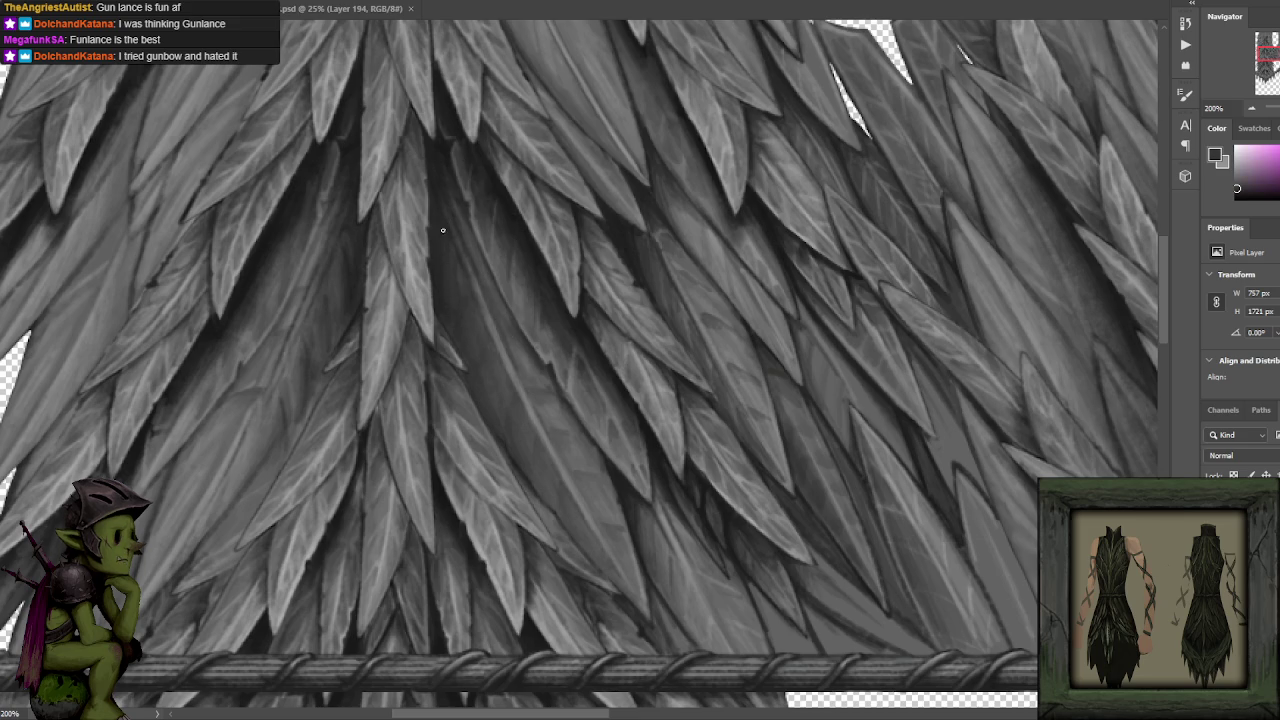
alt+click(445, 288)
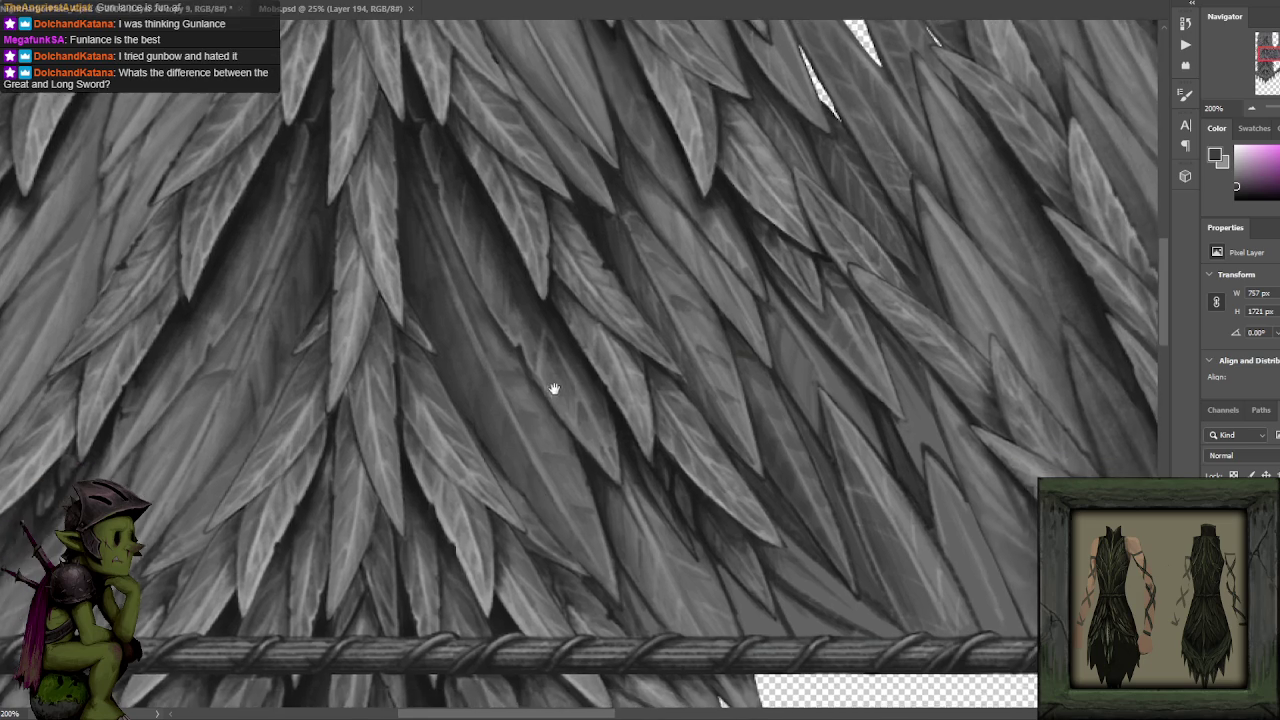
Zoom again and pick a slightly darker grey to deepen the central leaf channel.
scroll(610, 290, down, 3)
scroll(603, 294, down, 2)
scroll(475, 360, up, 5)
alt+click(475, 360)
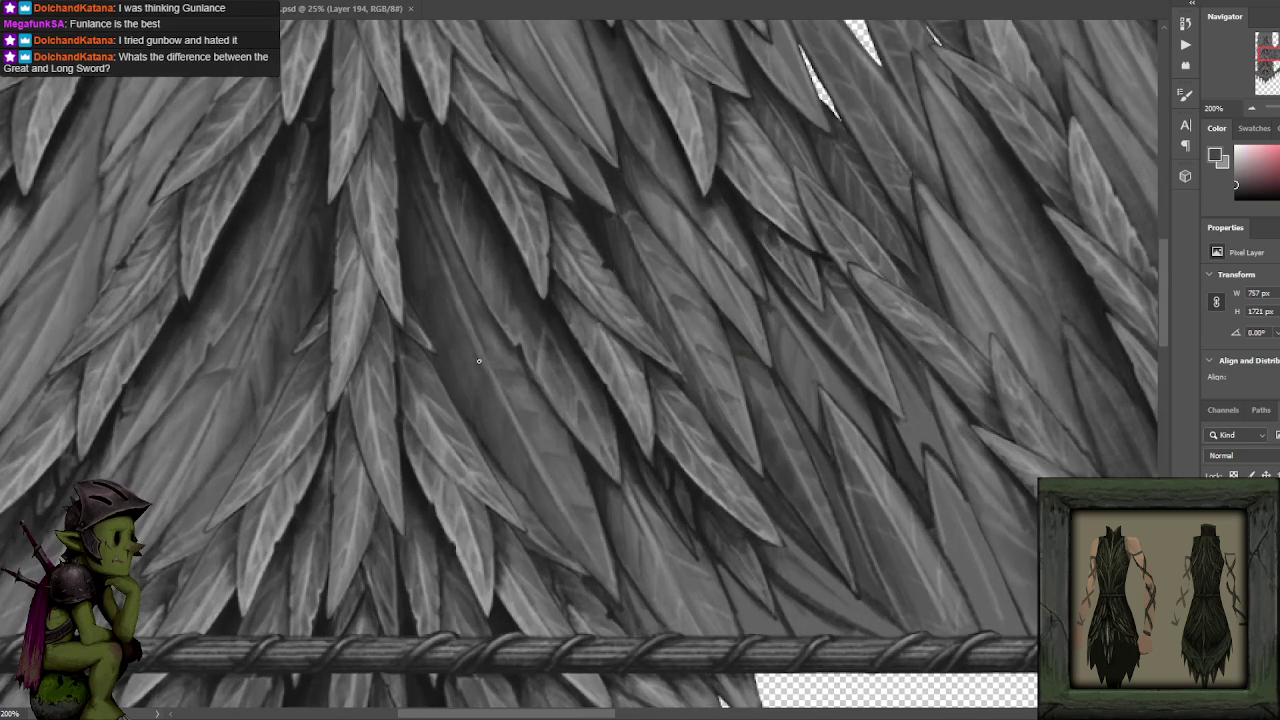
alt+click(447, 281)
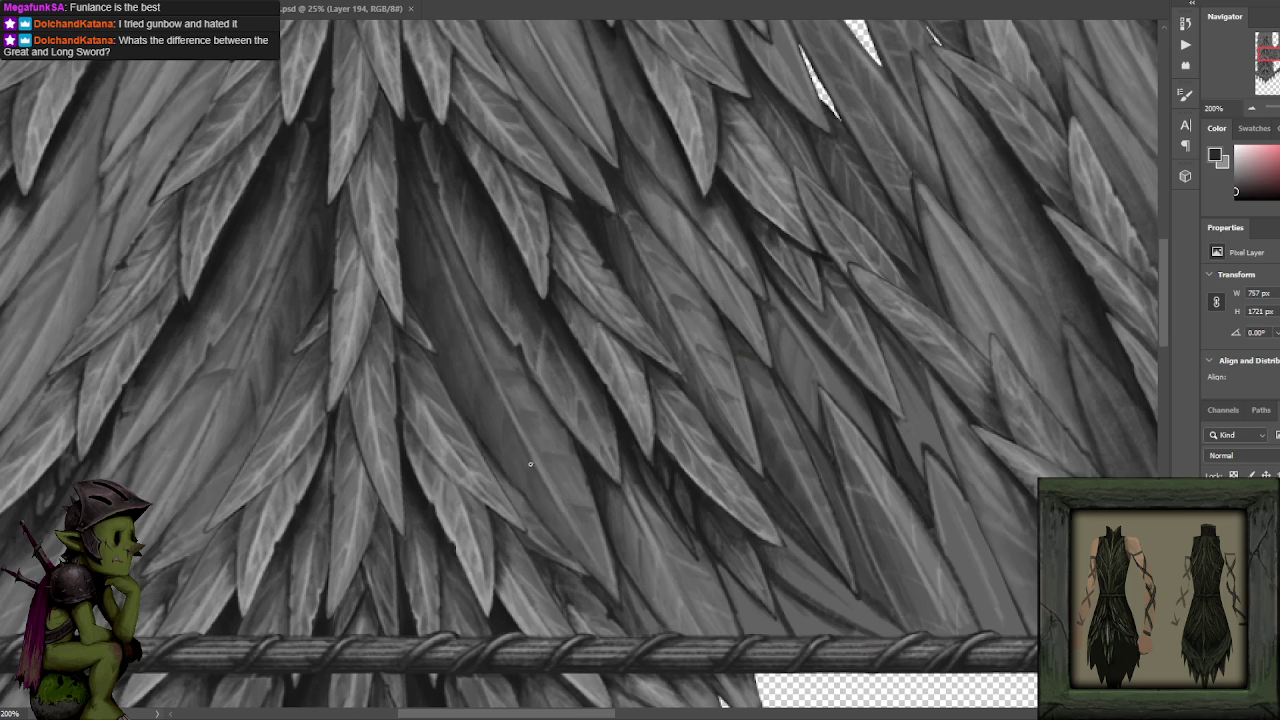
scroll(626, 300, right, 3)
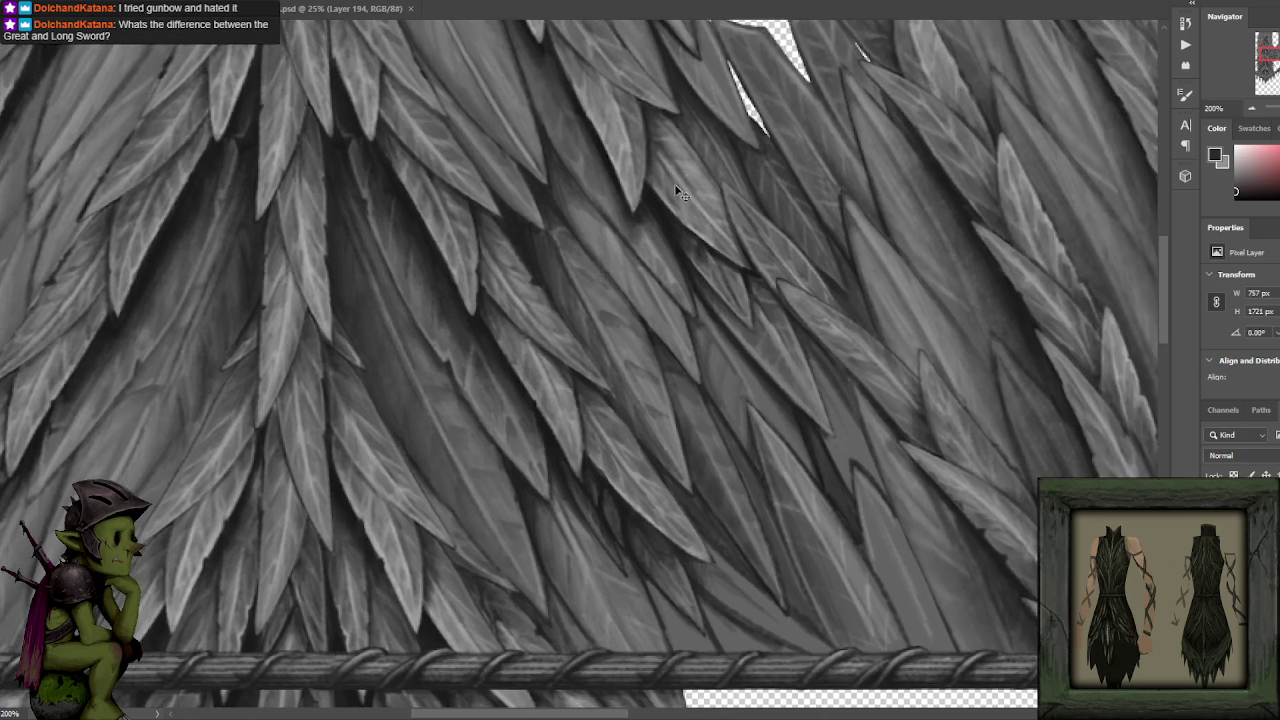
Check the whole garment zoomed out, then zoom back to 300% on leaves above the belt.
drag(677, 193, 580, 333)
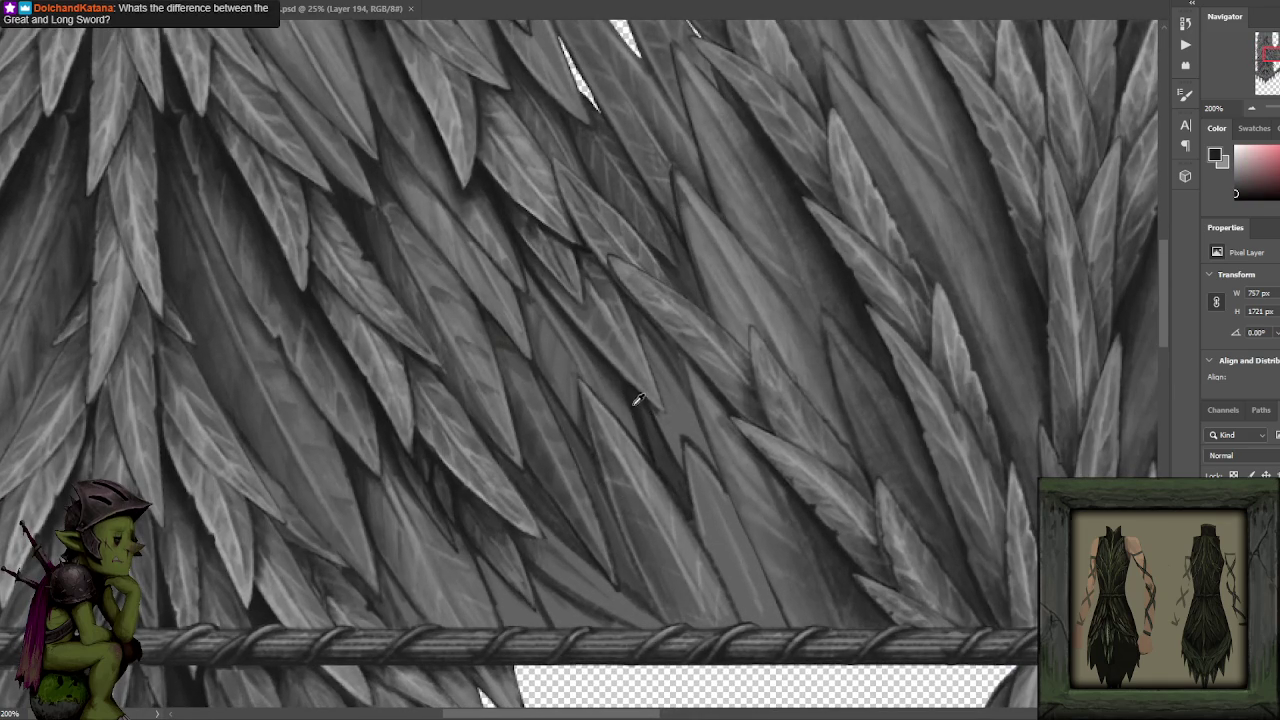
drag(651, 437, 617, 380)
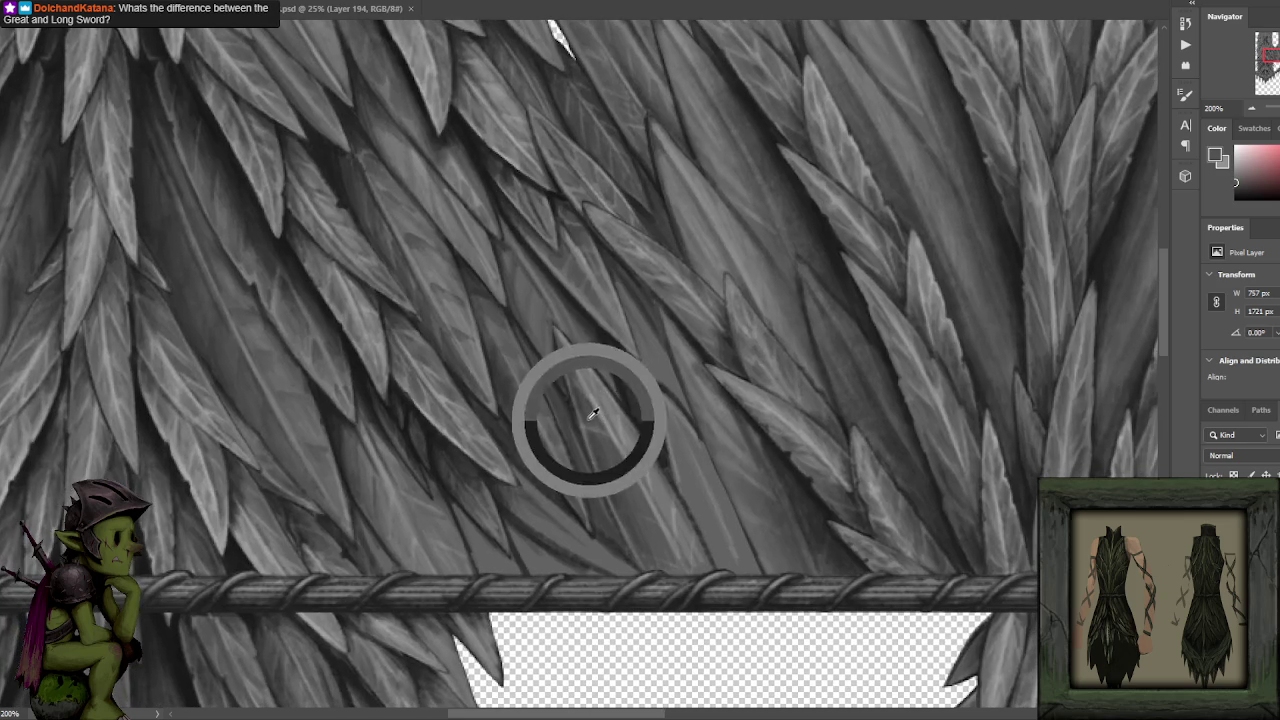
key(ctrl+minus)
key(ctrl+plus)
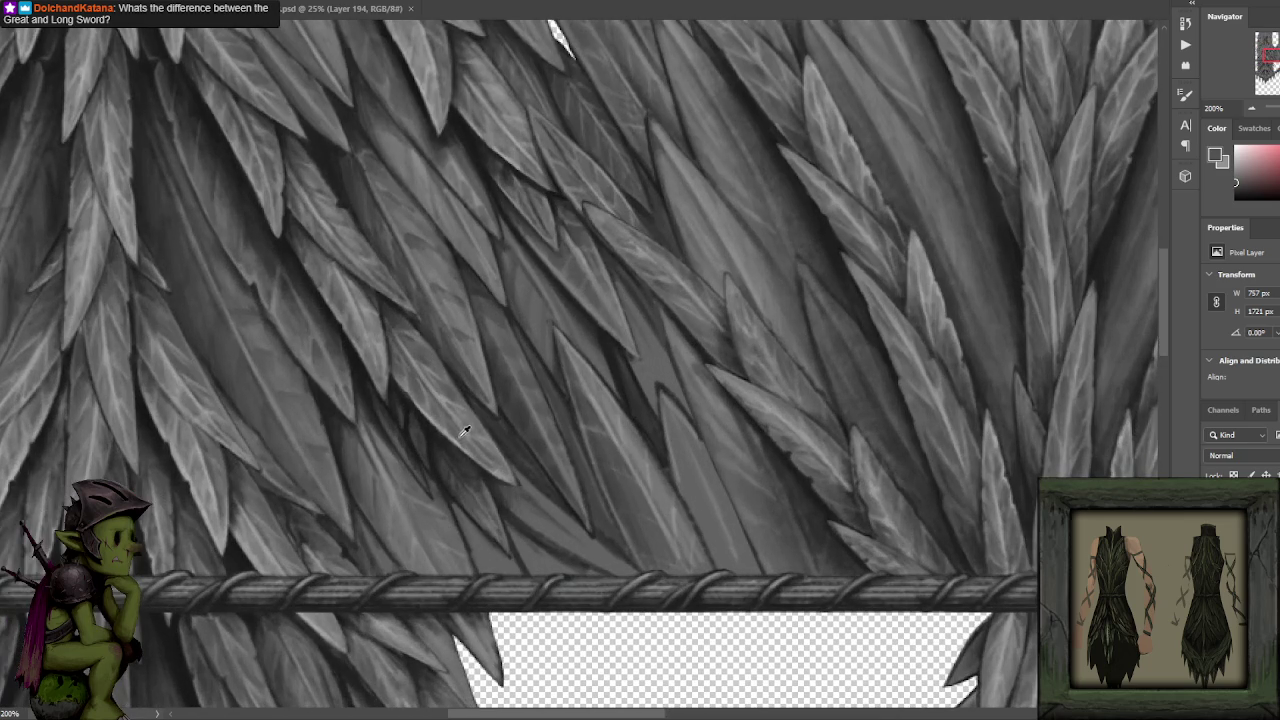
scroll(567, 489, down, 1)
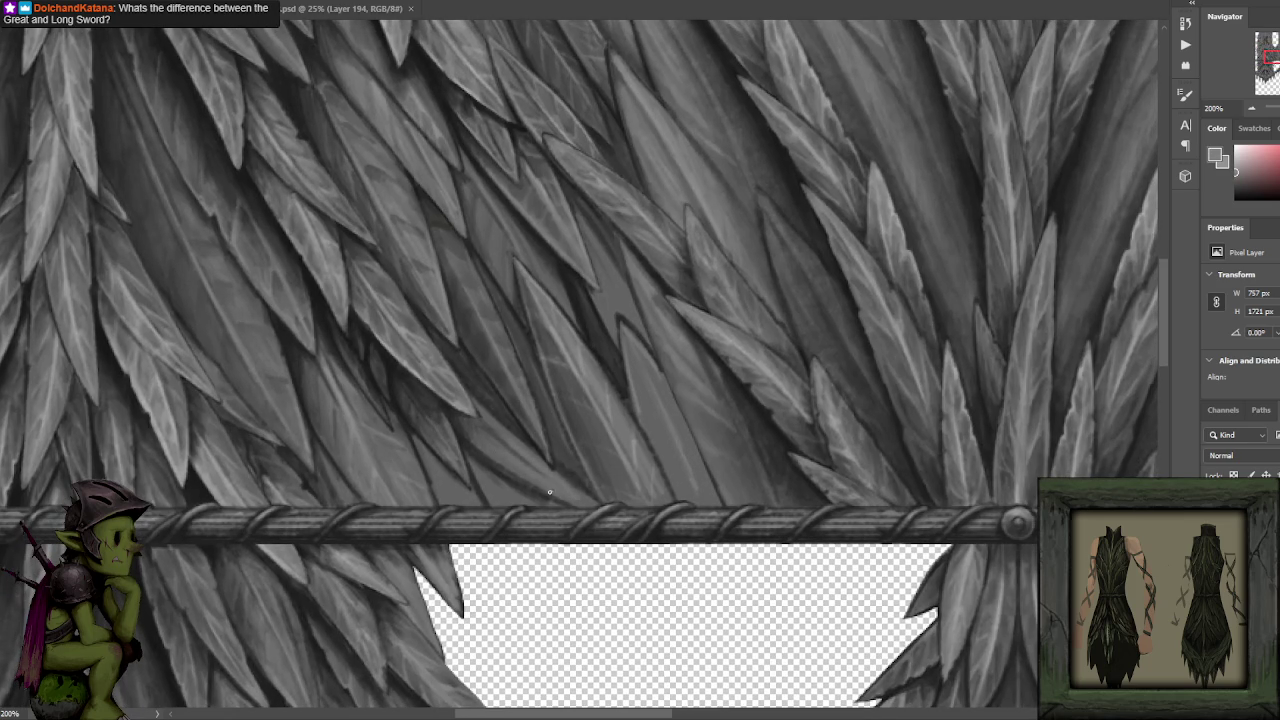
key(ctrl+minus)
key(ctrl+plus)
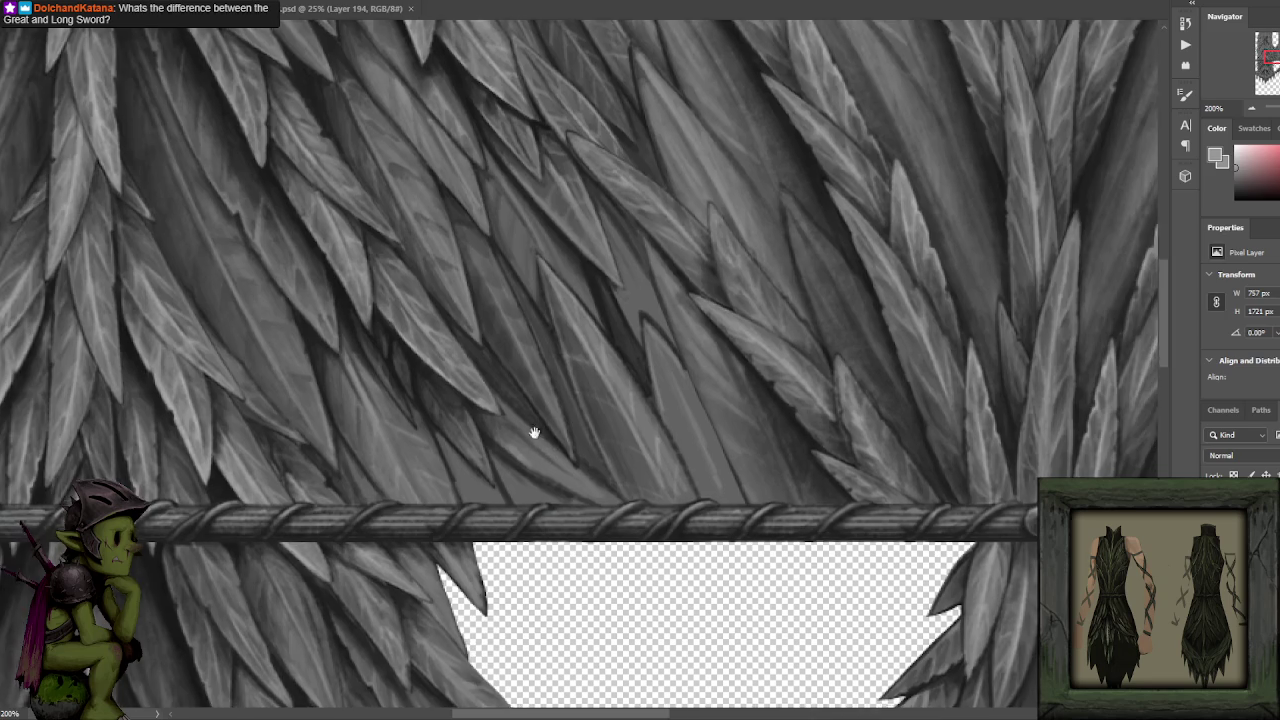
drag(531, 429, 497, 296)
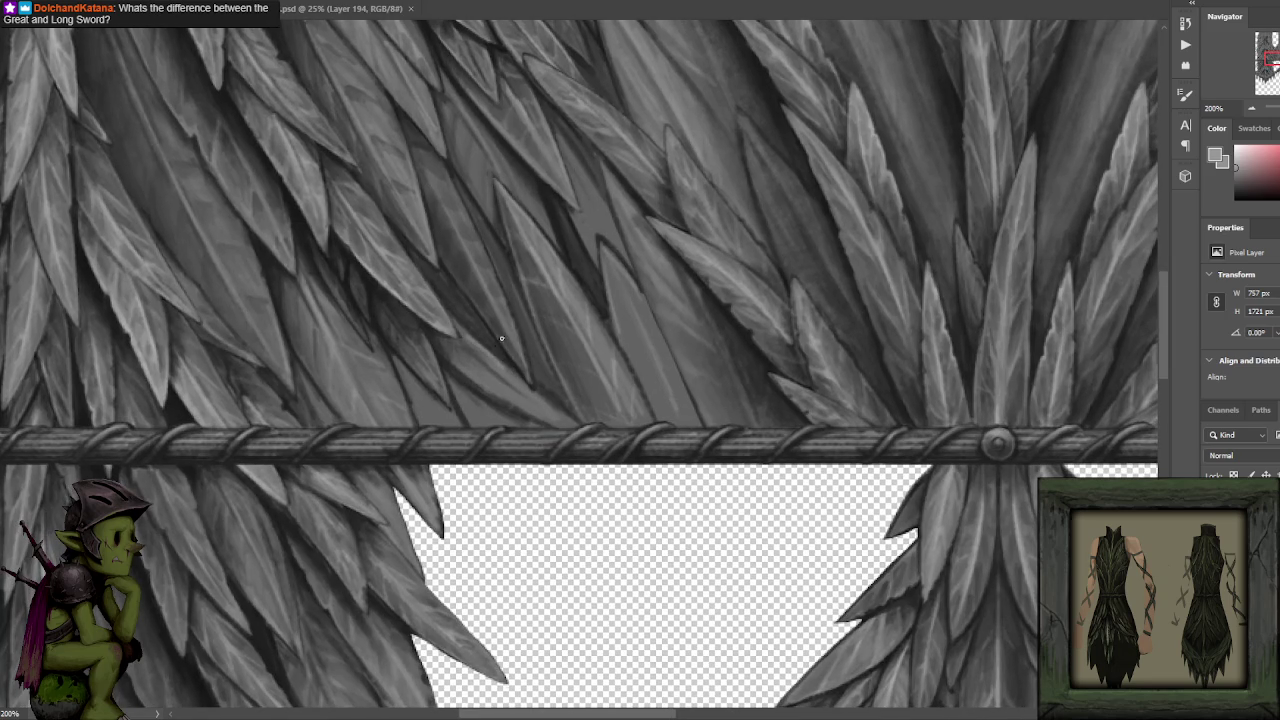
scroll(555, 307, up, 1)
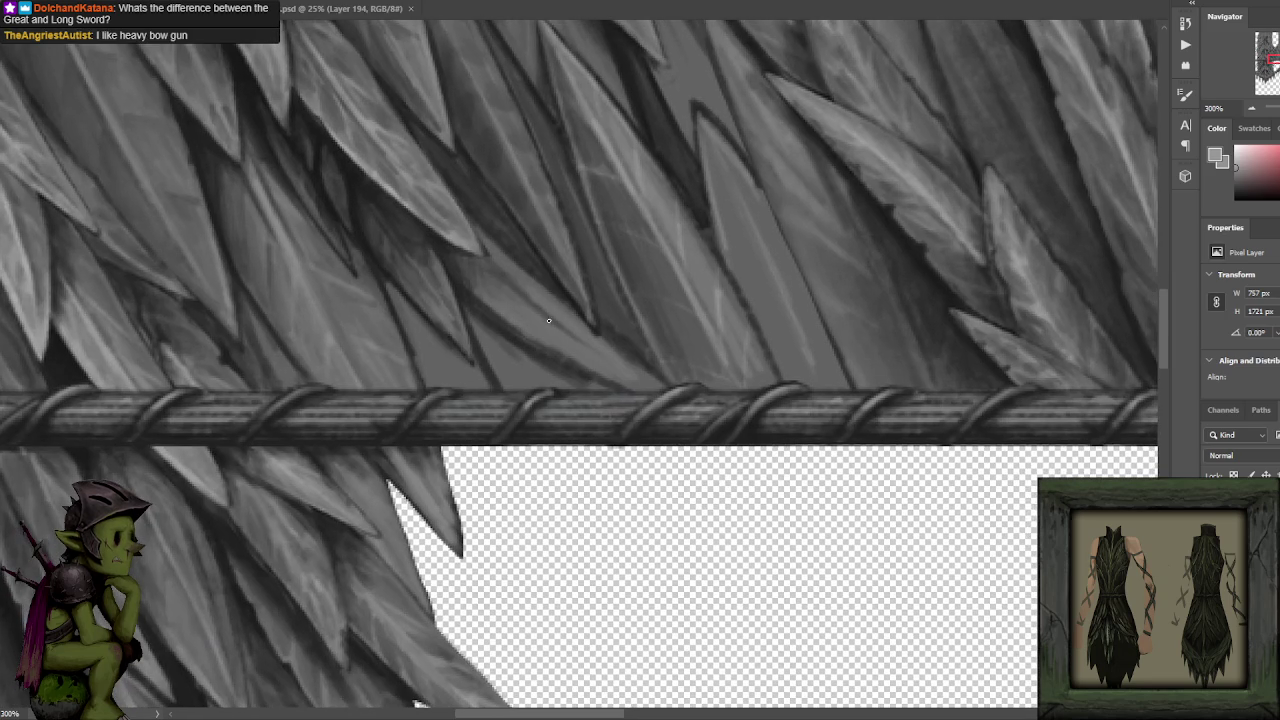
Paint faint light highlight strokes along the leaf edges above the rope, redoing one stroke.
drag(549, 320, 547, 348)
drag(496, 306, 625, 386)
key(ctrl+z)
drag(505, 316, 645, 387)
drag(490, 243, 566, 305)
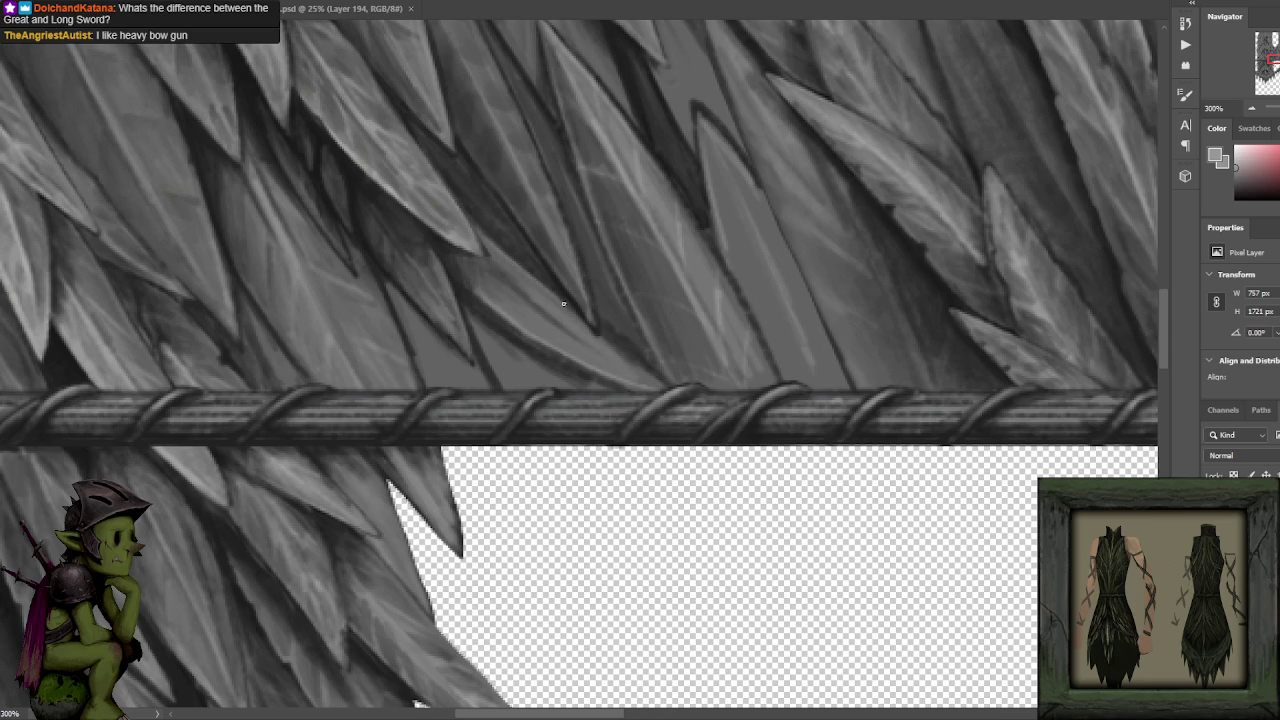
drag(485, 246, 651, 377)
Sample light leaf greys, then switch the painting colour back to black.
alt+click(563, 285)
alt+click(494, 288)
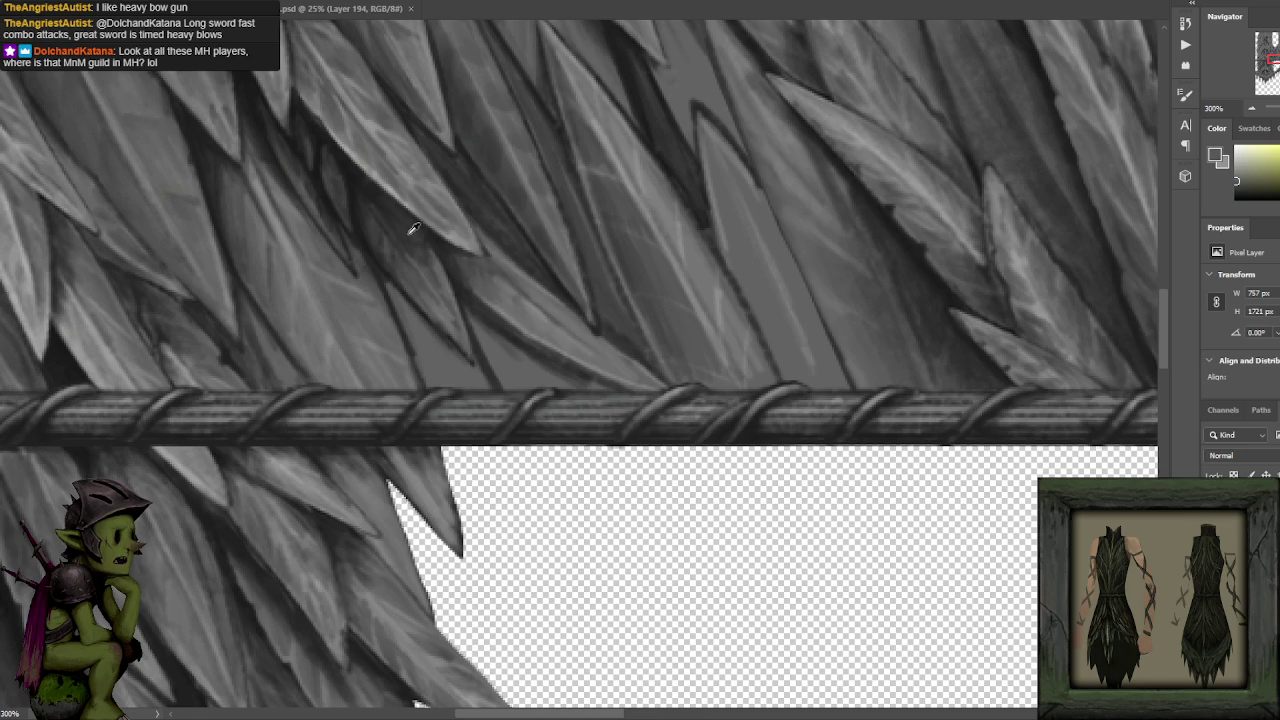
key(x)
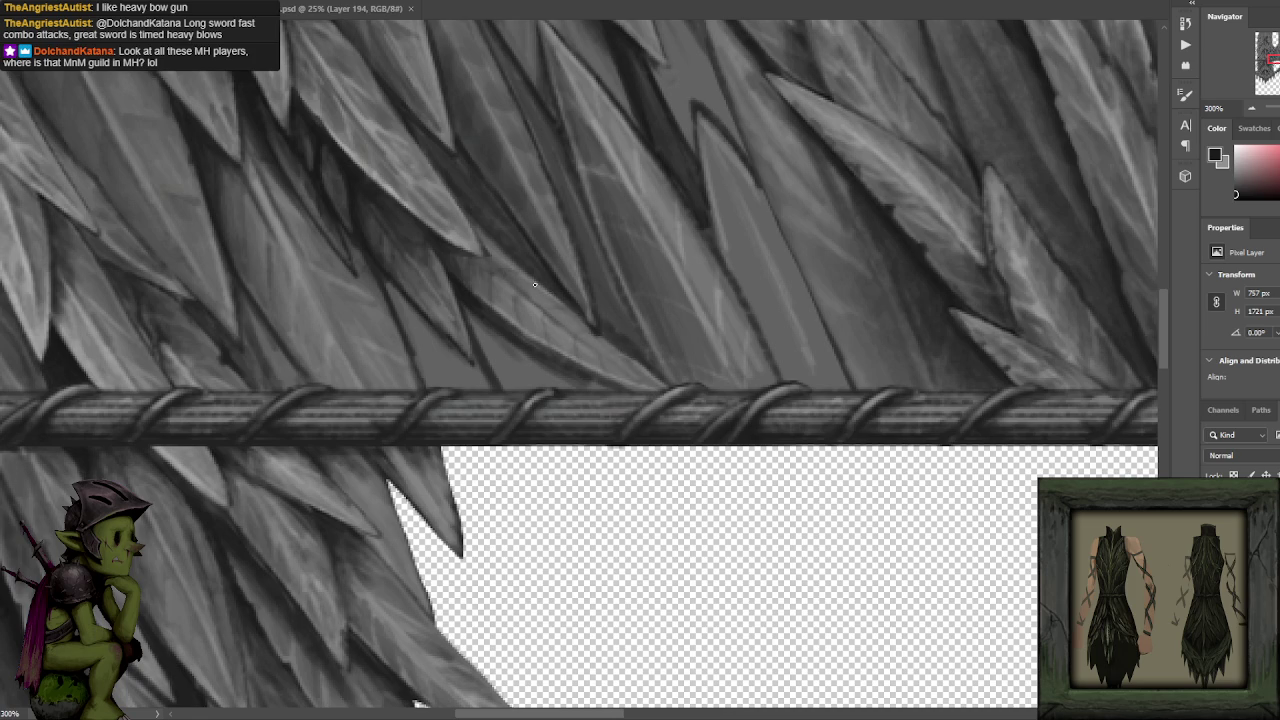
scroll(564, 218, down, 2)
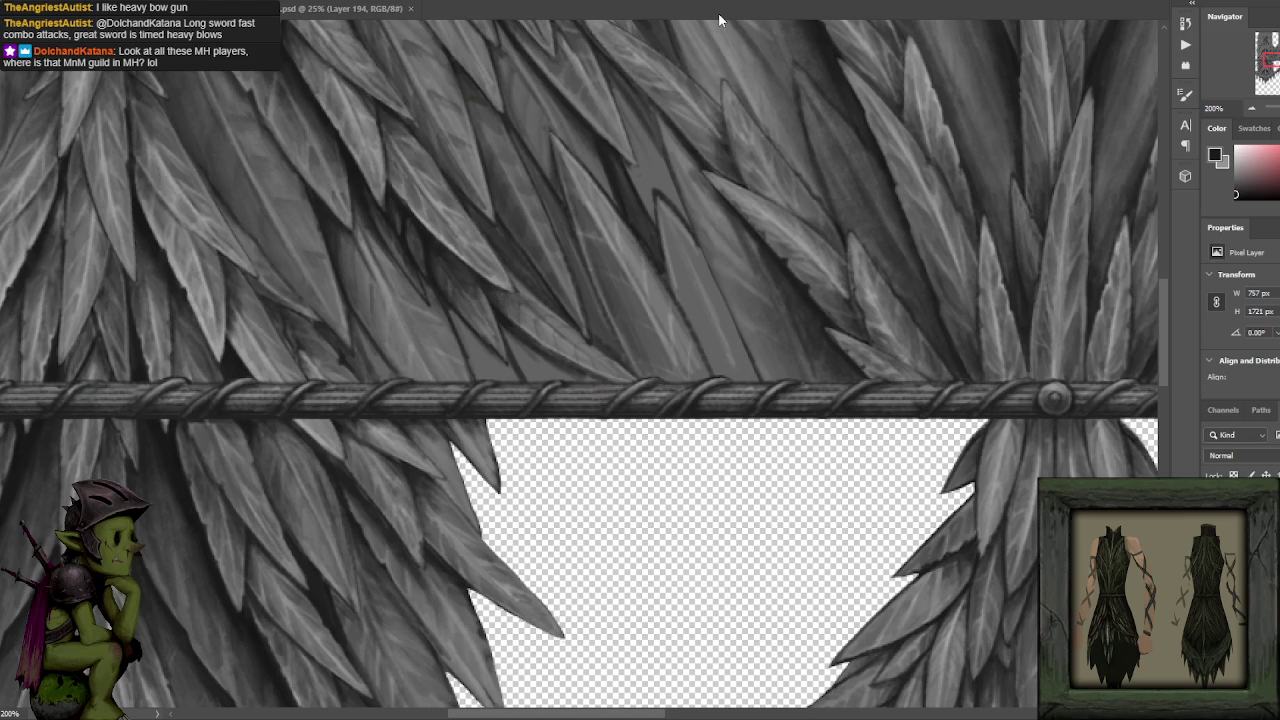
alt+click(432, 256)
alt+click(438, 258)
alt+click(447, 265)
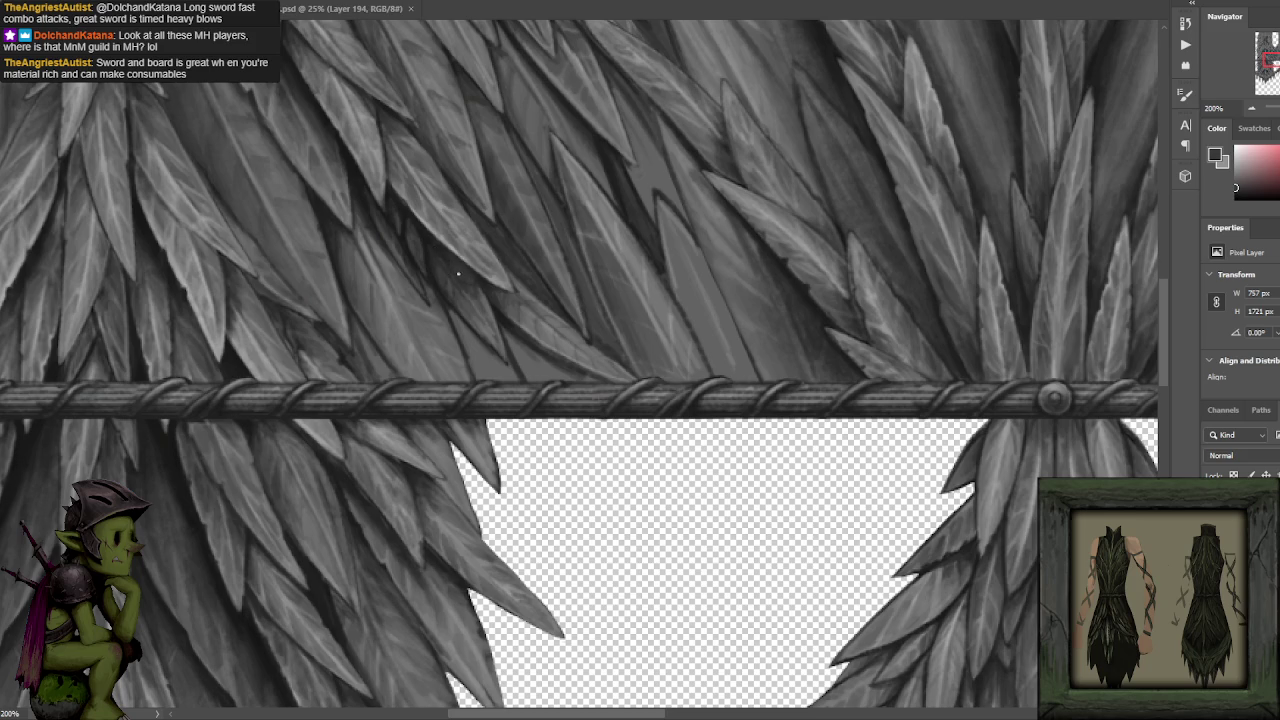
alt+click(476, 297)
drag(689, 125, 680, 125)
key(ctrl+z)
key(ctrl+minus)
key(ctrl+minus)
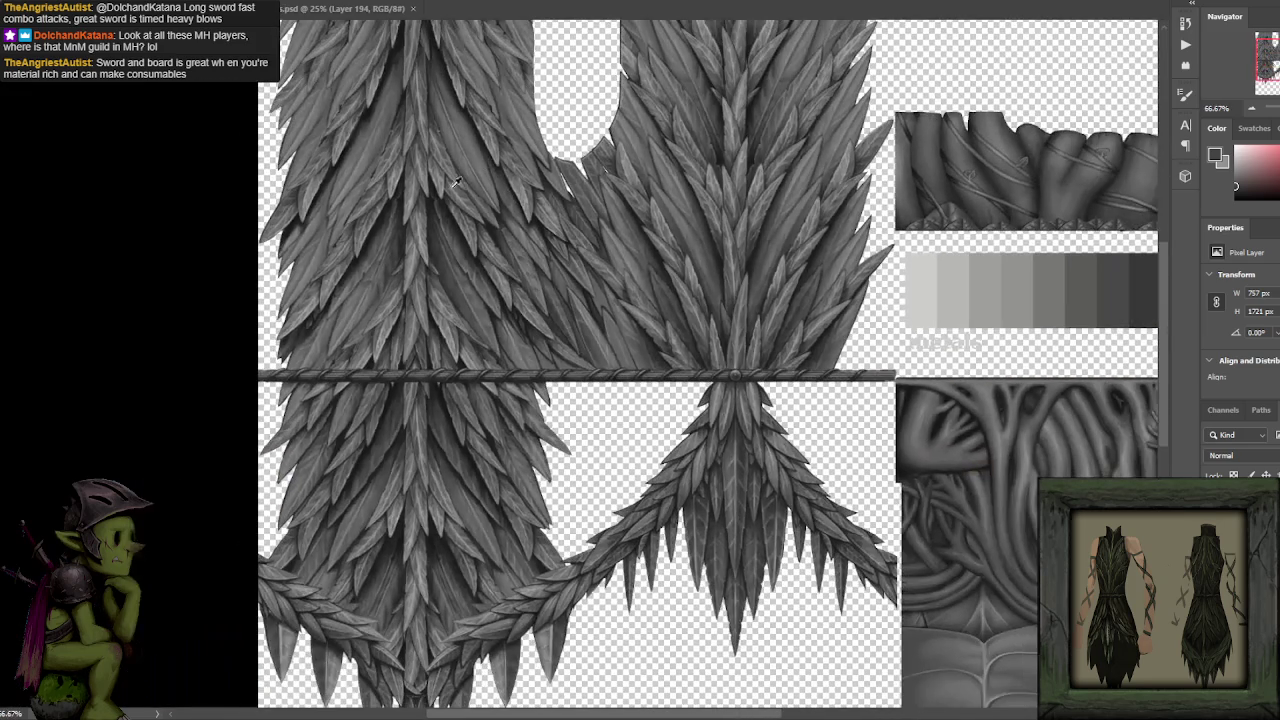
key(ctrl+plus)
key(ctrl+plus)
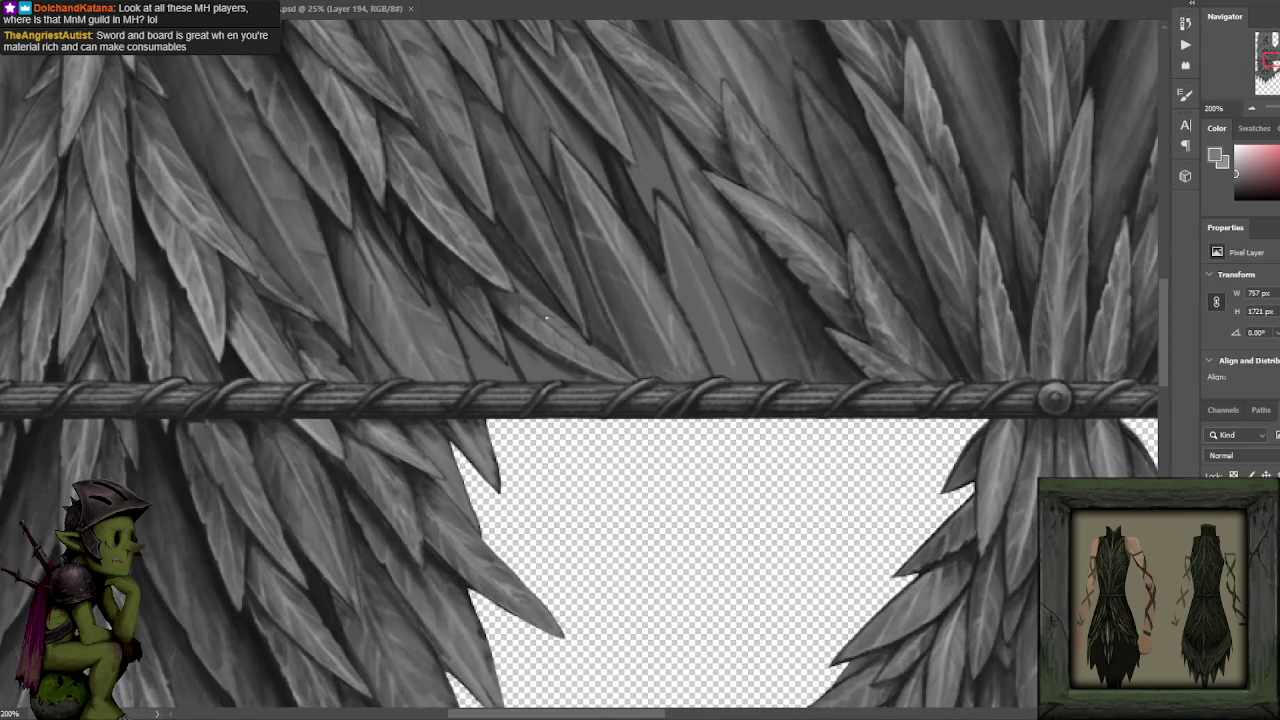
alt+click(472, 296)
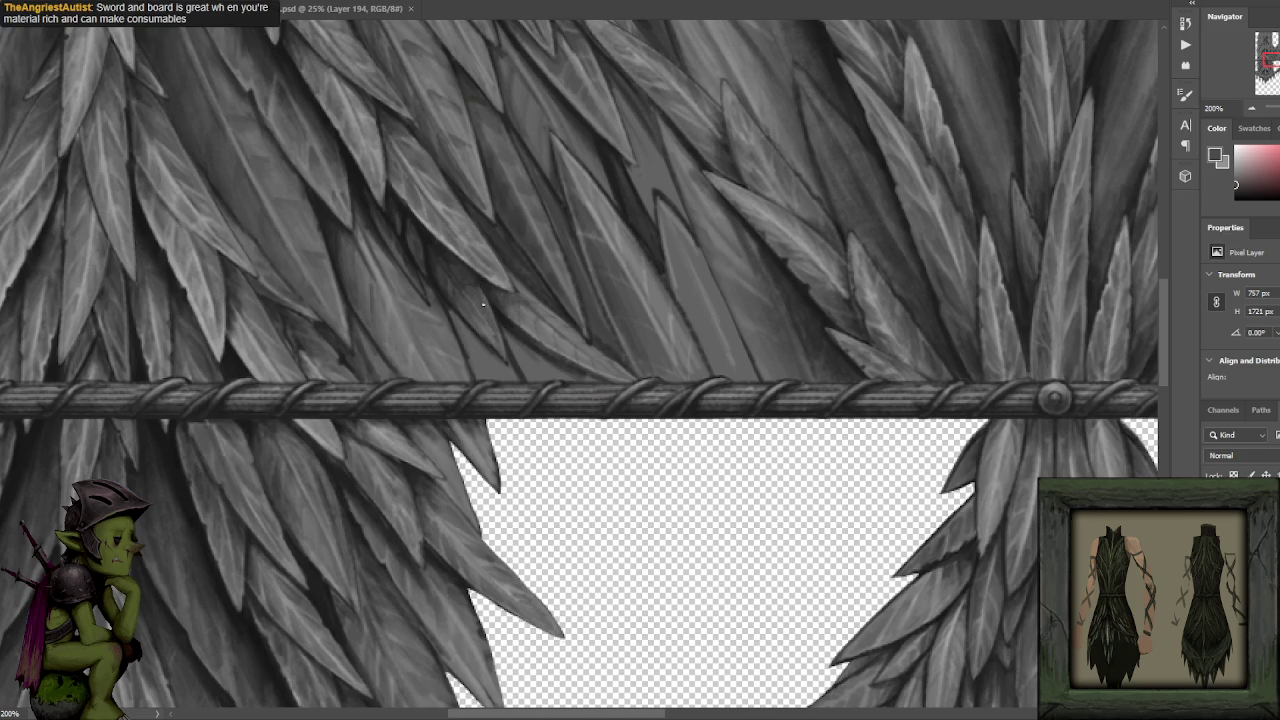
alt+click(468, 292)
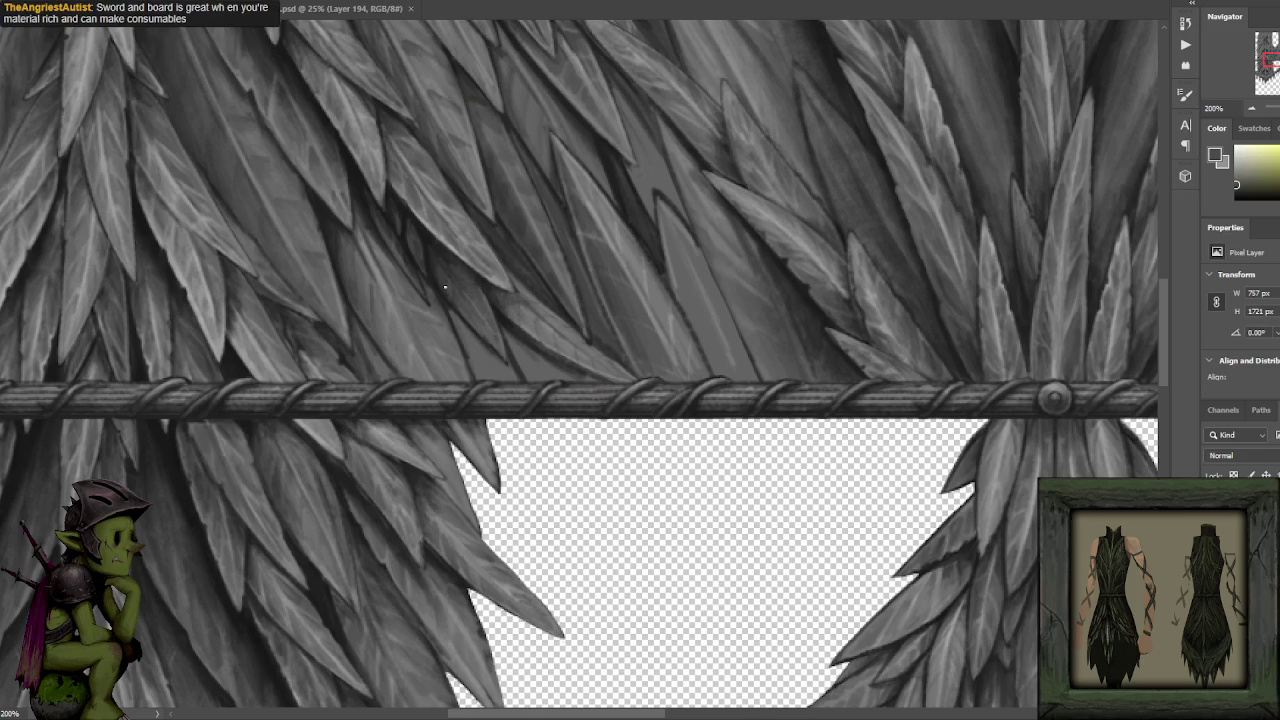
alt+click(444, 258)
key(ctrl+minus)
drag(670, 270, 706, 361)
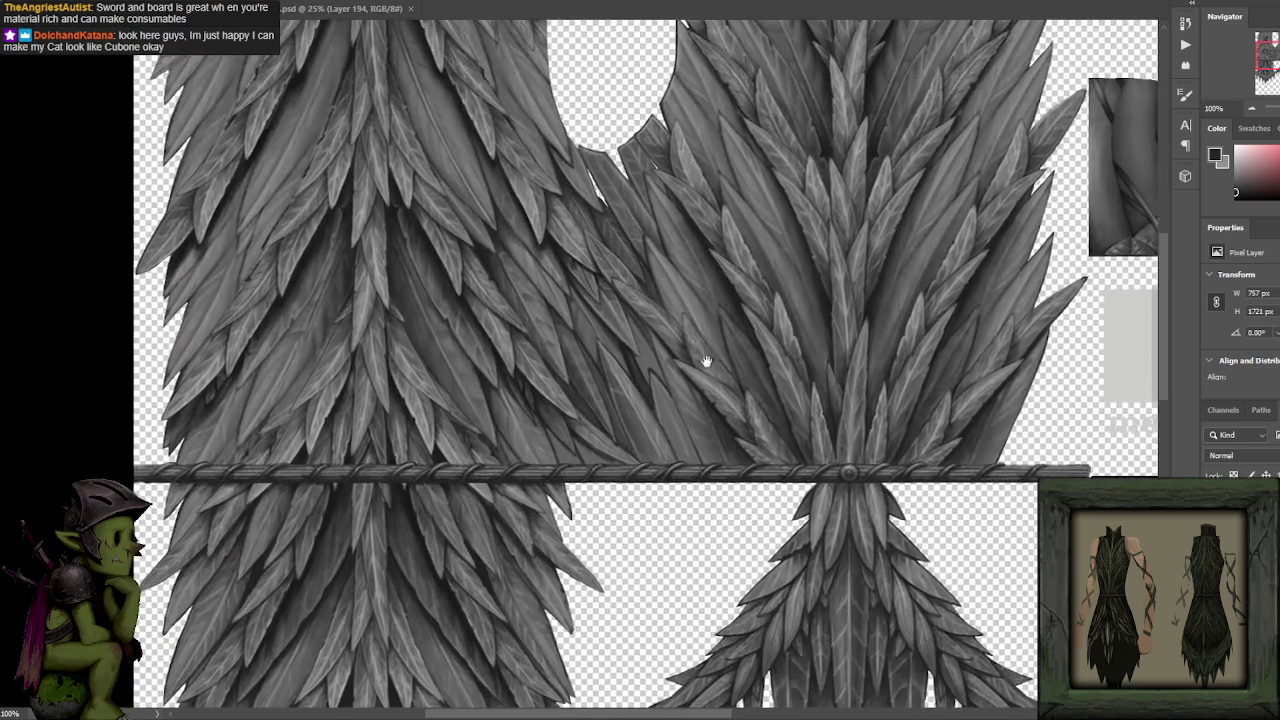
Zoom to 200% and eyedrop leaf greys, ending on a darker shadow grey near the rope.
key(ctrl+plus)
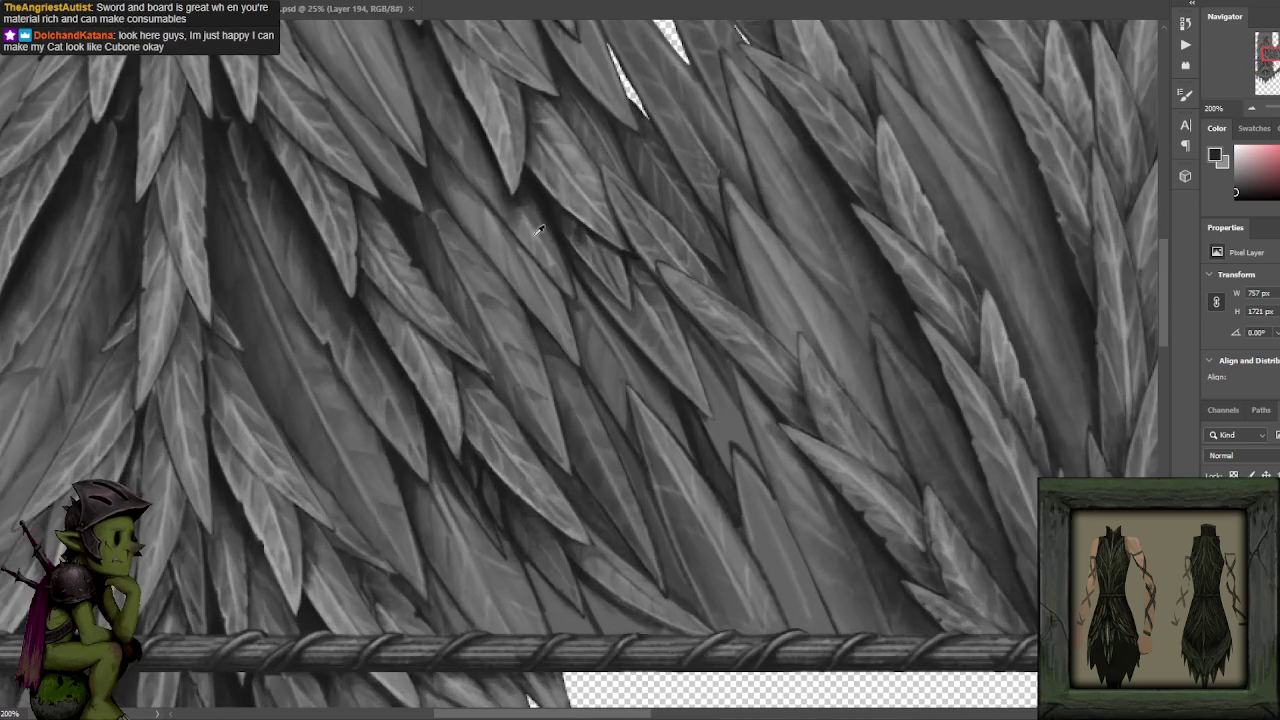
alt+click(495, 213)
alt+click(620, 328)
alt+click(586, 300)
drag(601, 410, 598, 340)
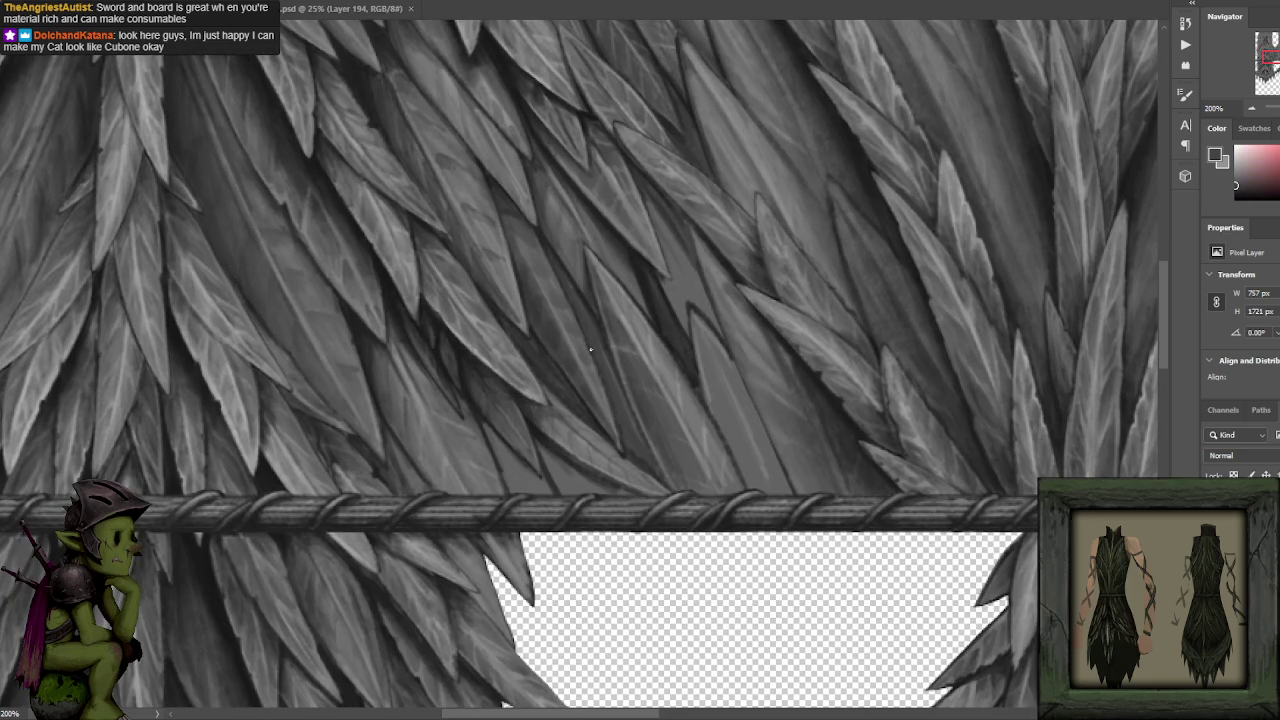
alt+click(454, 348)
alt+click(619, 452)
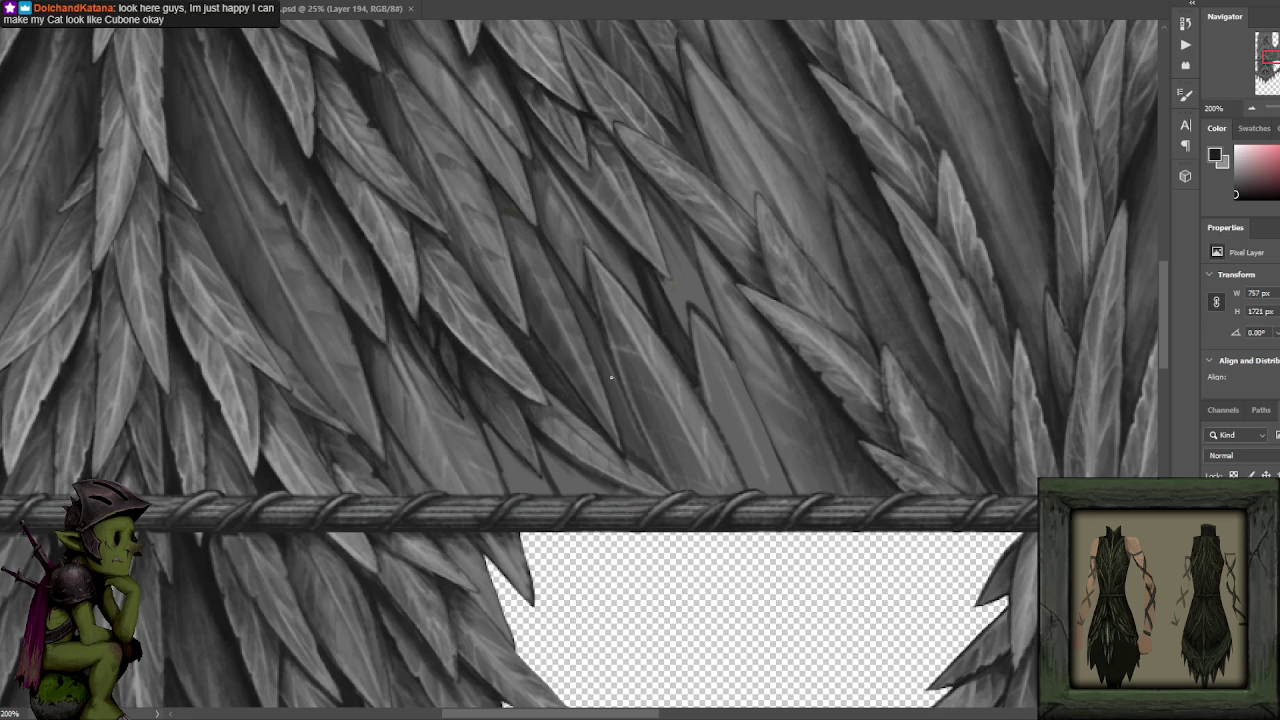
alt+click(640, 424)
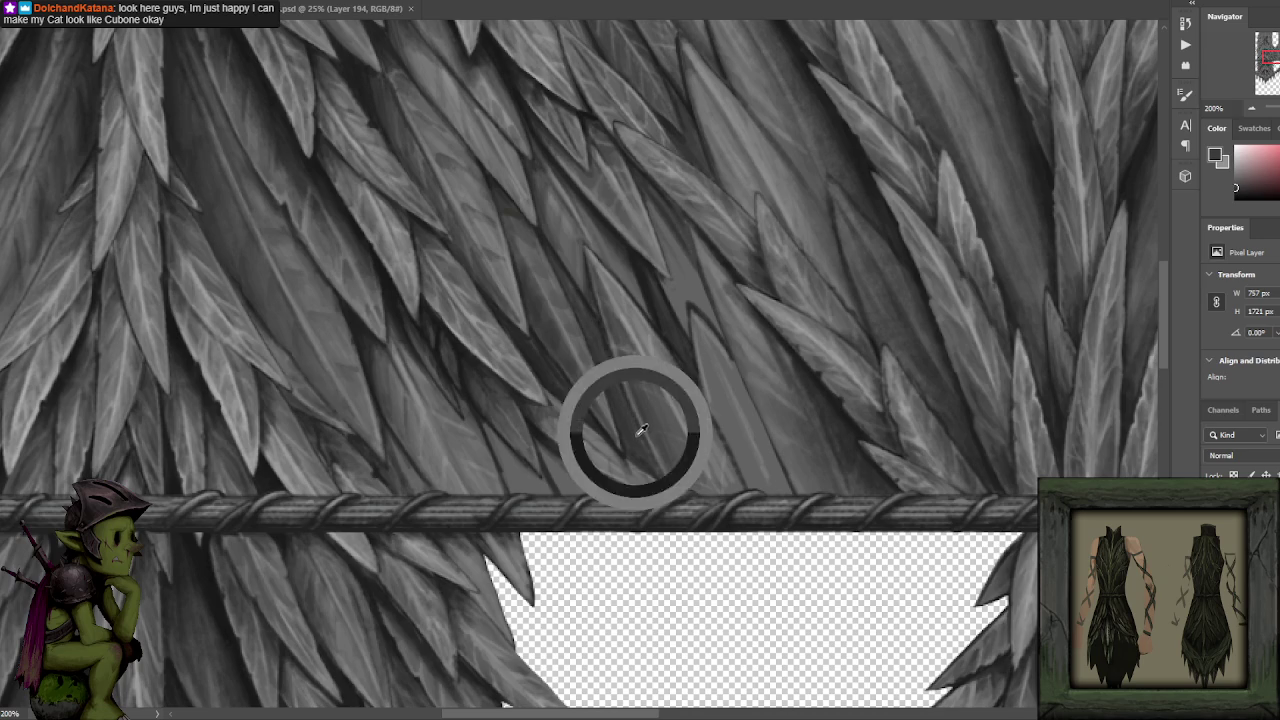
alt+click(646, 288)
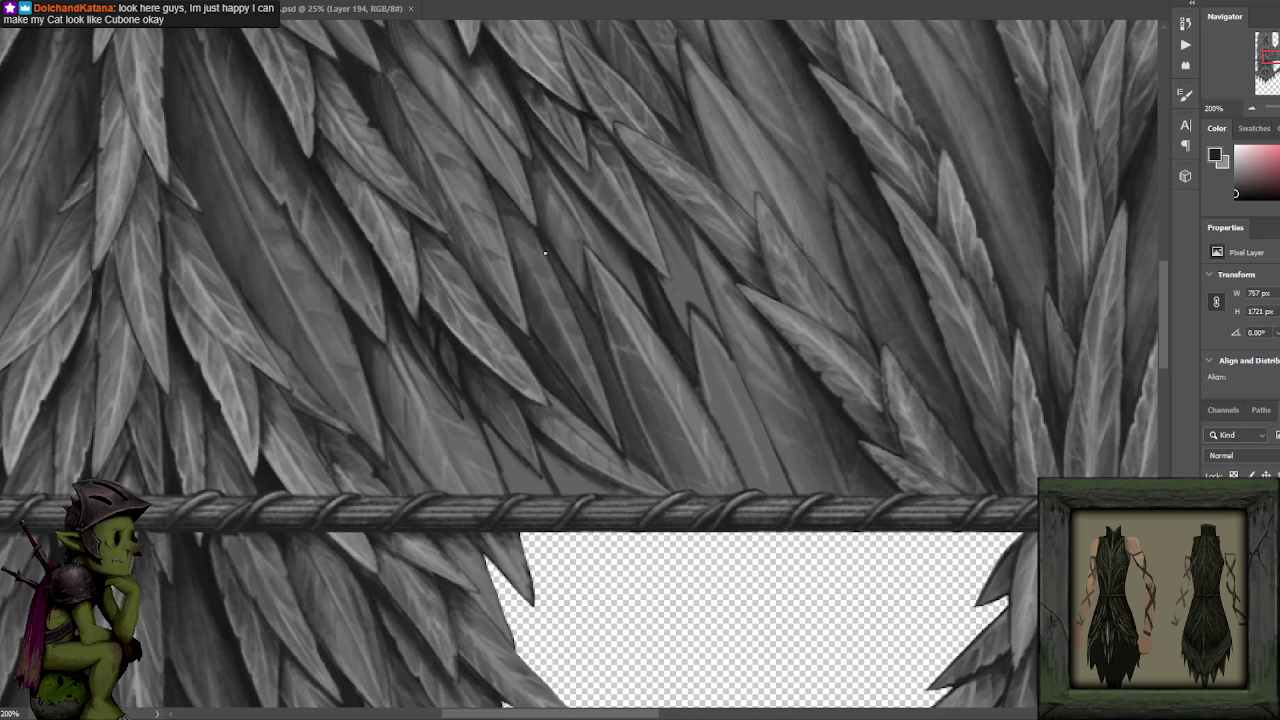
drag(529, 206, 580, 320)
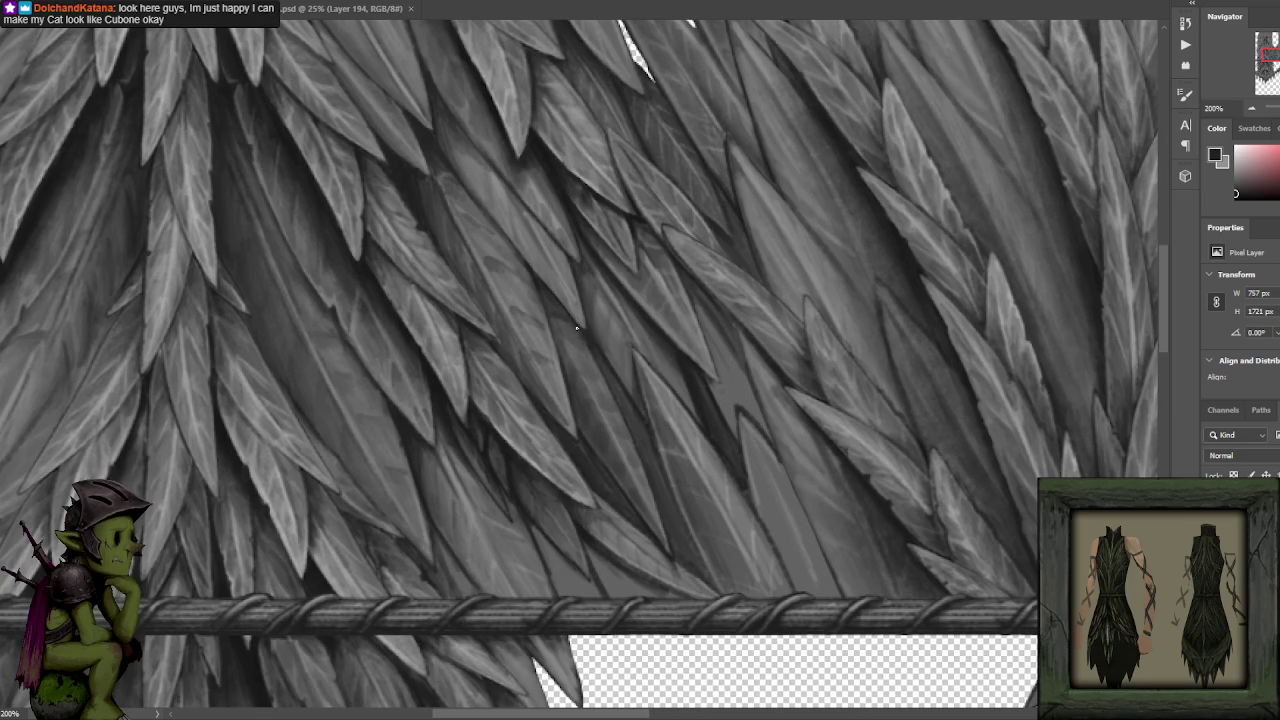
Adjust the view and sample several greys from the leaves above the belt.
drag(620, 391, 598, 345)
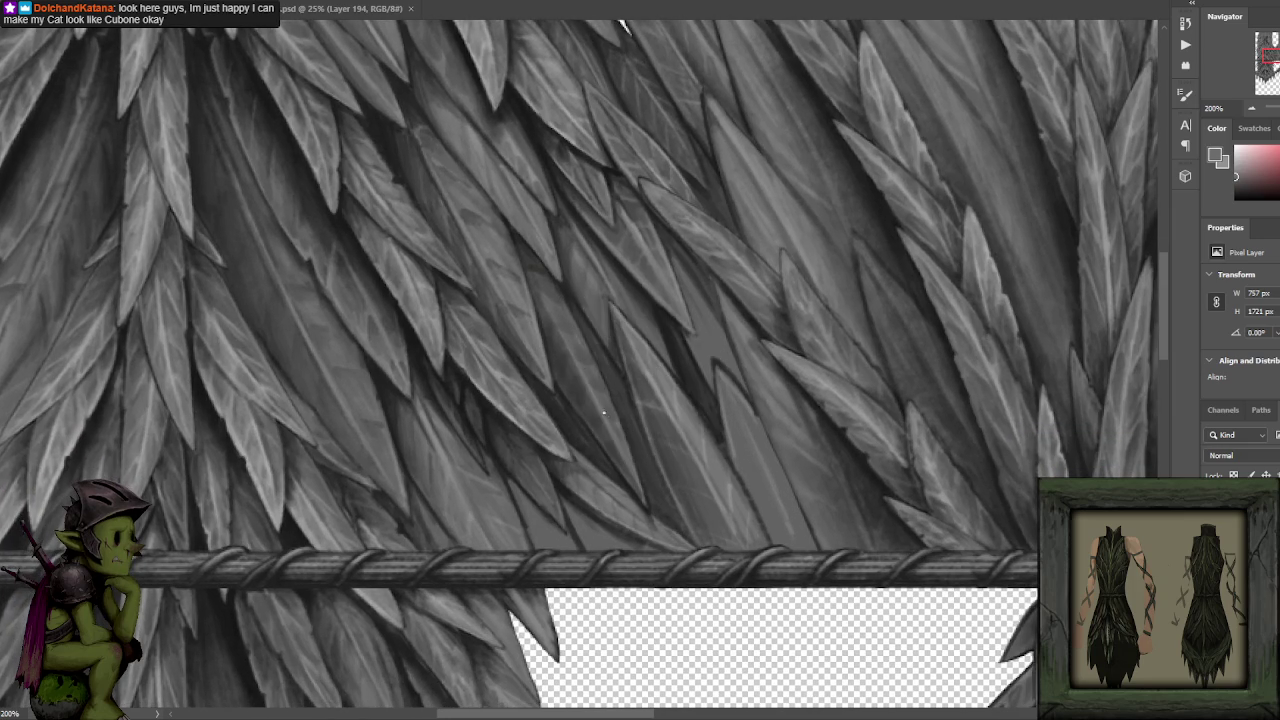
scroll(600, 410, down, 5)
scroll(516, 427, up, 5)
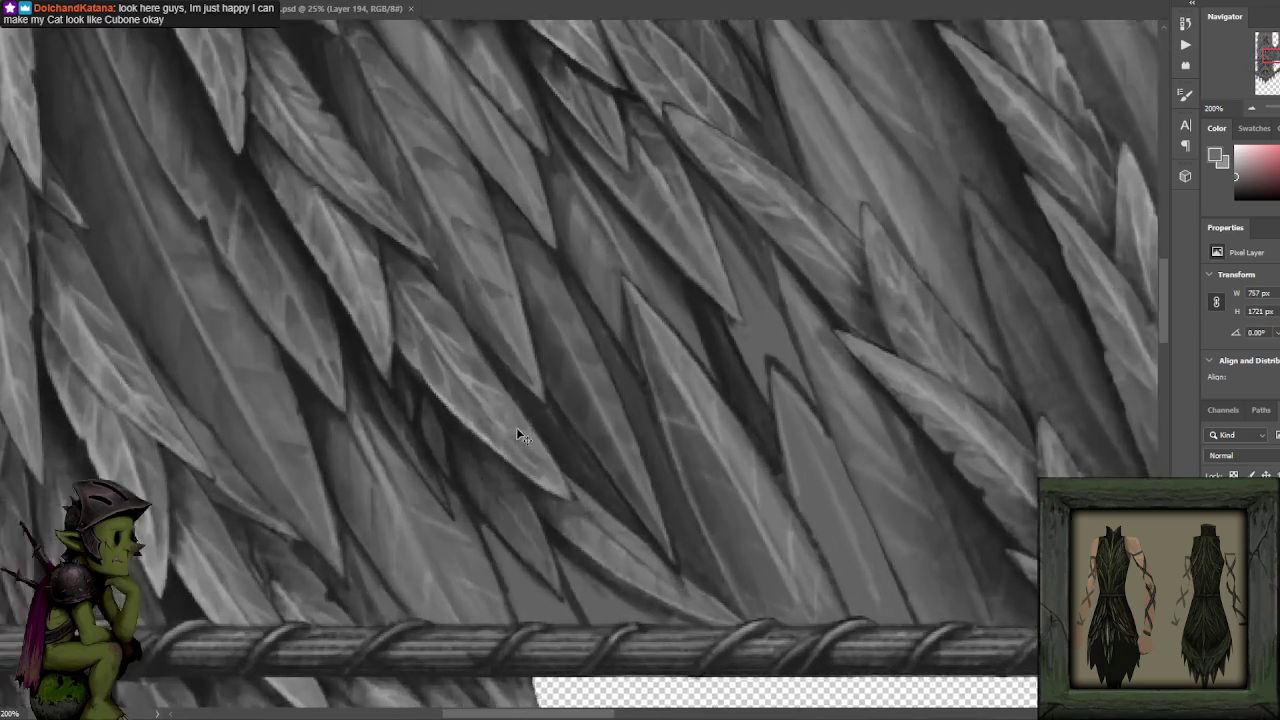
scroll(470, 430, up, 2)
scroll(575, 310, down, 1)
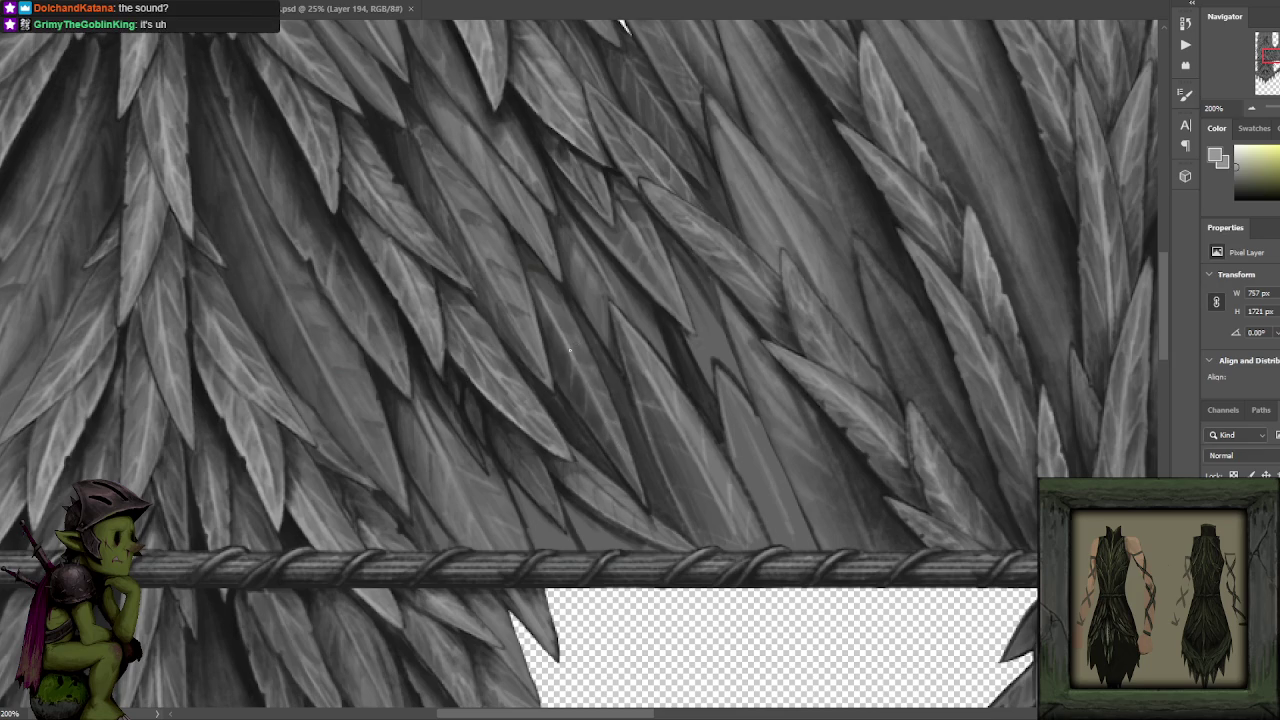
alt+click(541, 269)
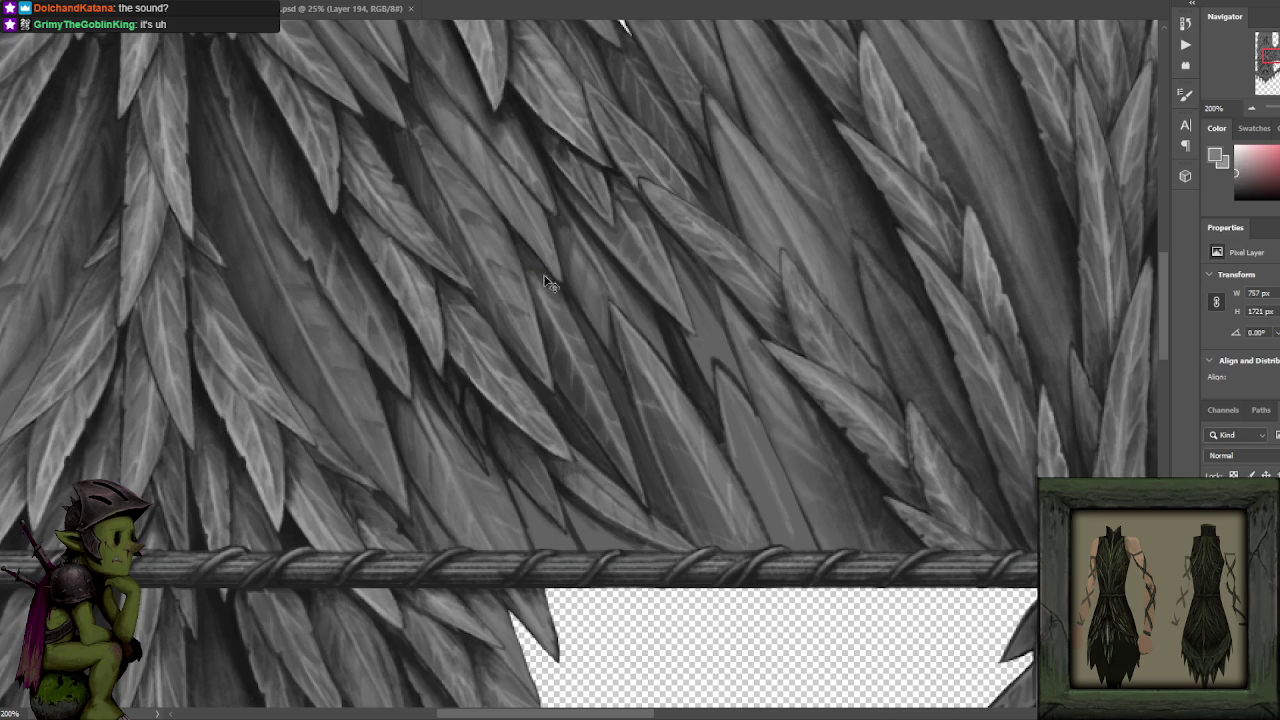
alt+click(549, 285)
alt+click(540, 262)
alt+click(516, 232)
alt+click(530, 104)
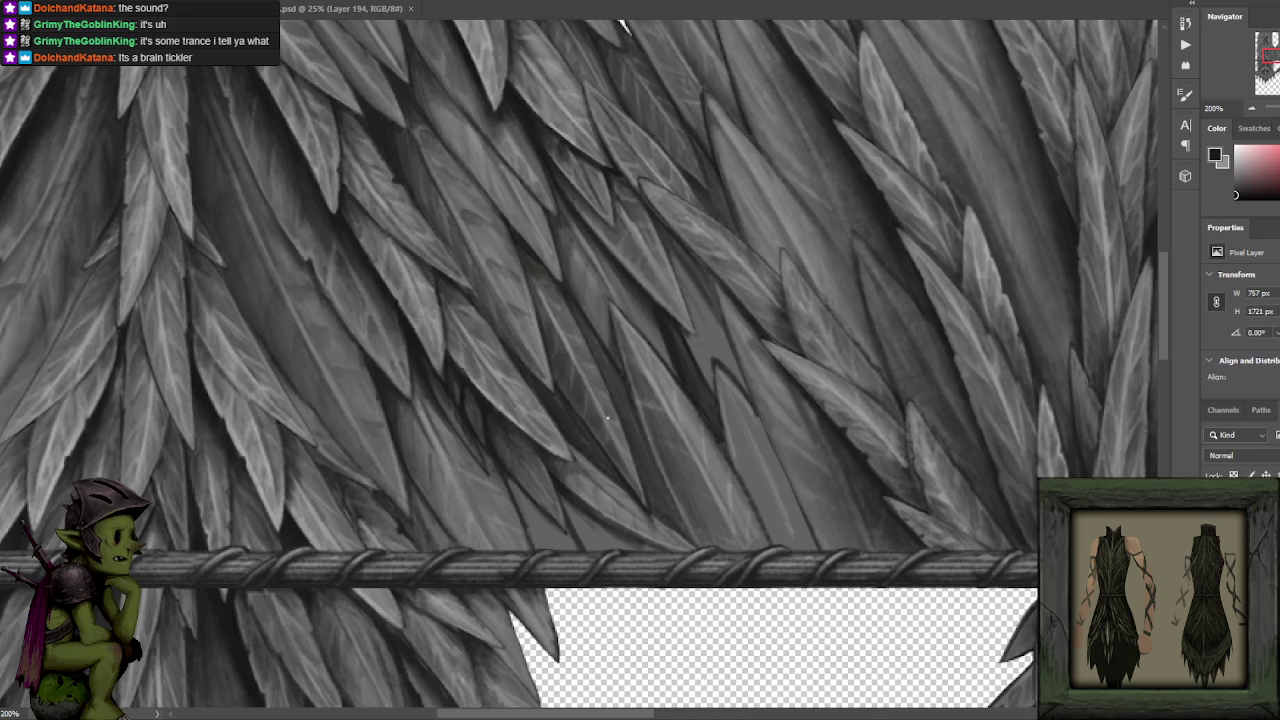
Pick black, try a dark stroke along a leaf edge above the rope, and zoom out.
alt+click(565, 397)
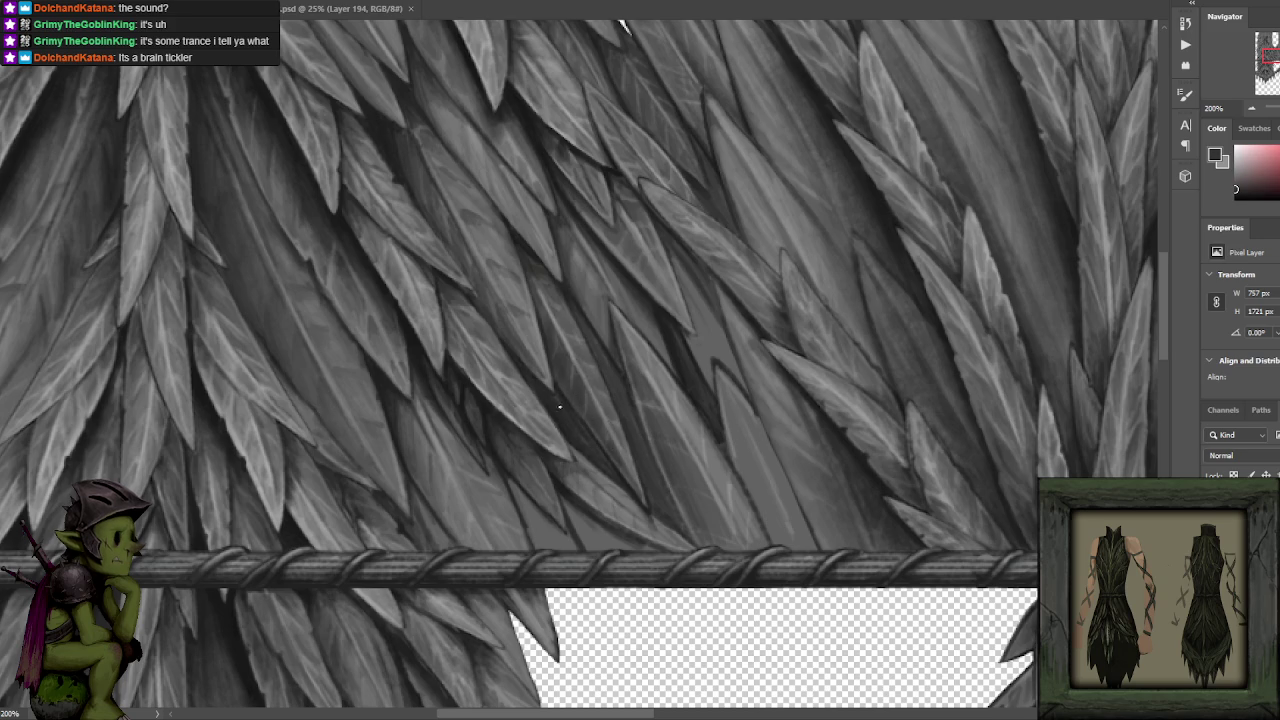
alt+click(527, 252)
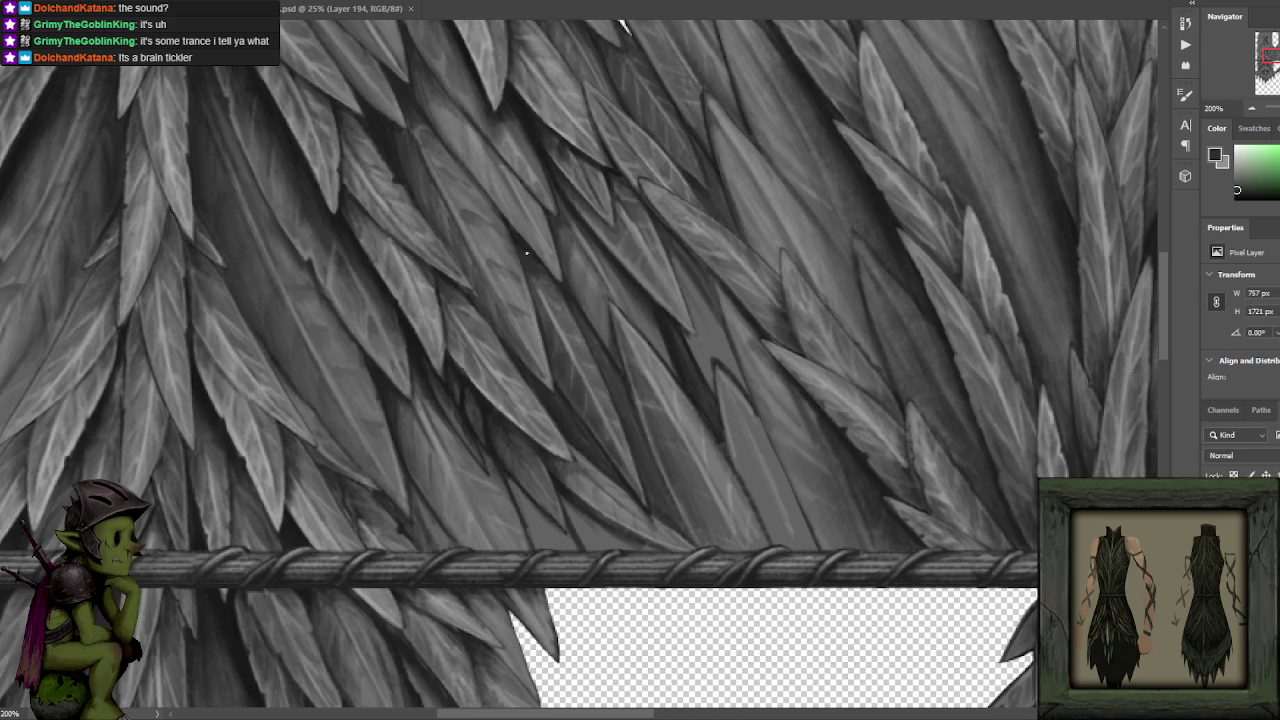
alt+click(519, 245)
alt+click(529, 368)
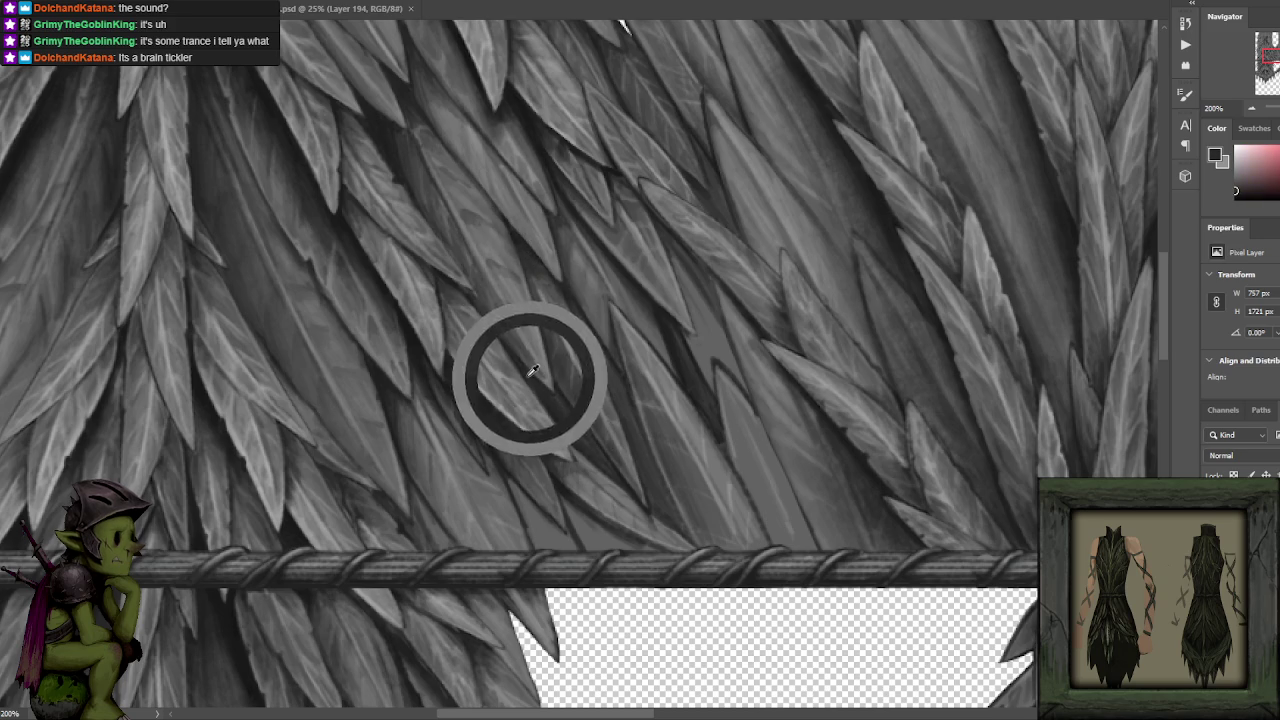
alt+click(518, 369)
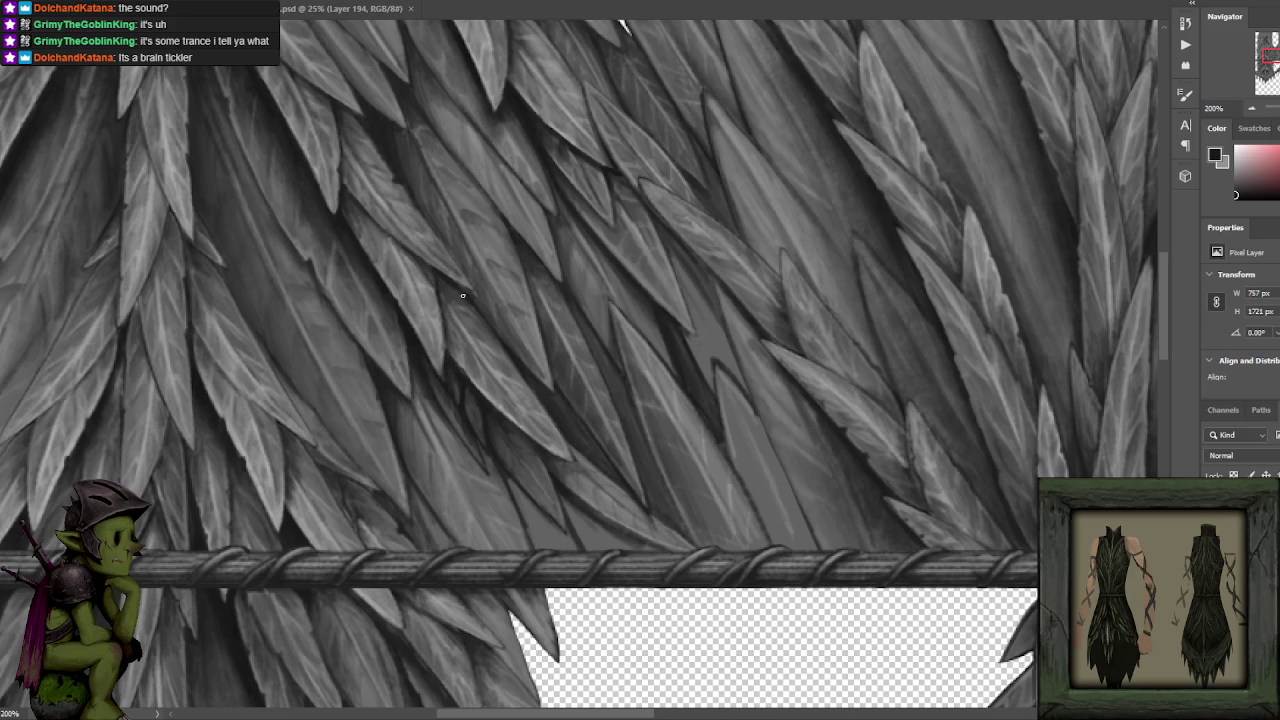
drag(463, 359, 548, 450)
key(ctrl+z)
key(ctrl+minus)
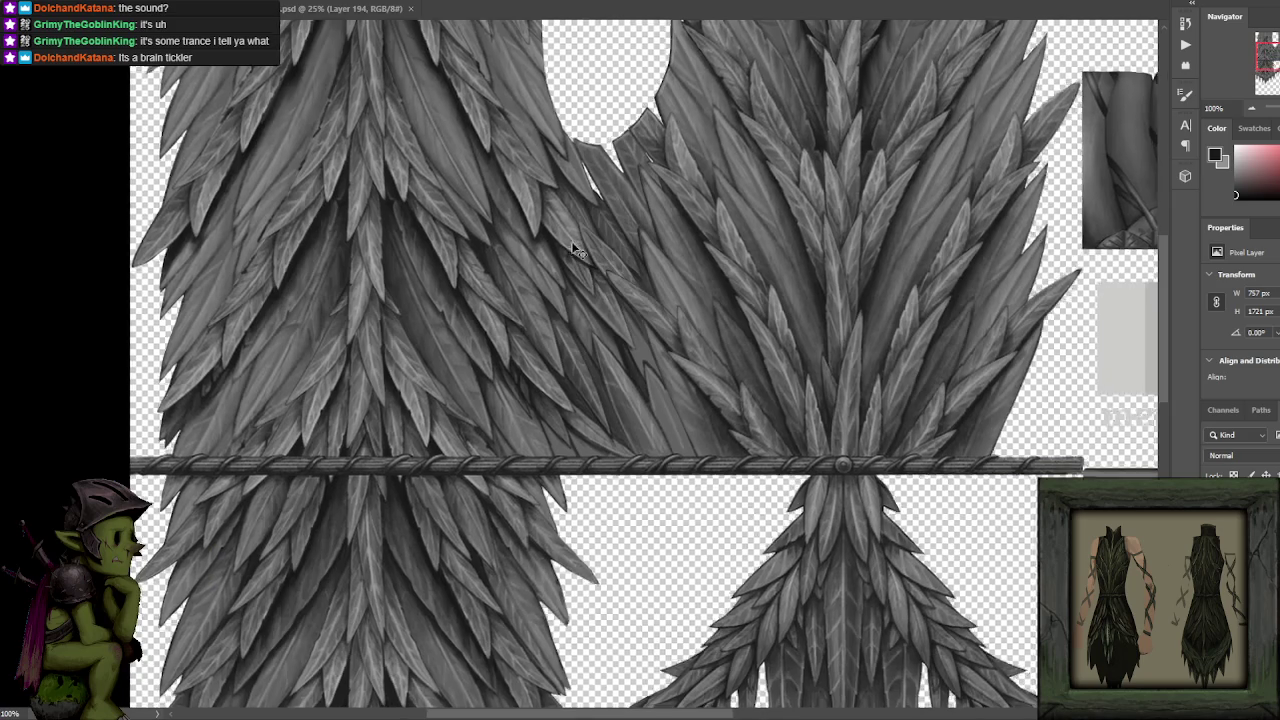
key(ctrl+minus)
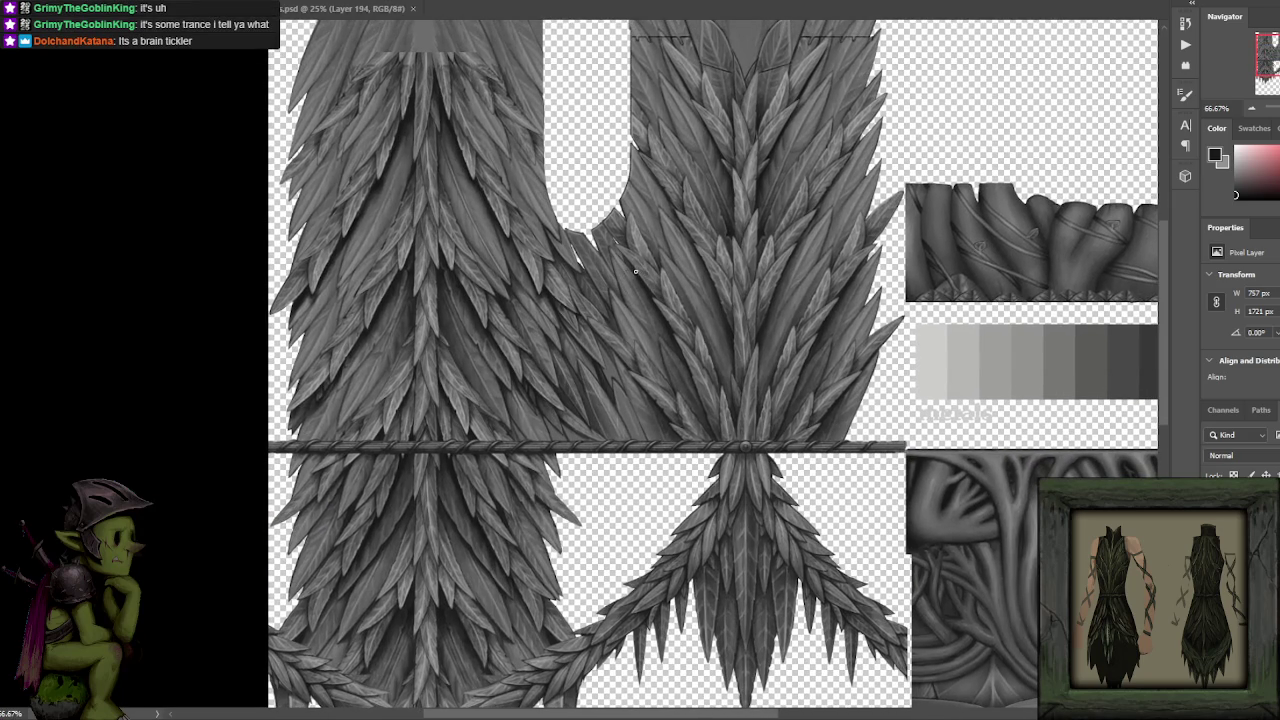
key(ctrl+plus)
key(ctrl+plus)
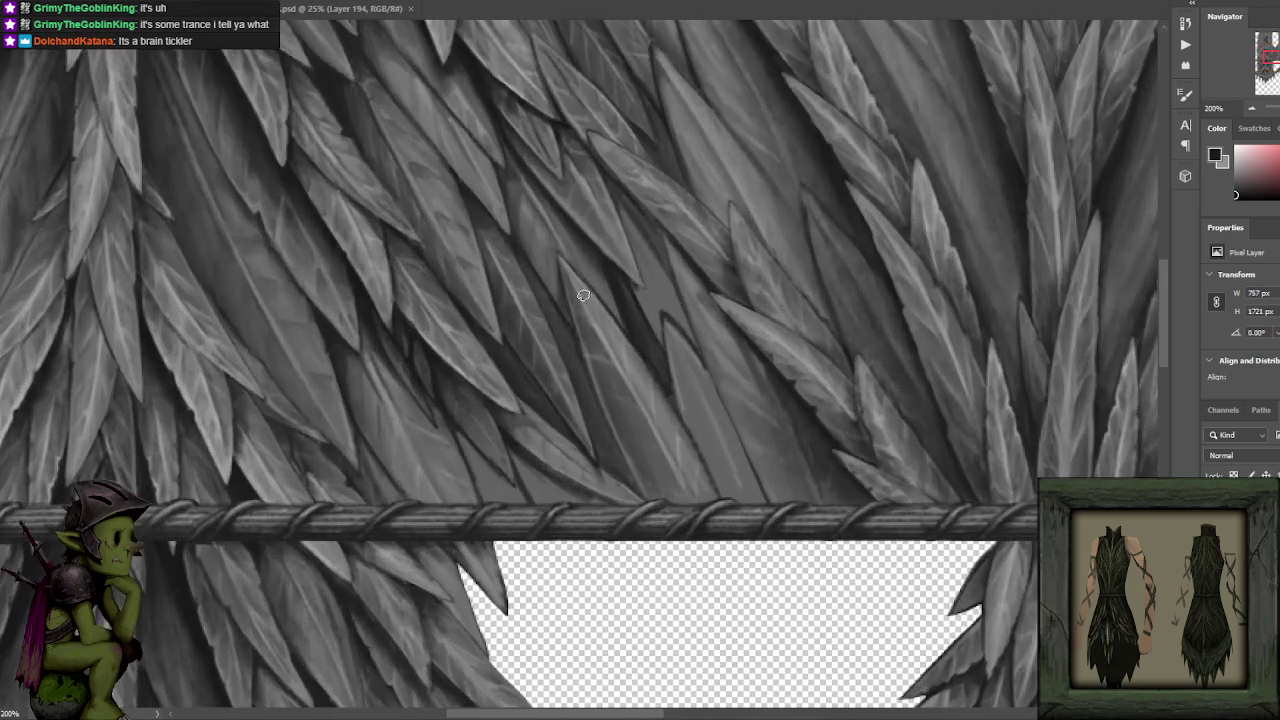
scroll(570, 320, down, 2)
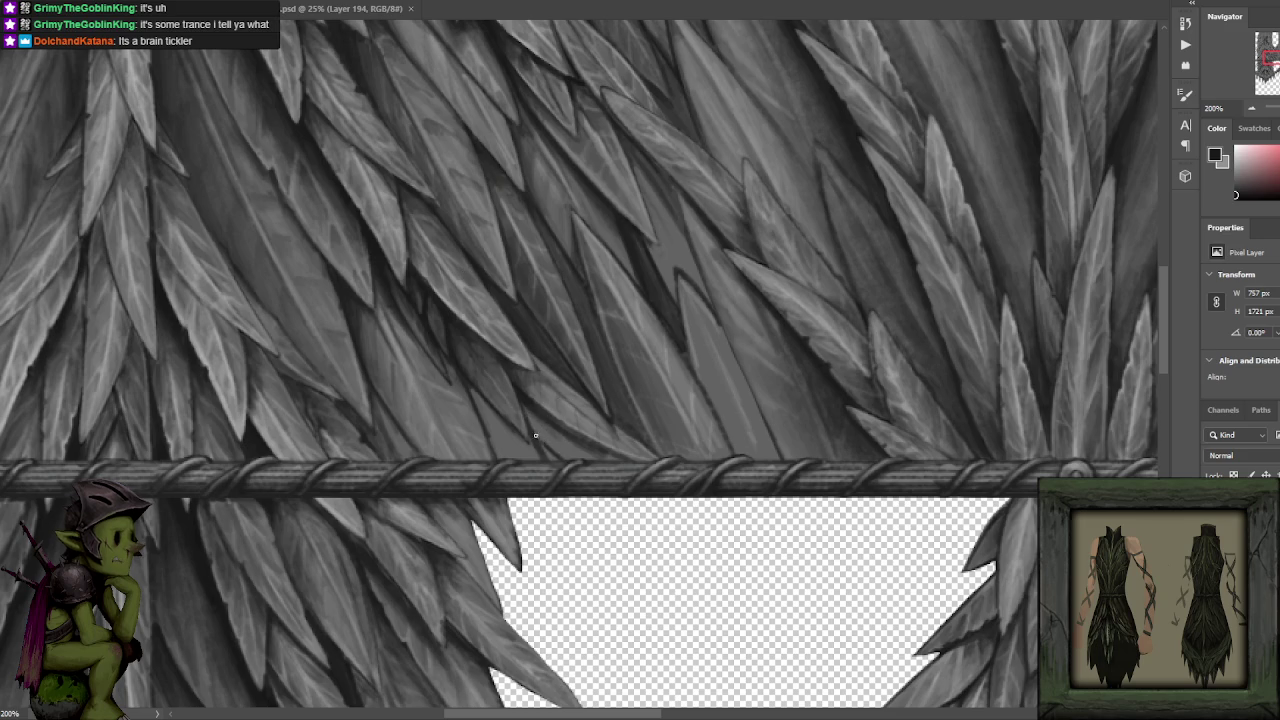
alt+click(573, 413)
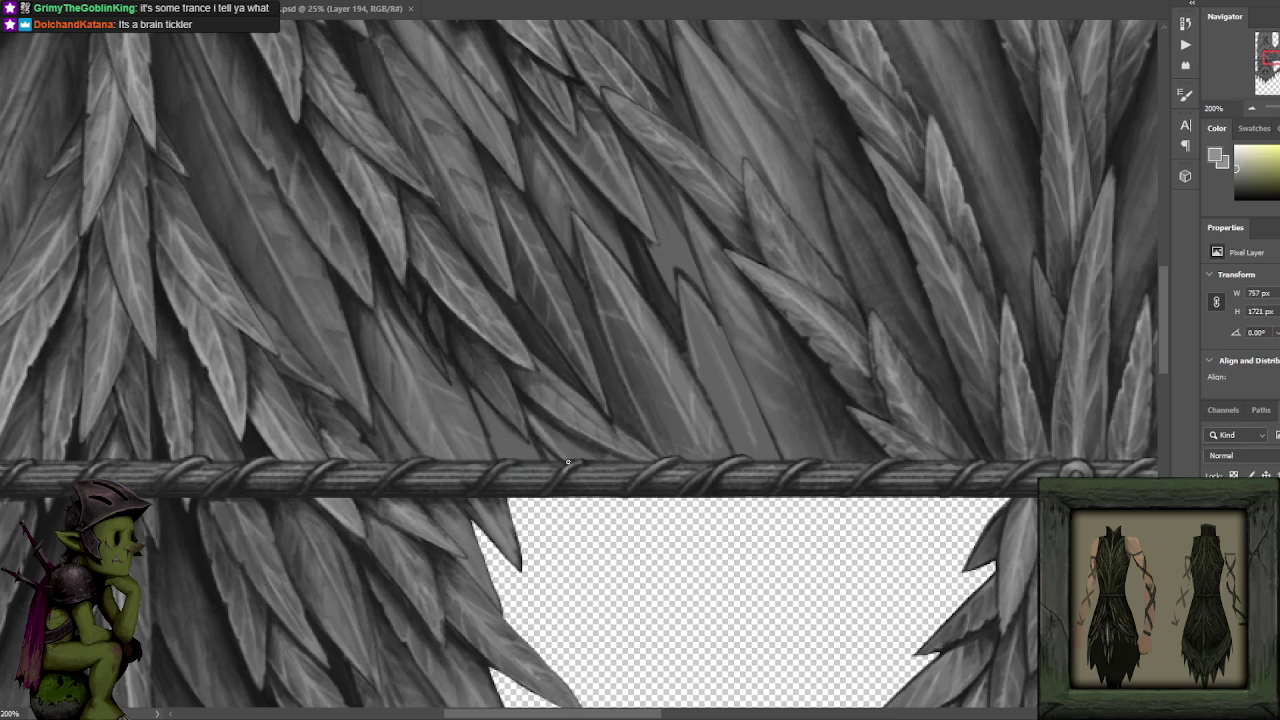
alt+click(531, 413)
alt+click(549, 414)
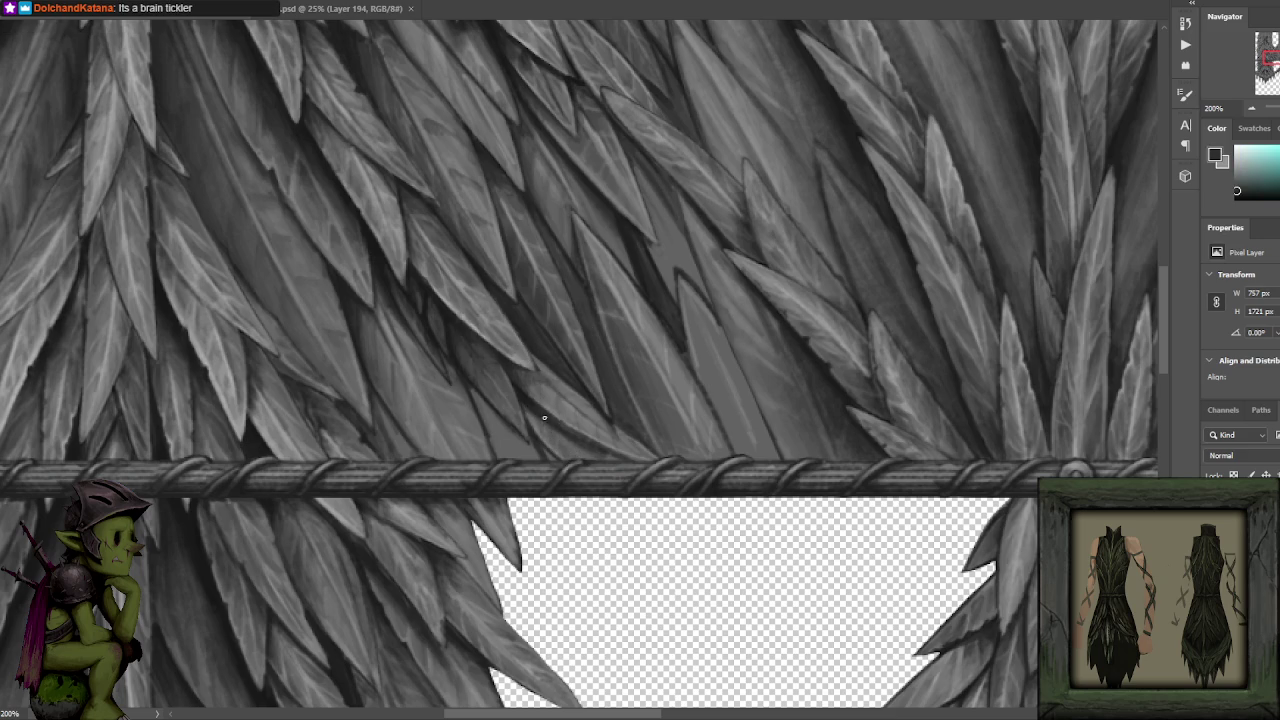
alt+click(510, 336)
alt+click(584, 455)
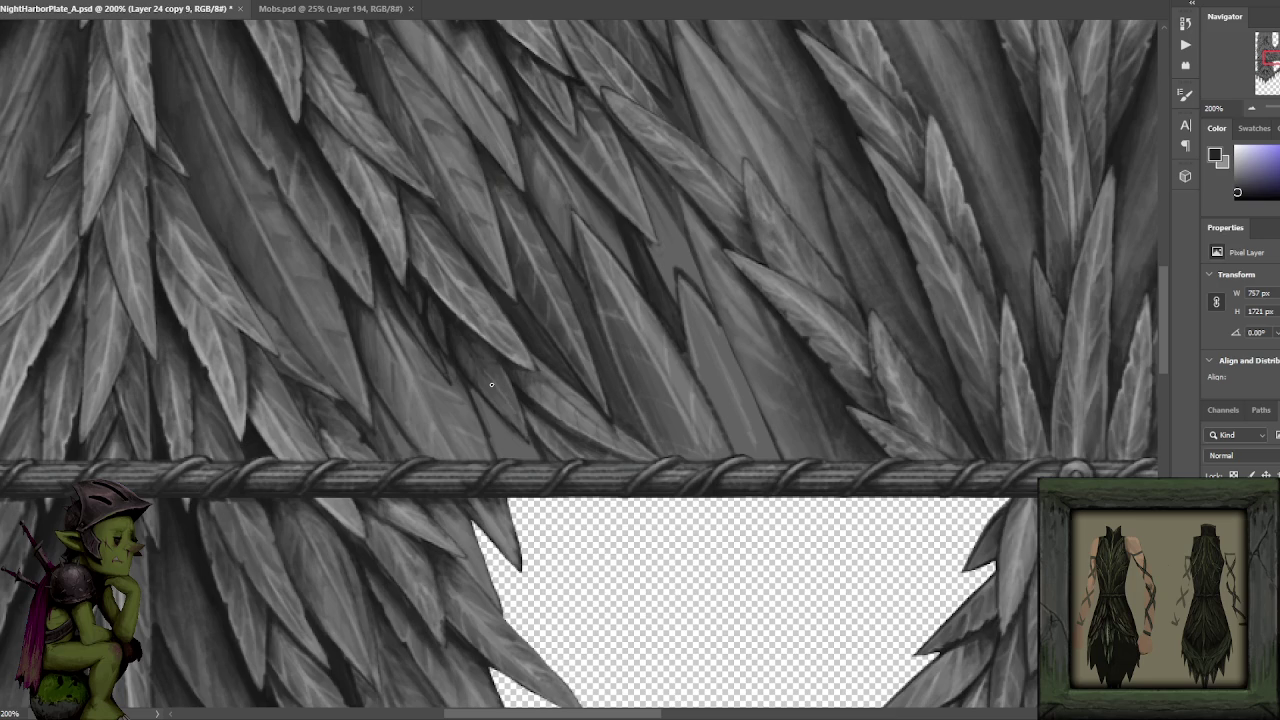
alt+click(548, 378)
alt+click(543, 389)
alt+click(545, 382)
alt+click(545, 358)
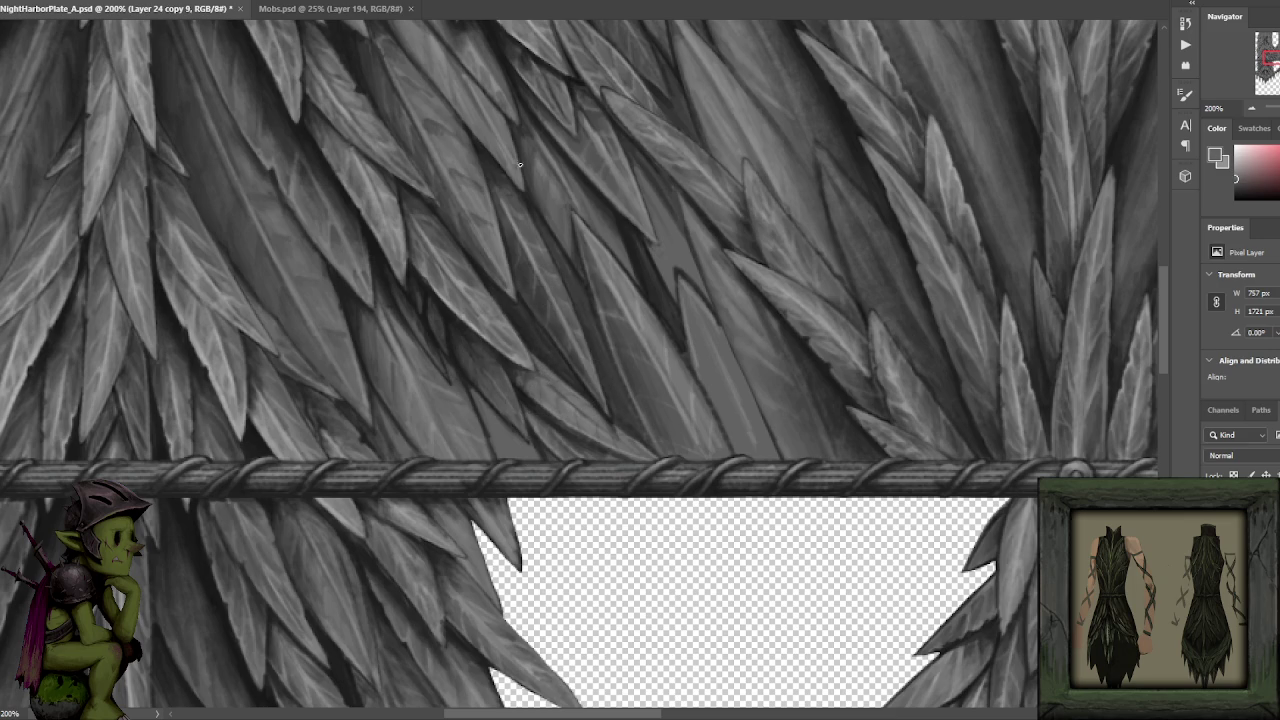
scroll(602, 143, down, 4)
scroll(683, 341, up, 2)
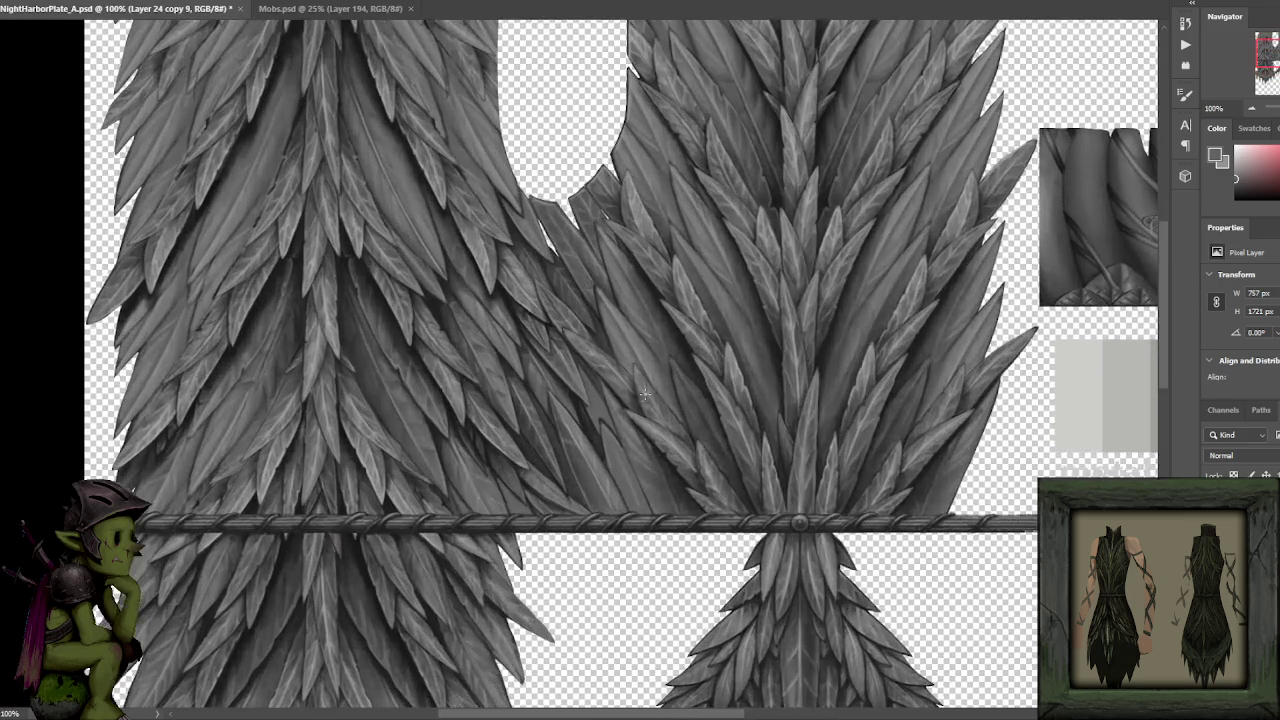
Save the texture and add faint low-opacity shading to the leaves above the rope belt.
scroll(616, 356, up, 2)
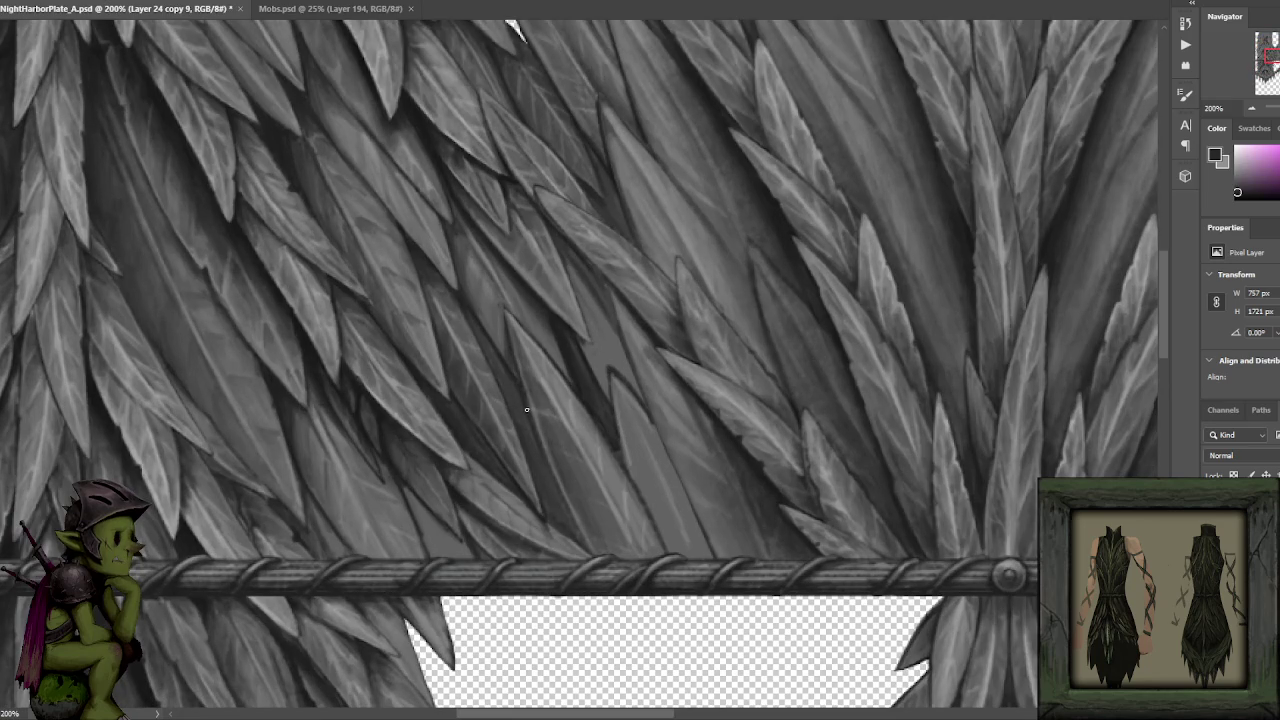
alt+click(530, 402)
drag(534, 428, 516, 373)
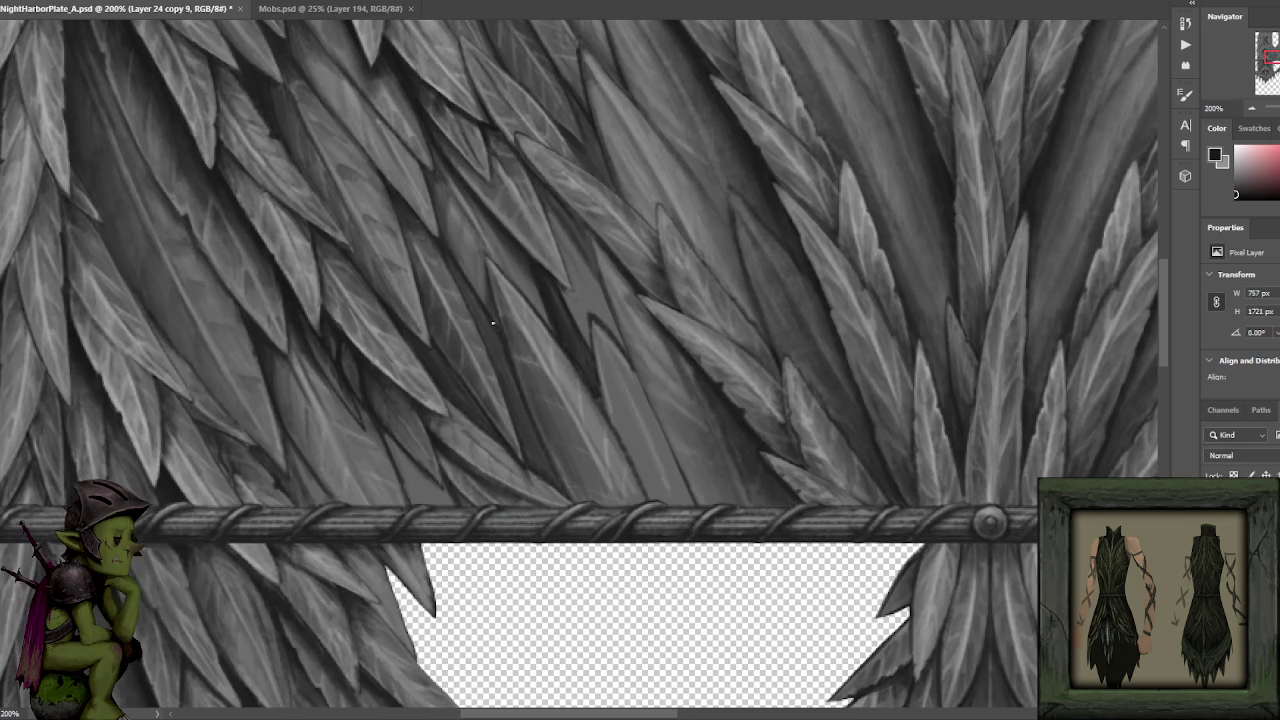
scroll(537, 454, up, 3)
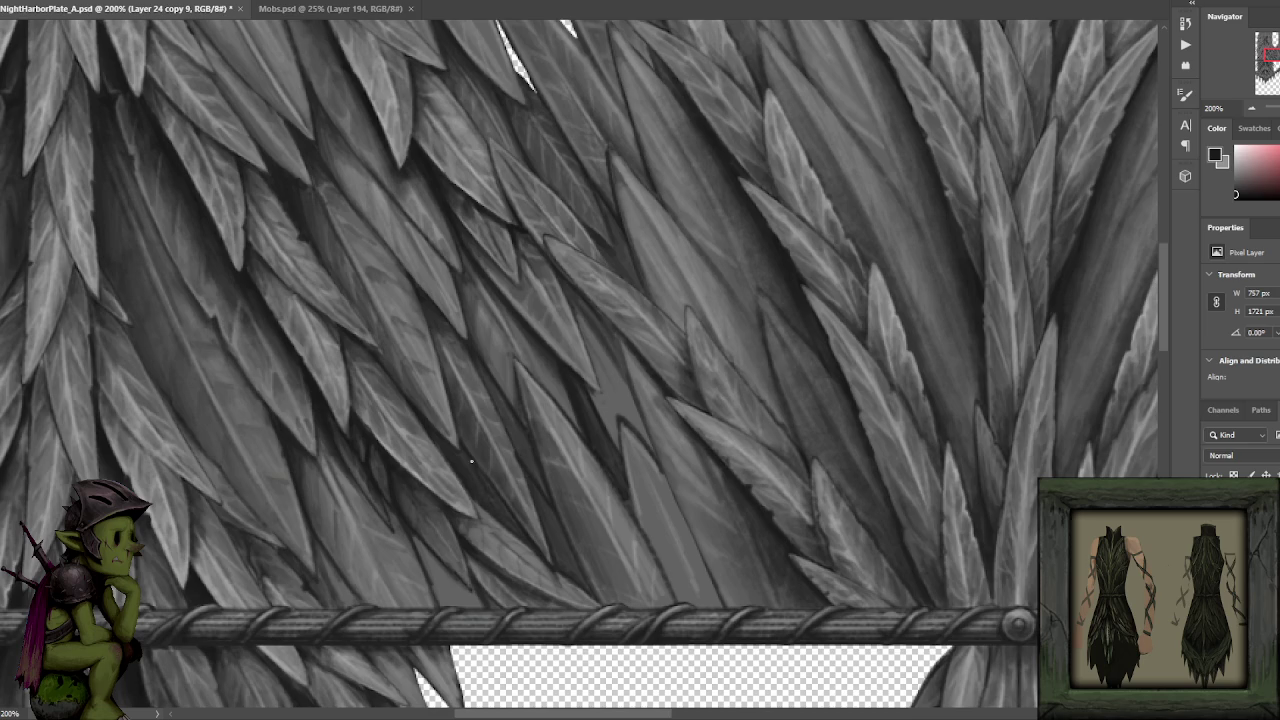
key(ctrl+s)
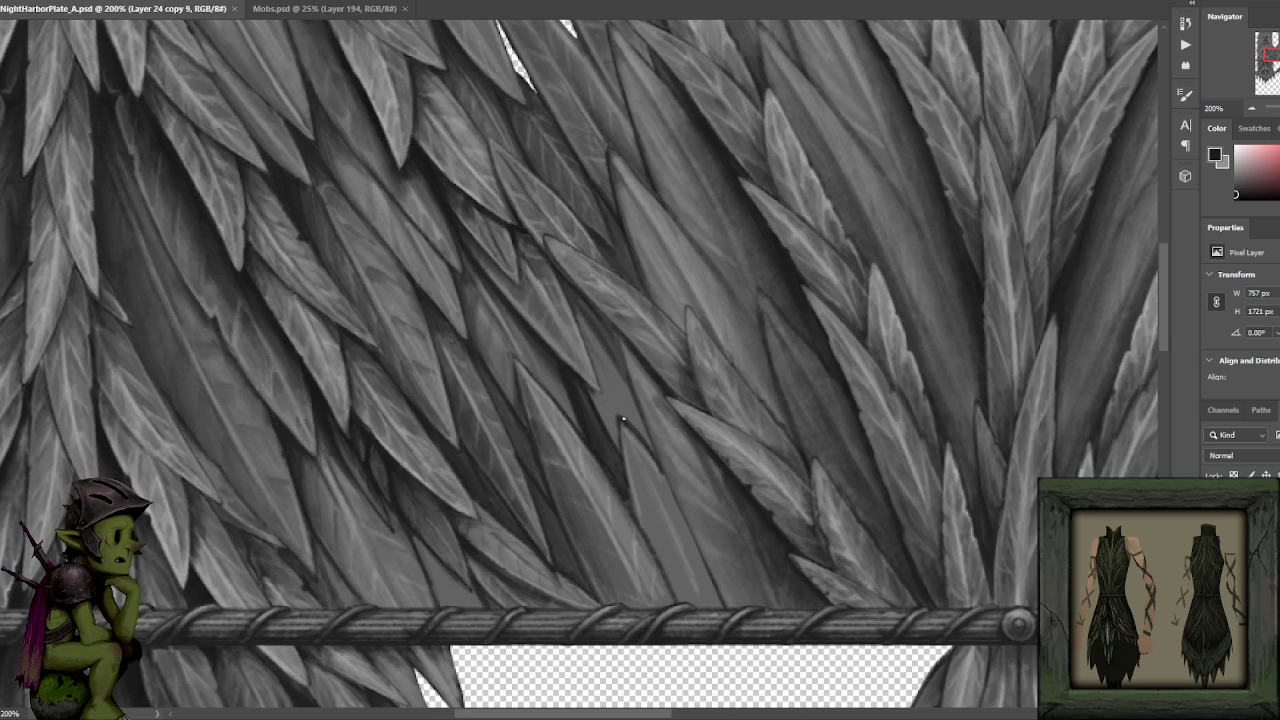
drag(620, 410, 600, 360)
drag(576, 306, 623, 364)
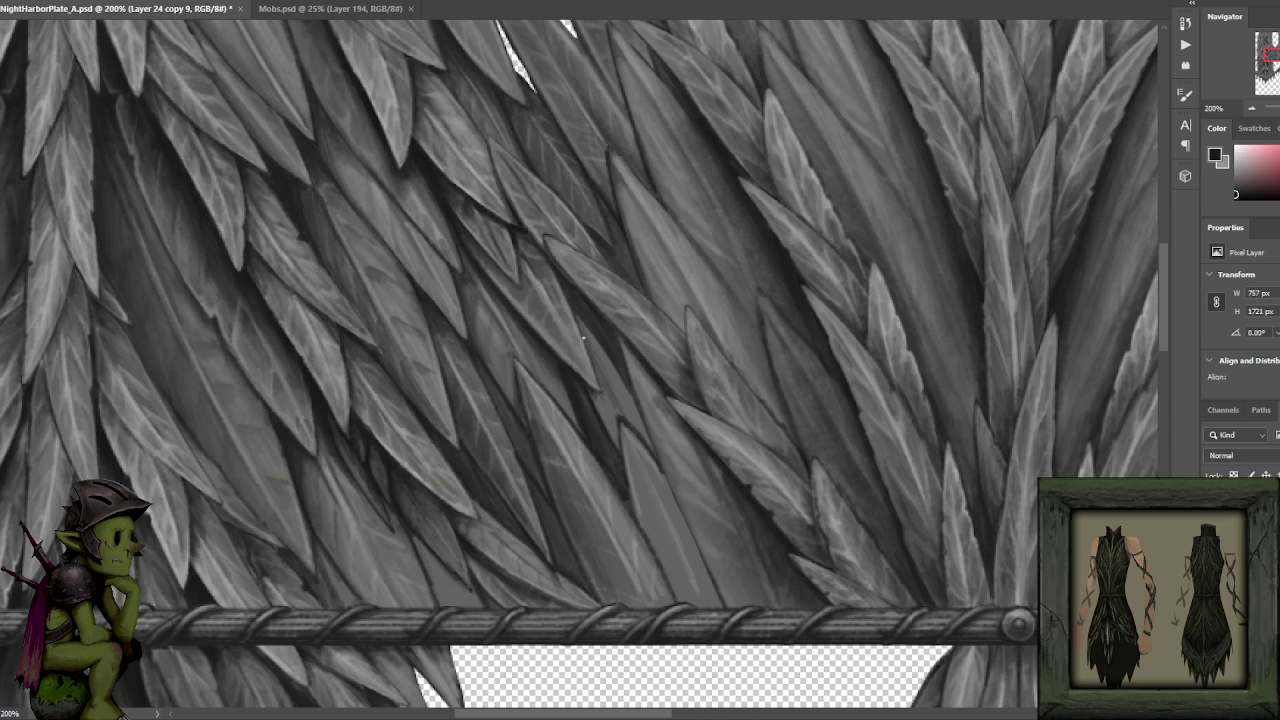
Sample mid and dark leaf greys for further soft shadow strokes near the canvas centre.
alt+click(458, 268)
alt+click(582, 418)
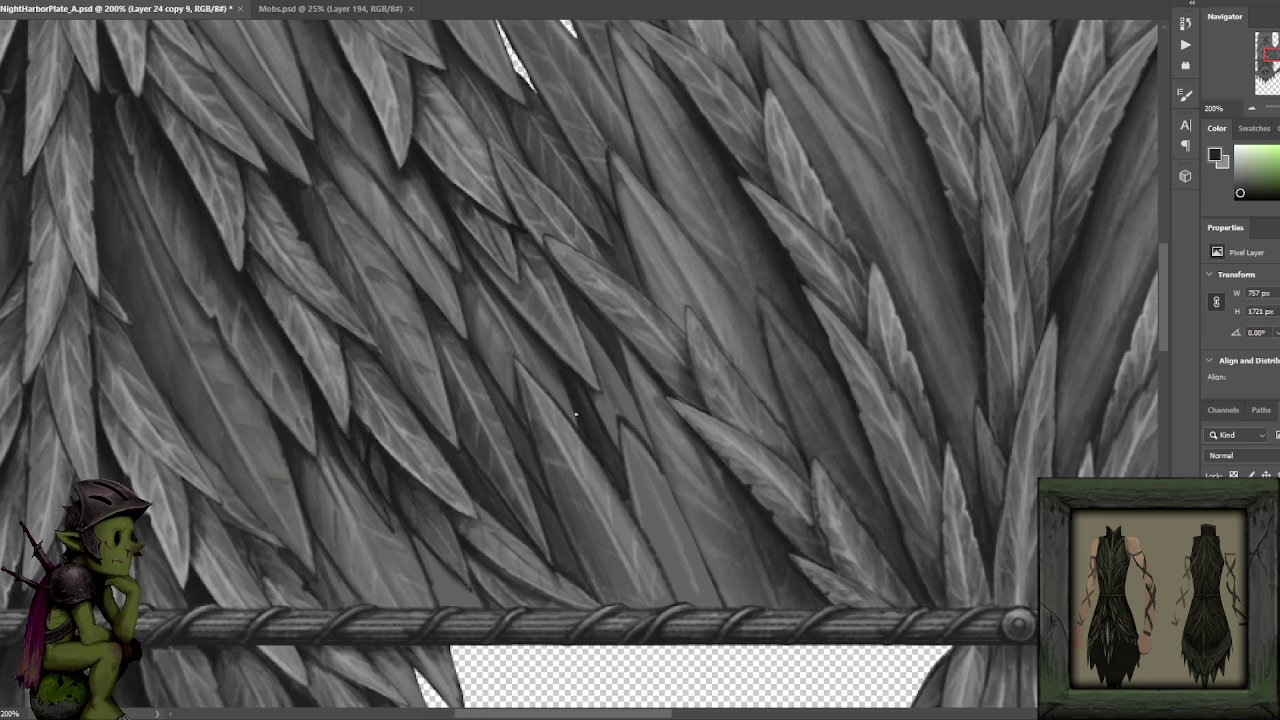
alt+click(540, 399)
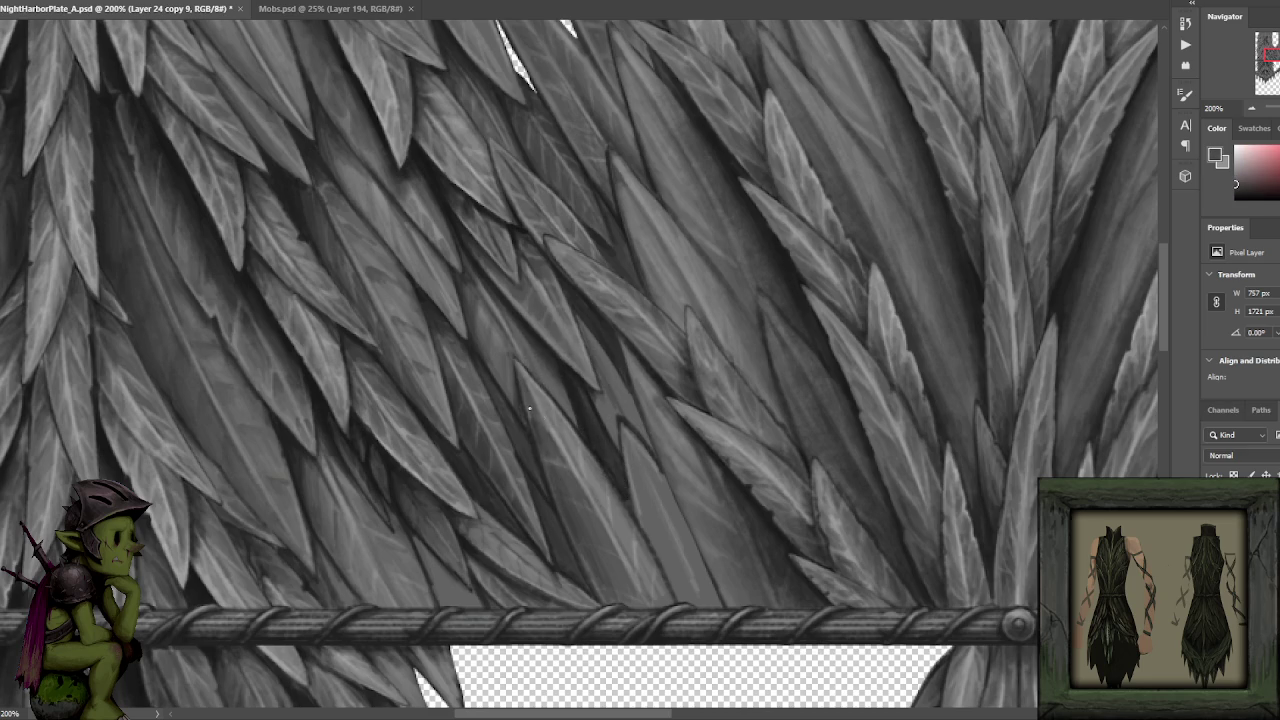
alt+click(570, 378)
alt+click(512, 442)
alt+click(503, 450)
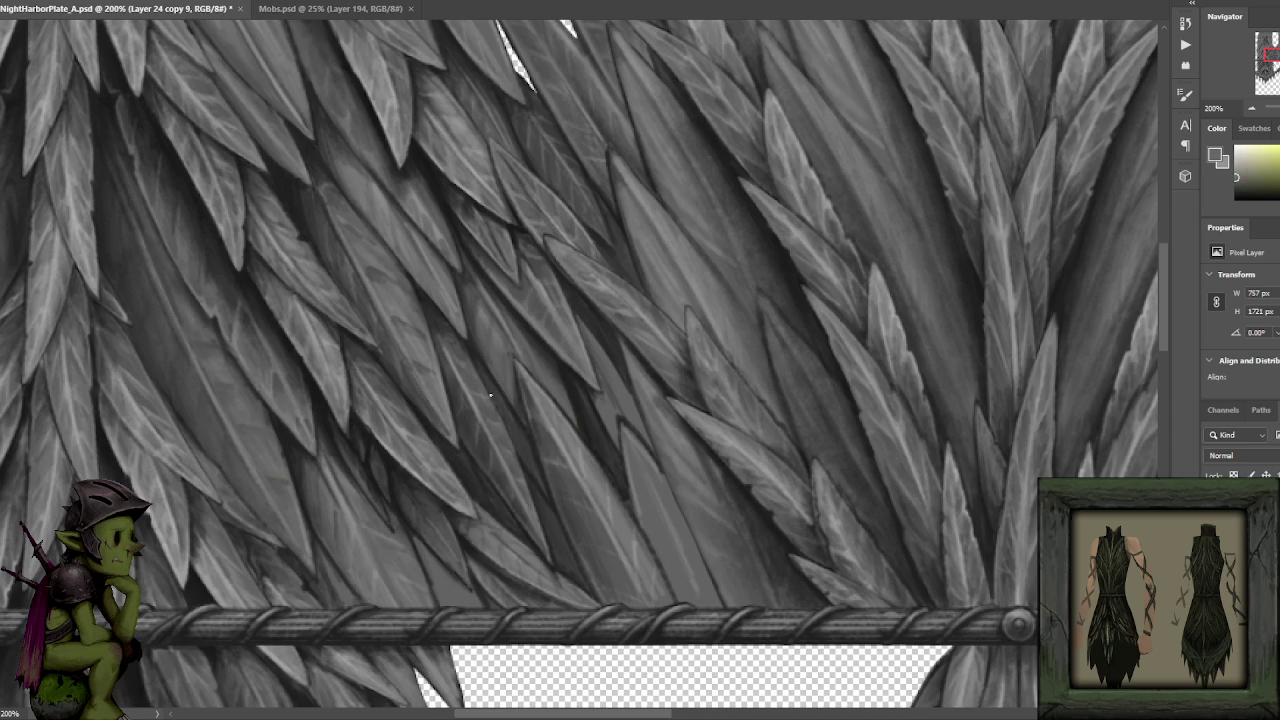
alt+click(482, 385)
alt+click(474, 359)
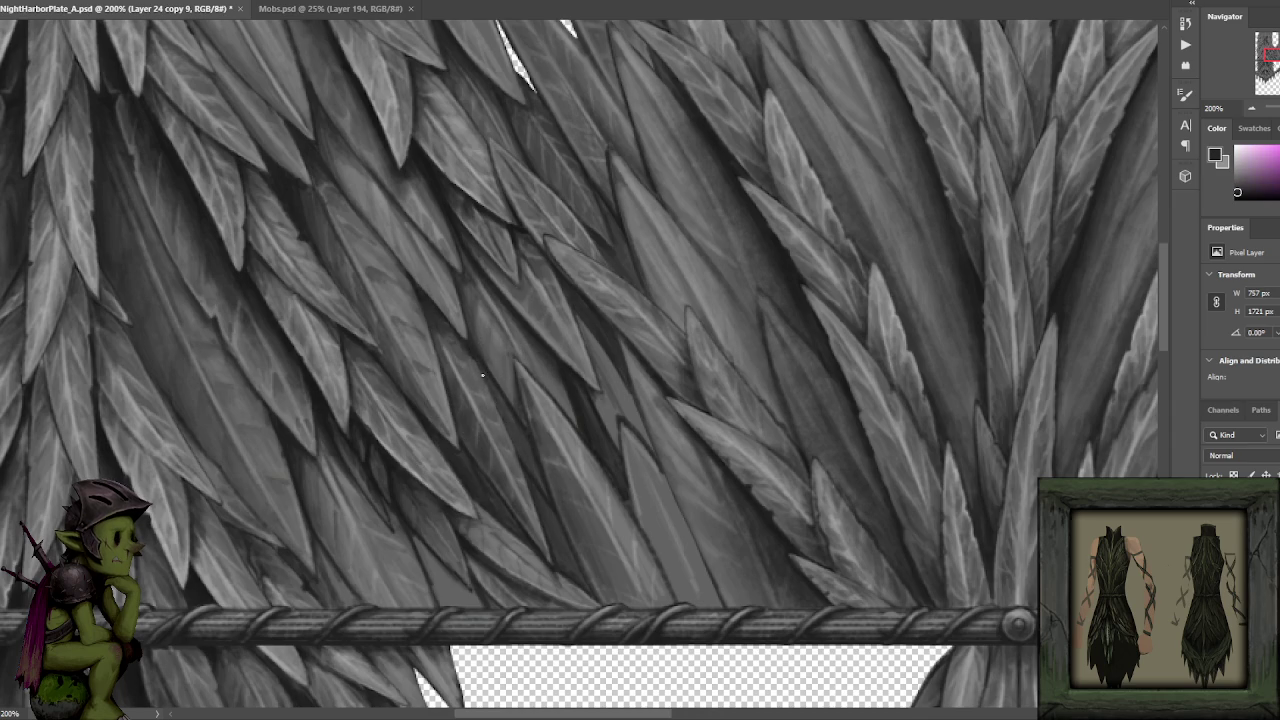
drag(523, 447, 480, 430)
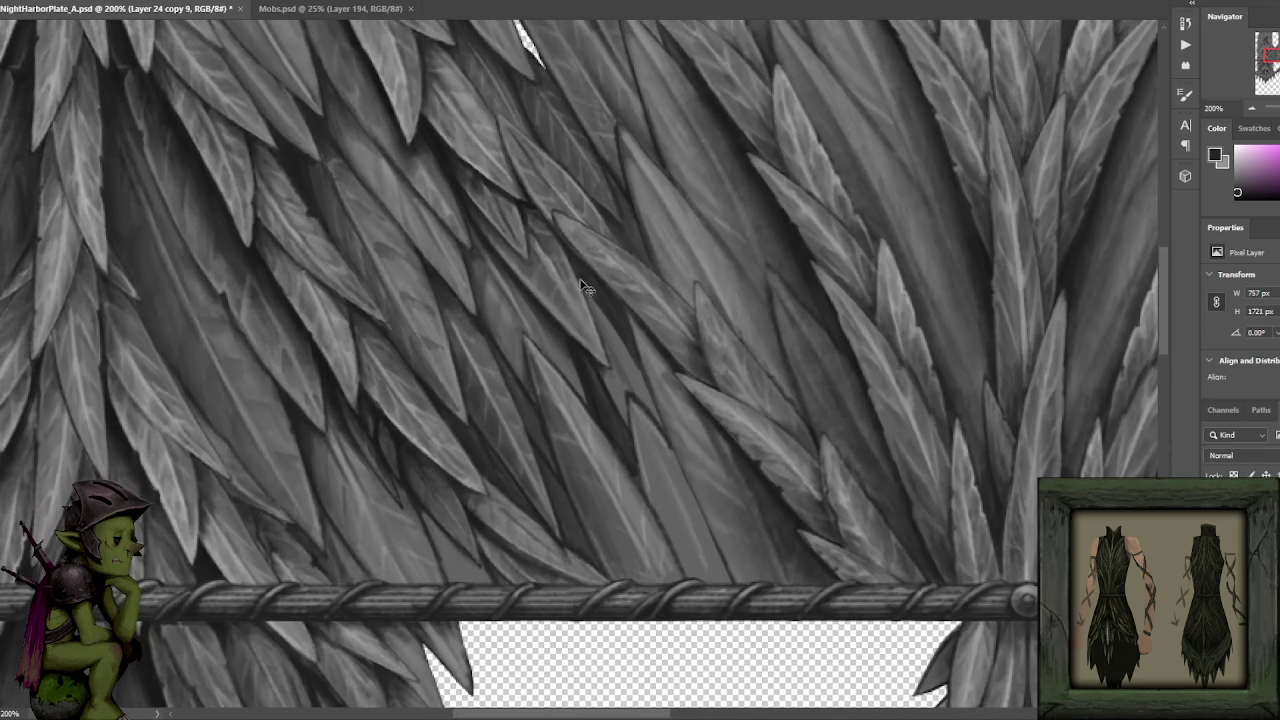
Eyedrop light, dark and near-black greys from the leaves above the rope belt for touch-ups.
scroll(480, 430, down, 2)
scroll(535, 400, up, 2)
alt+click(532, 378)
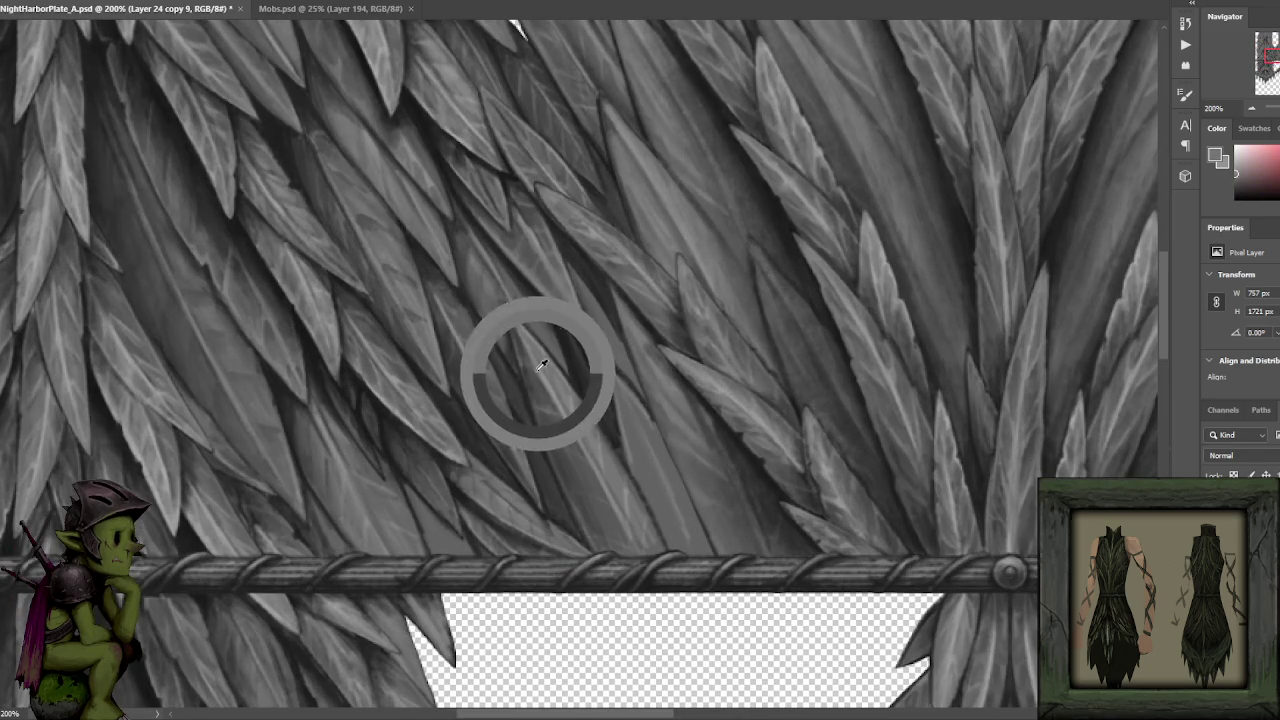
alt+click(539, 387)
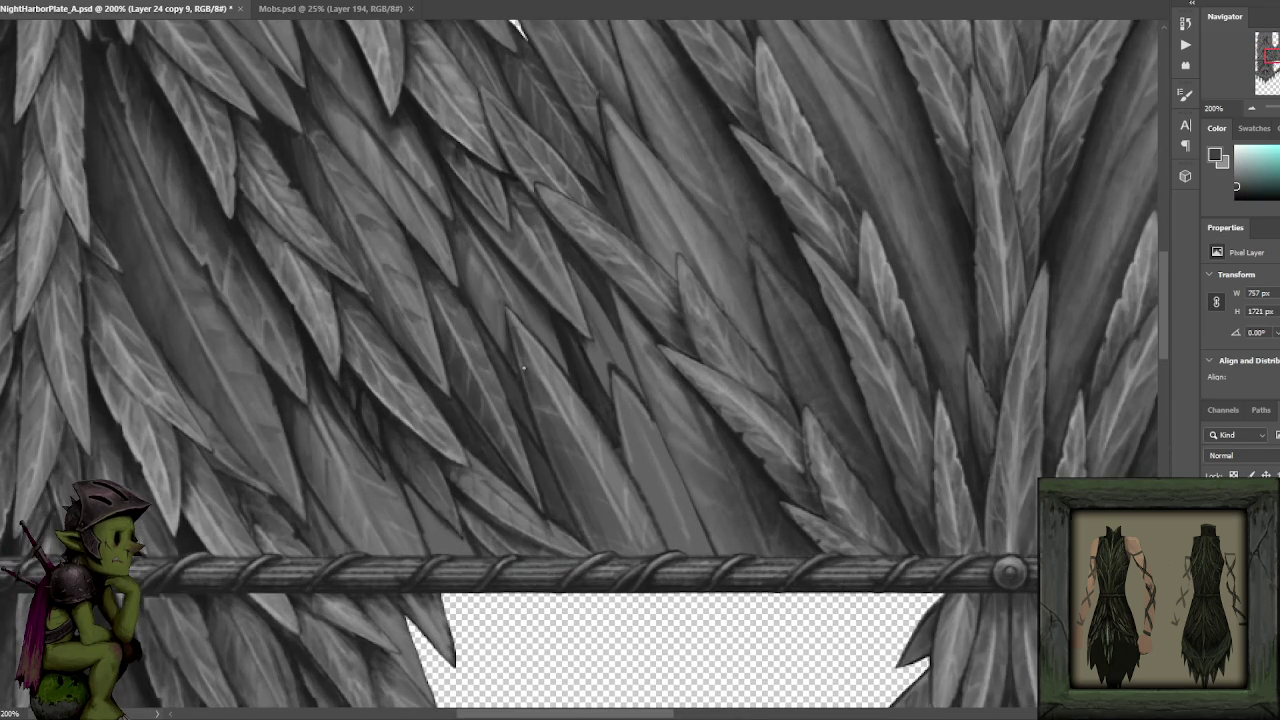
alt+click(537, 370)
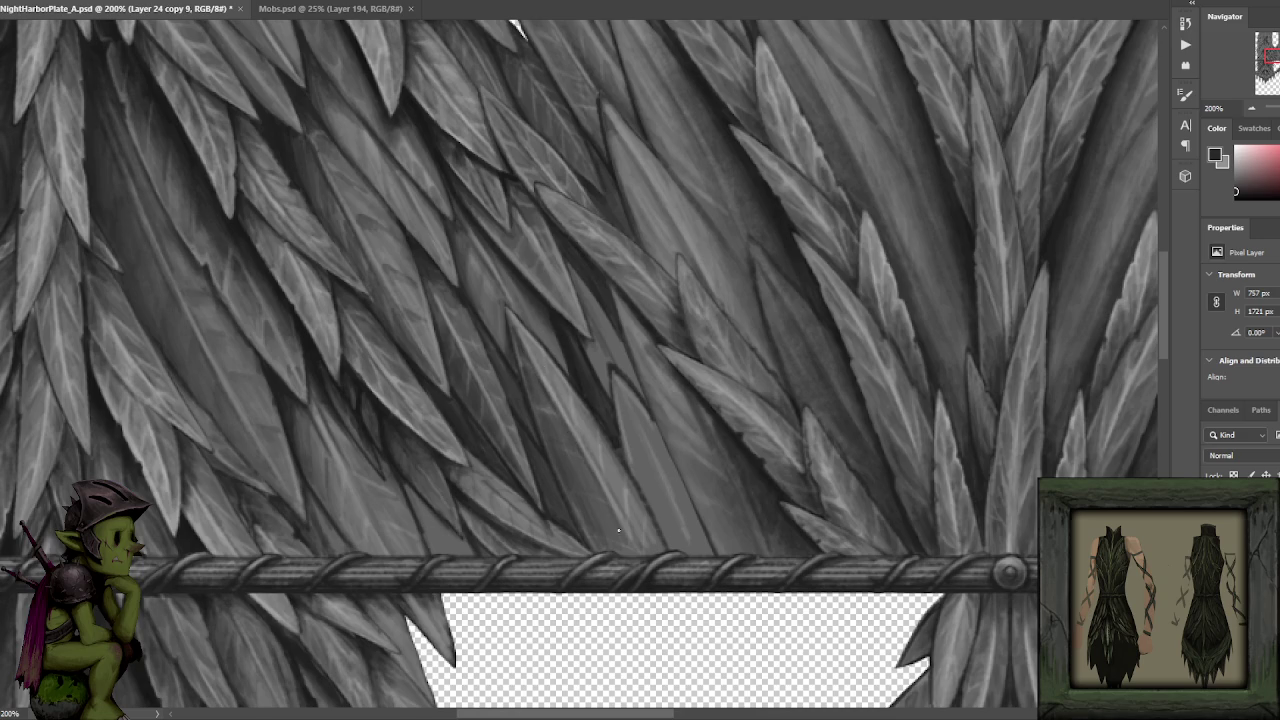
alt+click(578, 454)
alt+click(580, 405)
Sample further mid, dark and lighter greys from the leaves and feathers to darken the blade edges.
key(v)
alt+click(591, 456)
alt+click(530, 370)
alt+click(512, 322)
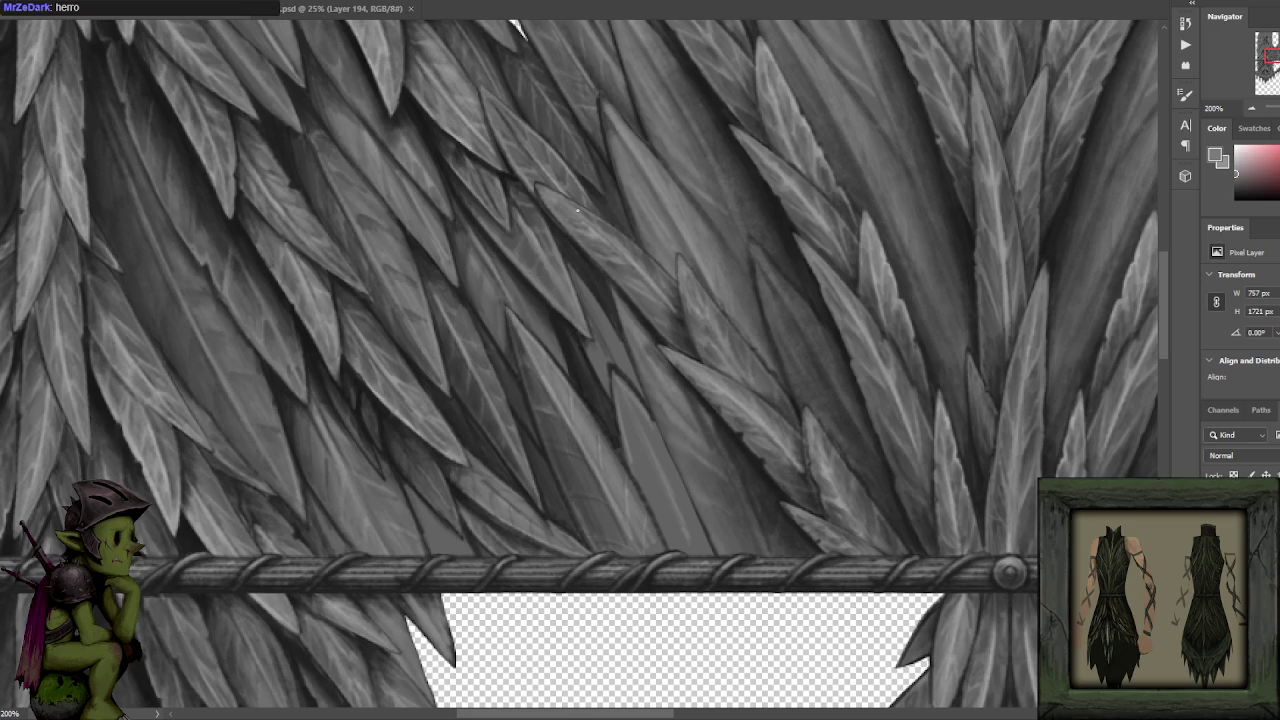
alt+click(522, 279)
alt+click(518, 285)
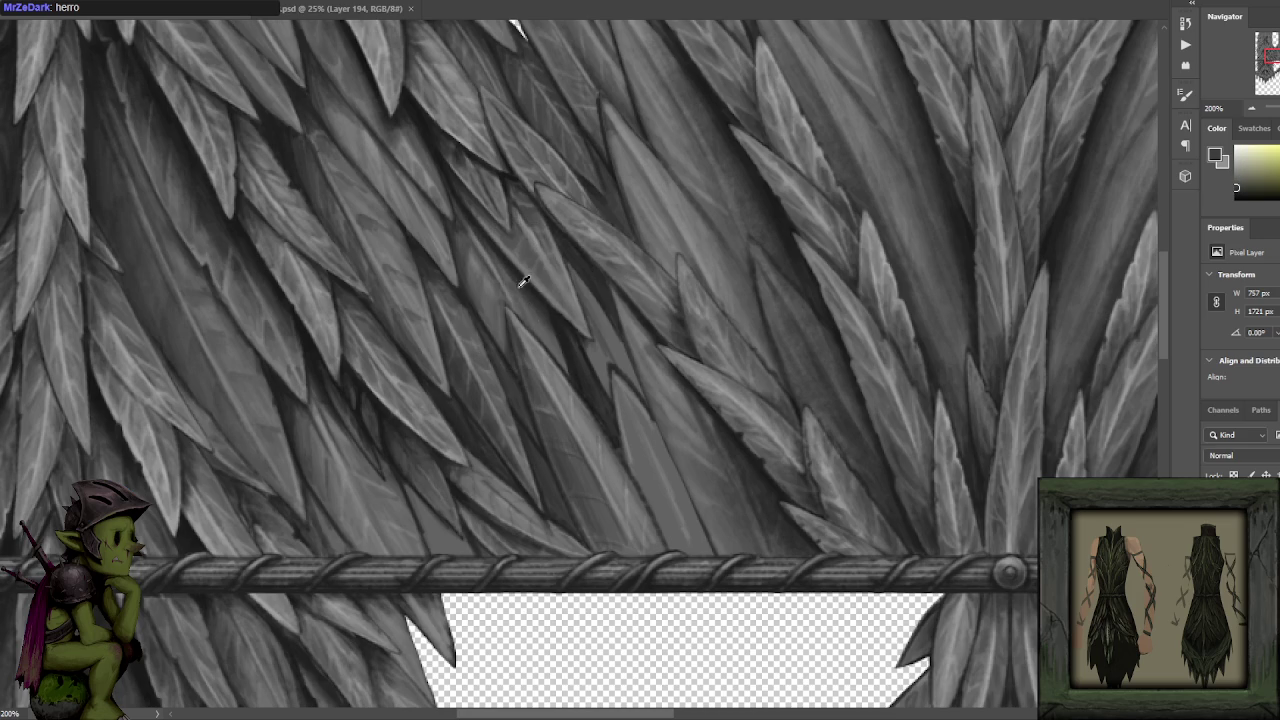
alt+click(522, 270)
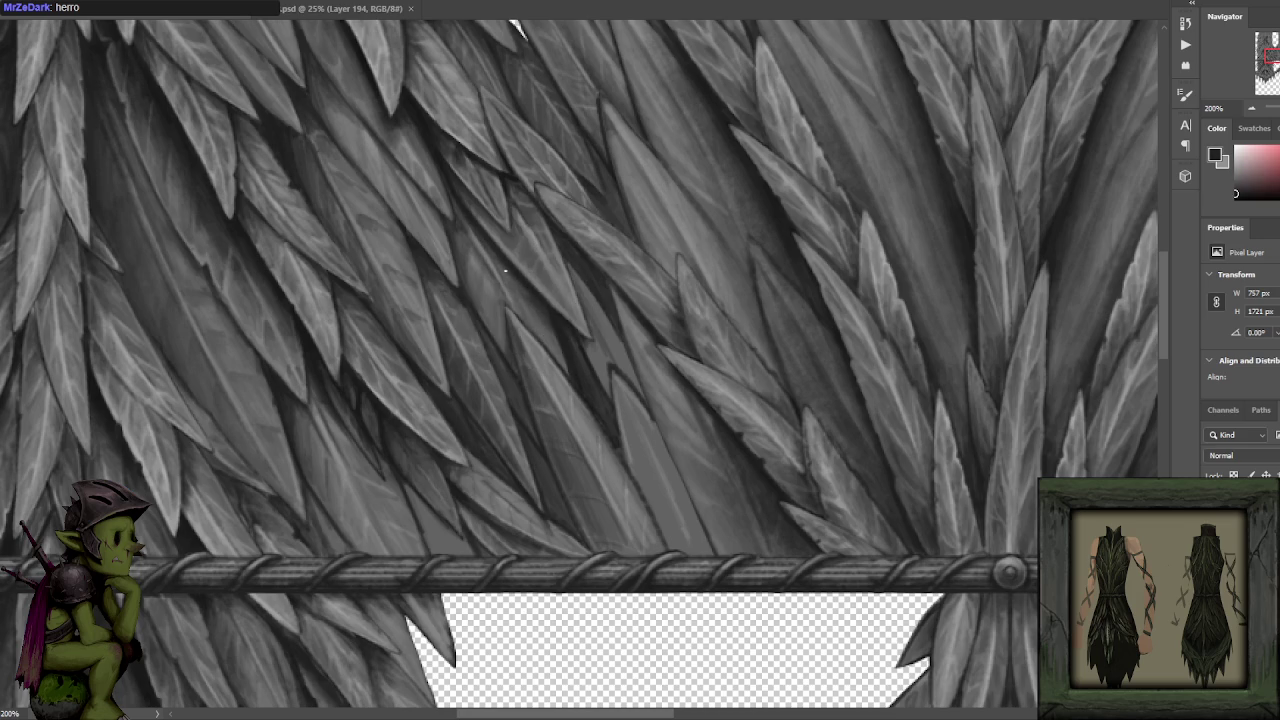
alt+click(552, 322)
Sample fresh greys from the lower leaves, reset to black, and keep shading the blades near the belt.
drag(530, 306, 718, 264)
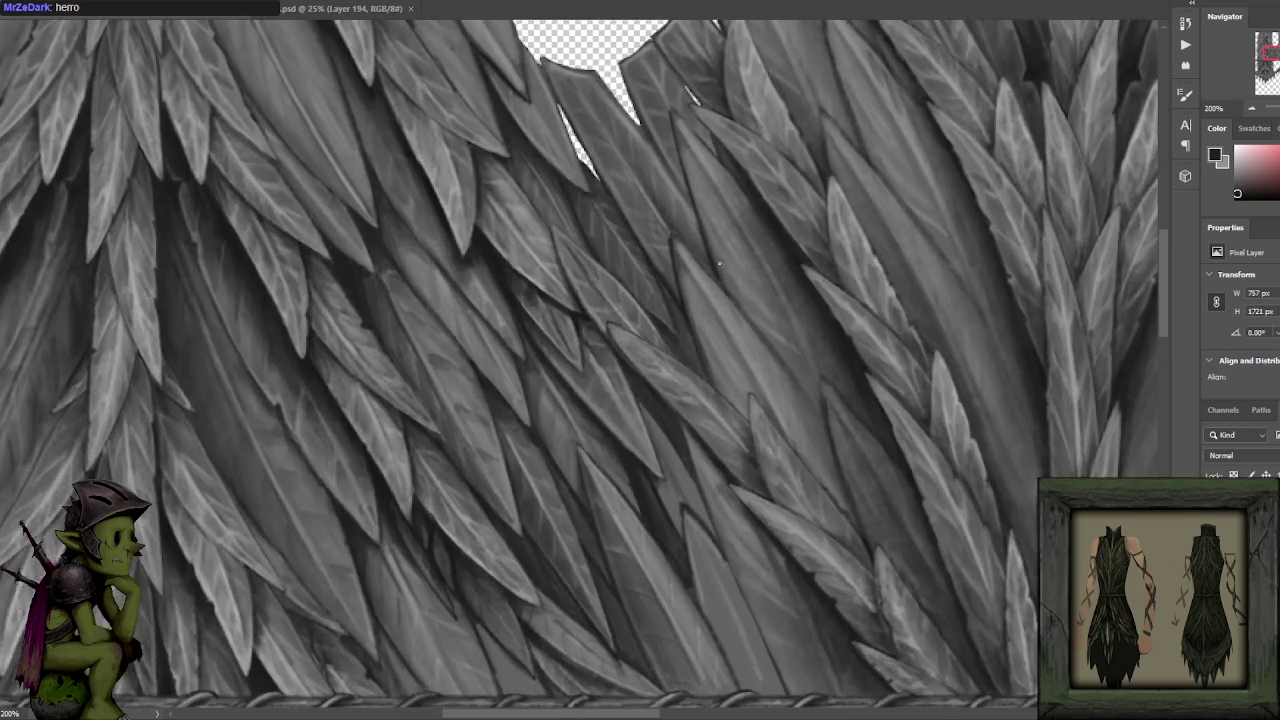
alt+click(672, 462)
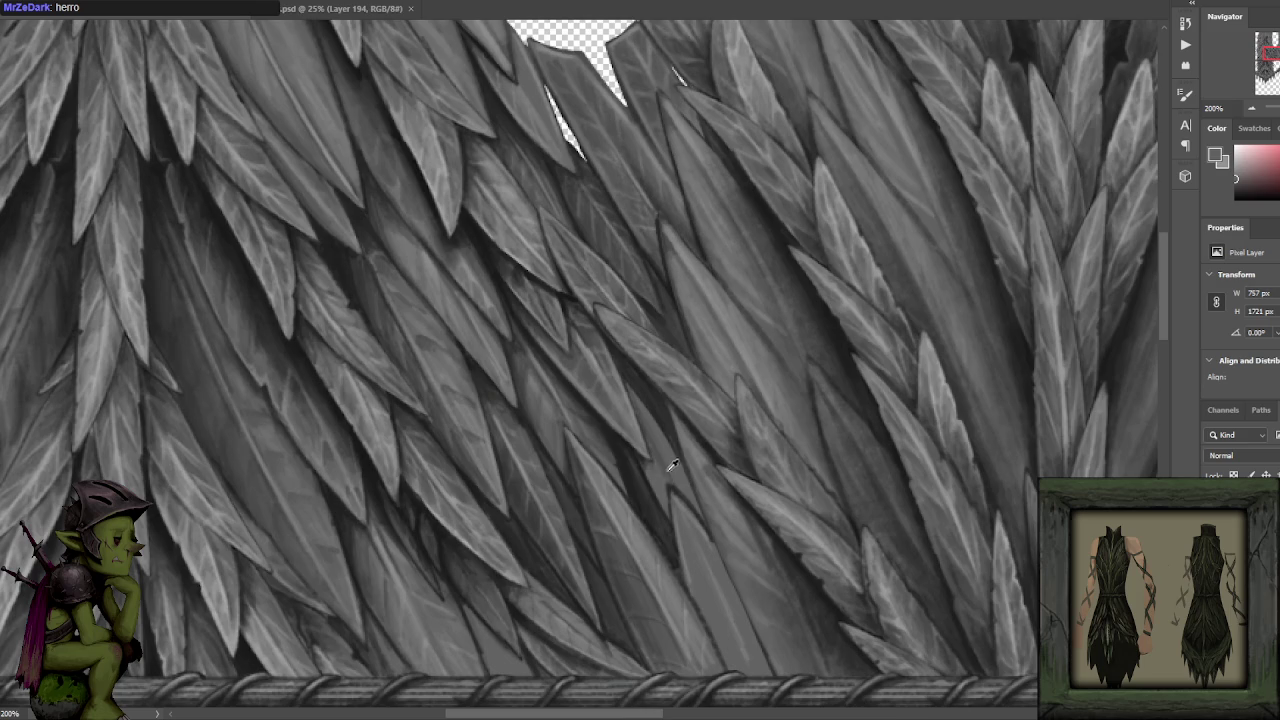
alt+click(621, 518)
alt+click(634, 540)
key(d)
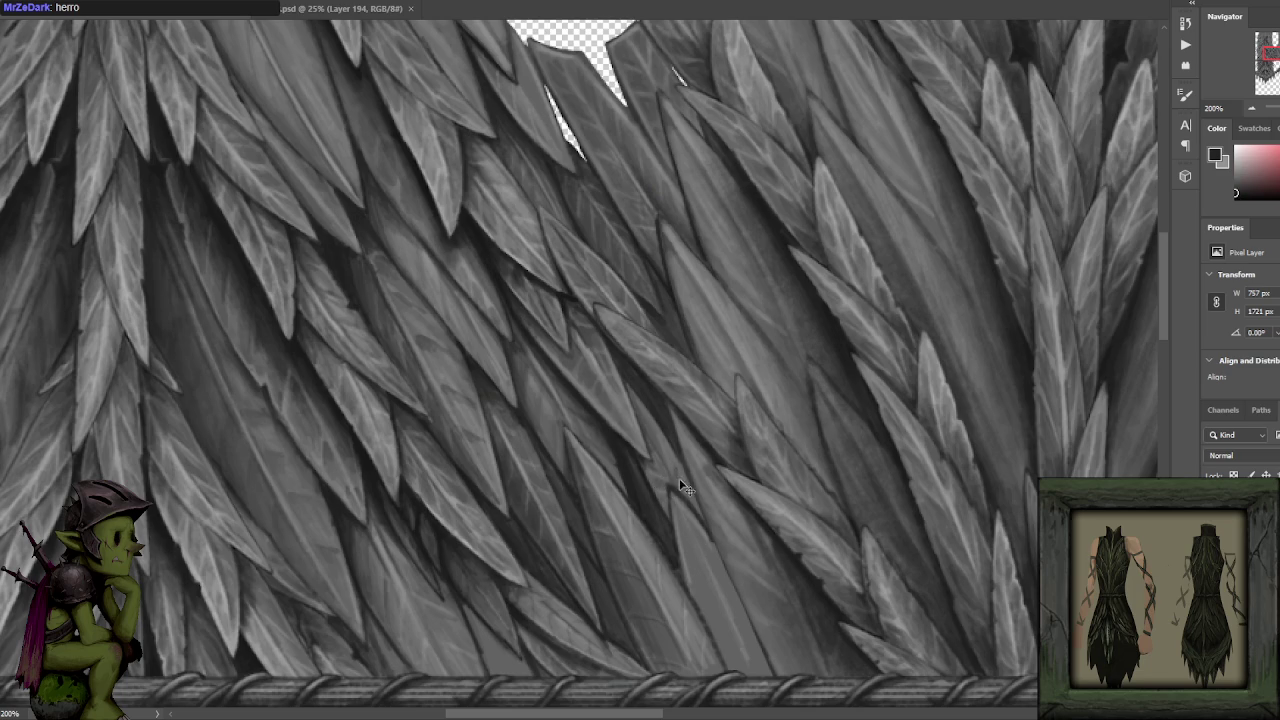
scroll(656, 440, down, 2)
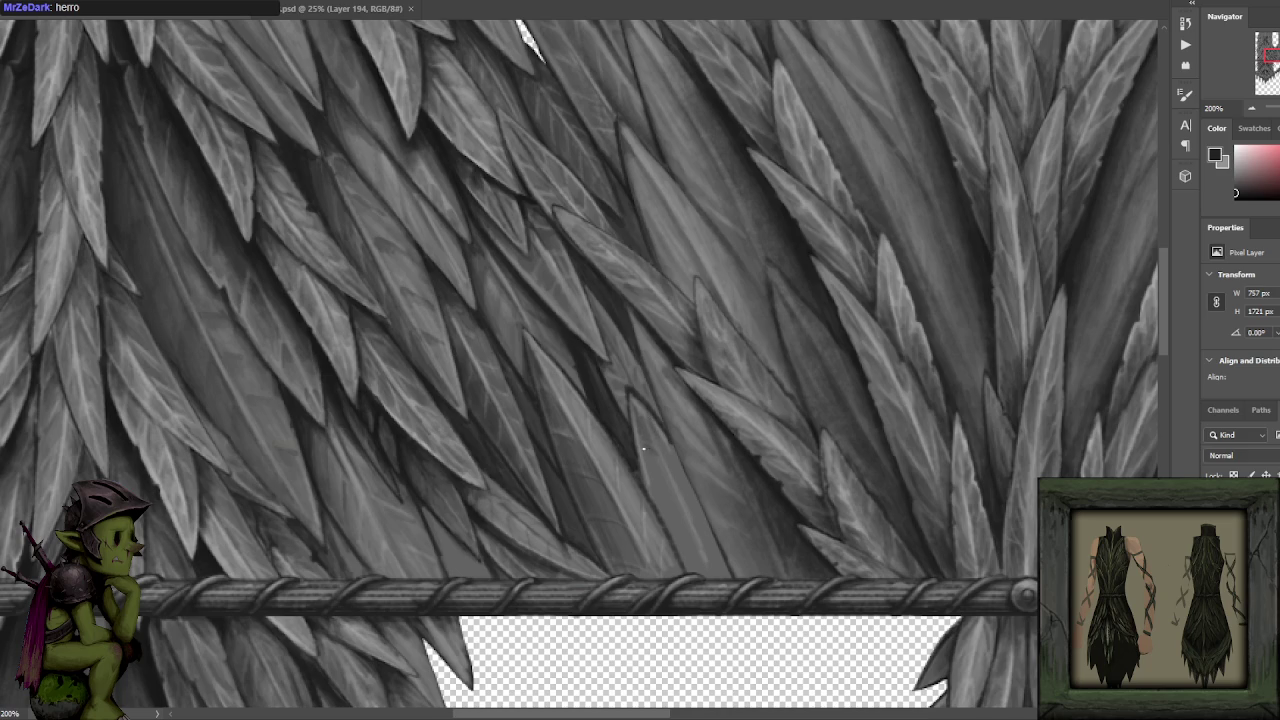
alt+click(663, 458)
alt+click(641, 378)
scroll(638, 382, down, 2)
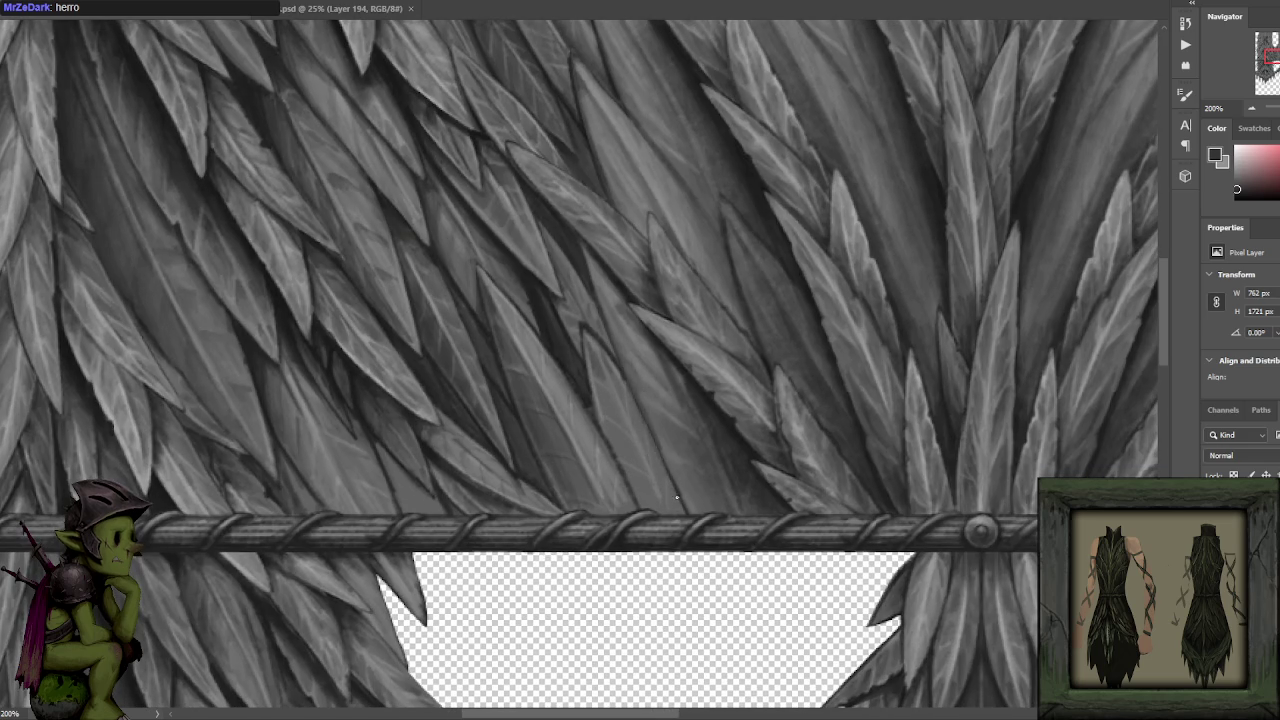
Paint two faint strokes across the leaves above the rope belt, then swap to white.
drag(635, 397, 689, 509)
drag(523, 257, 670, 470)
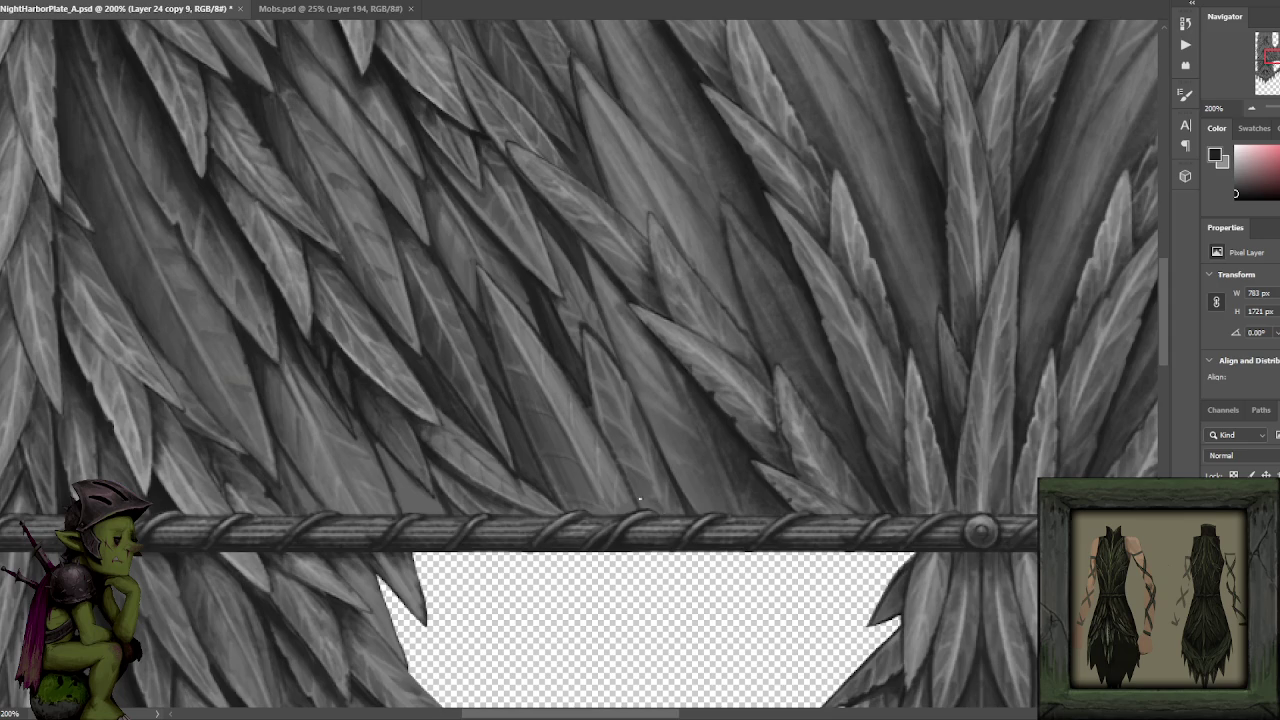
key(x)
Sample dark, lighter and near-black greys from the leaves, then zoom out to see the sheet.
alt+click(590, 252)
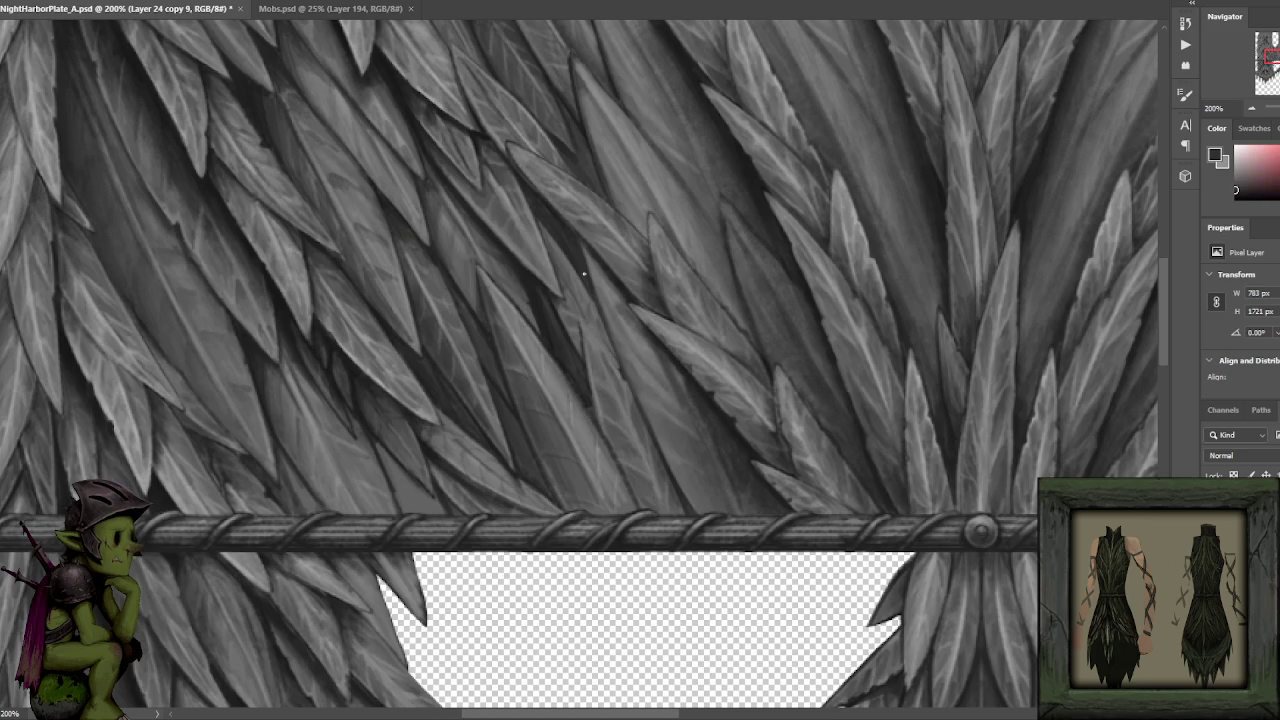
alt+click(590, 276)
alt+click(578, 327)
alt+click(561, 276)
alt+click(615, 385)
alt+click(622, 292)
key(ctrl+minus)
key(ctrl+minus)
key(ctrl+minus)
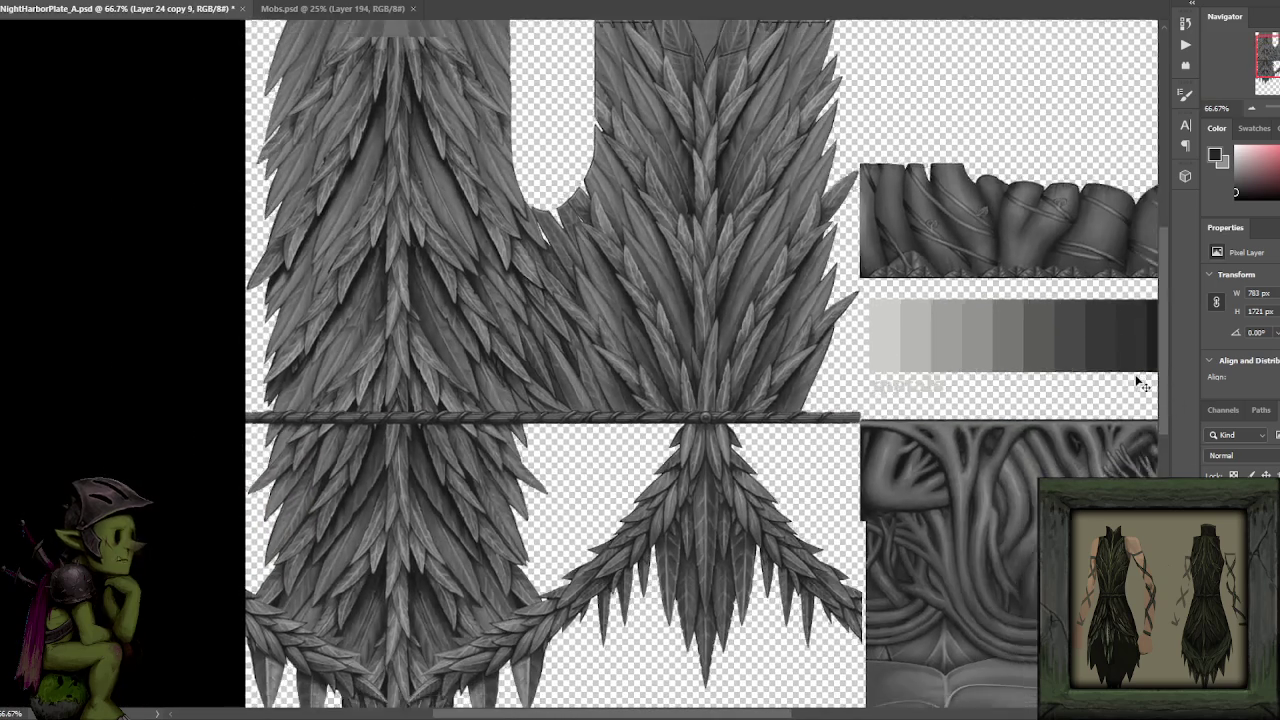
key(ctrl+plus)
key(ctrl+plus)
key(ctrl+plus)
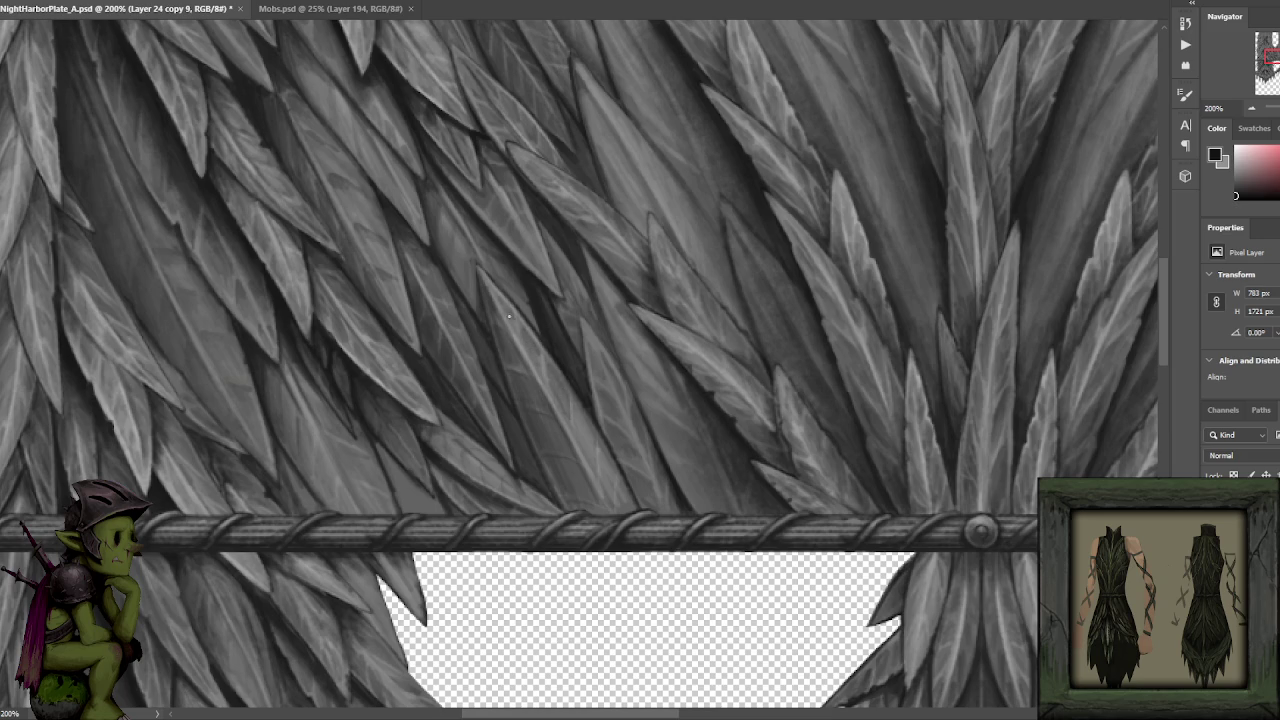
Paint a thin black line between two leaves, then sample light and near-black greys near the belt.
alt+click(584, 427)
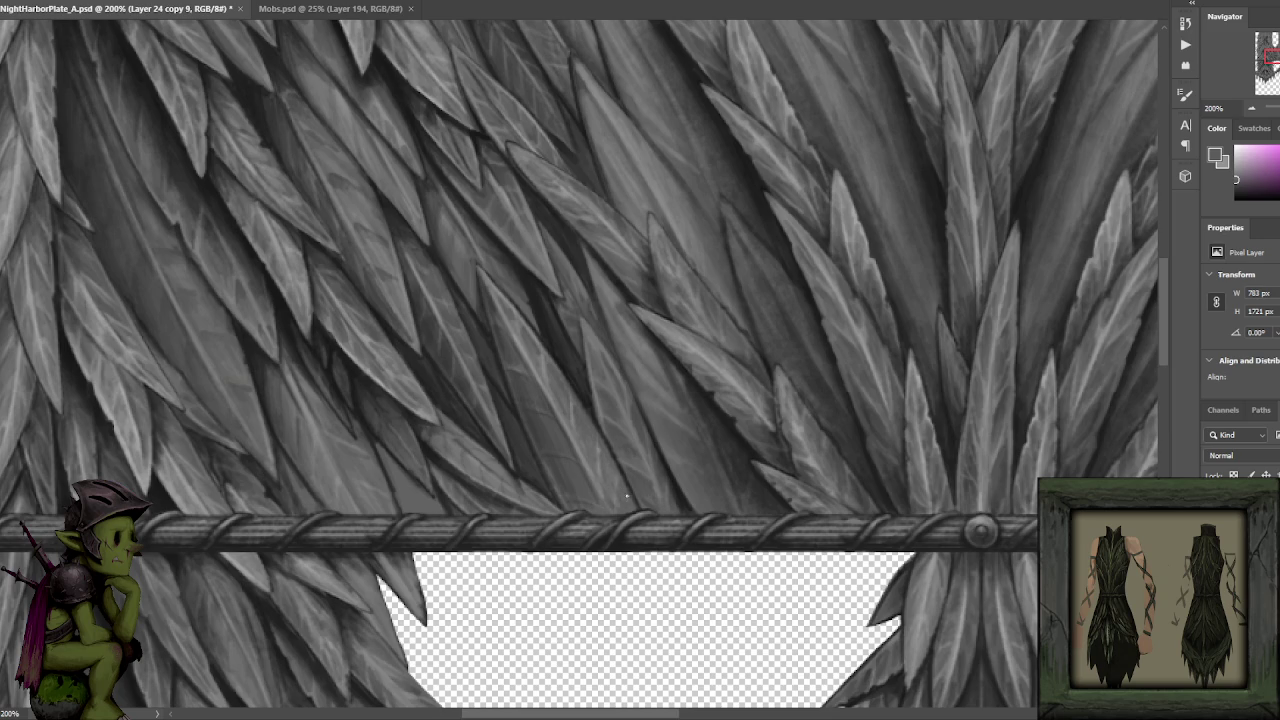
key(d)
drag(608, 446, 590, 392)
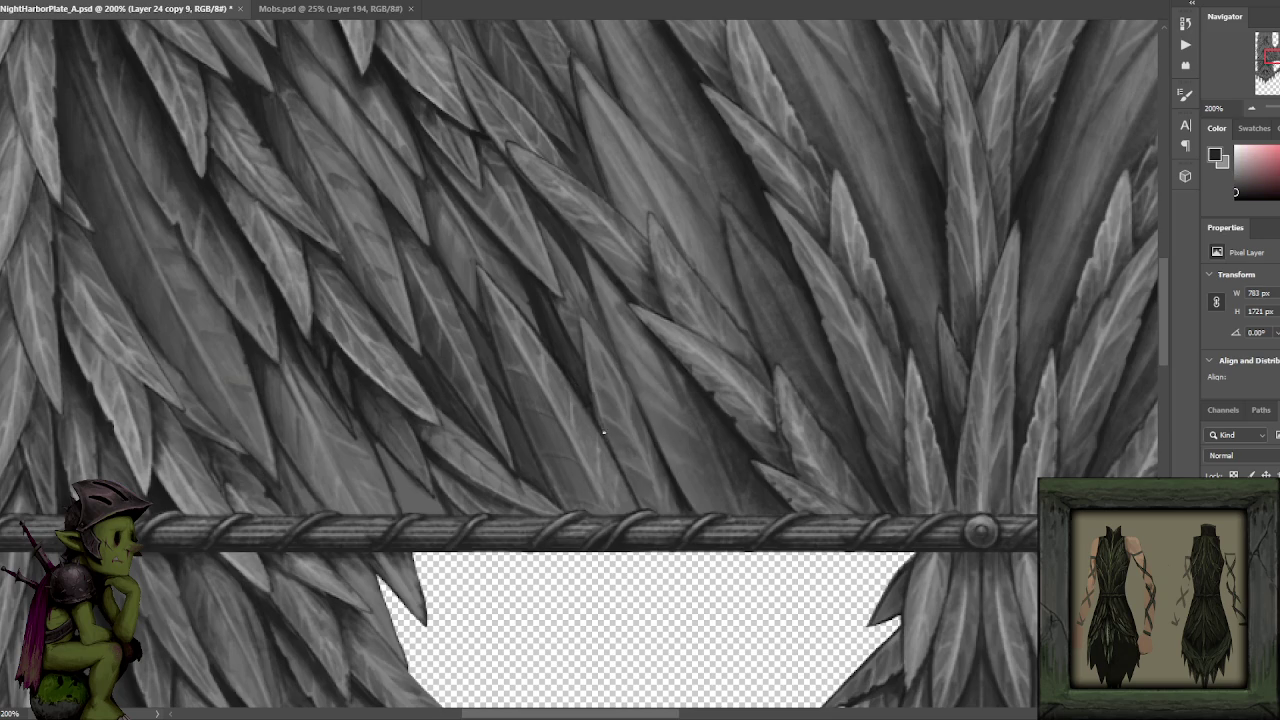
alt+click(612, 485)
alt+click(584, 451)
alt+click(585, 463)
alt+click(588, 460)
alt+click(570, 432)
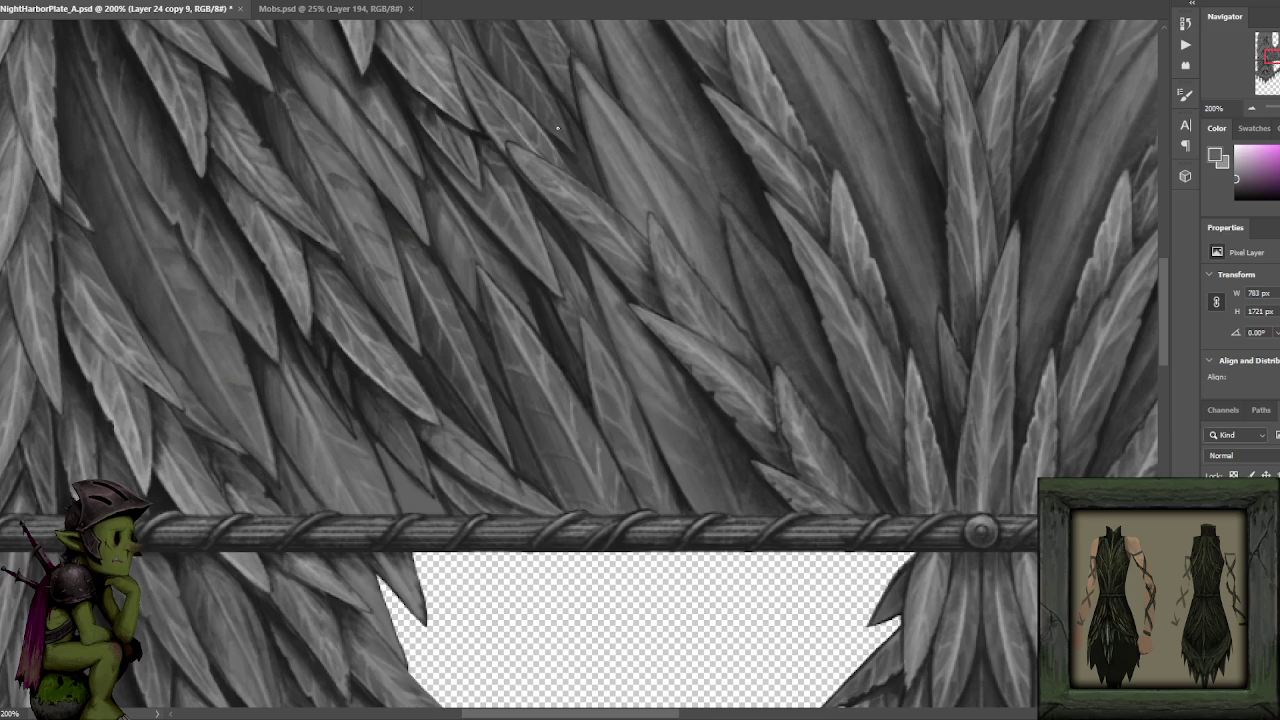
Sample tones from the upper leaves, then zoom out to 66.7% to show the whole texture sheet.
scroll(626, 297, up, 2)
alt+click(486, 284)
alt+click(478, 288)
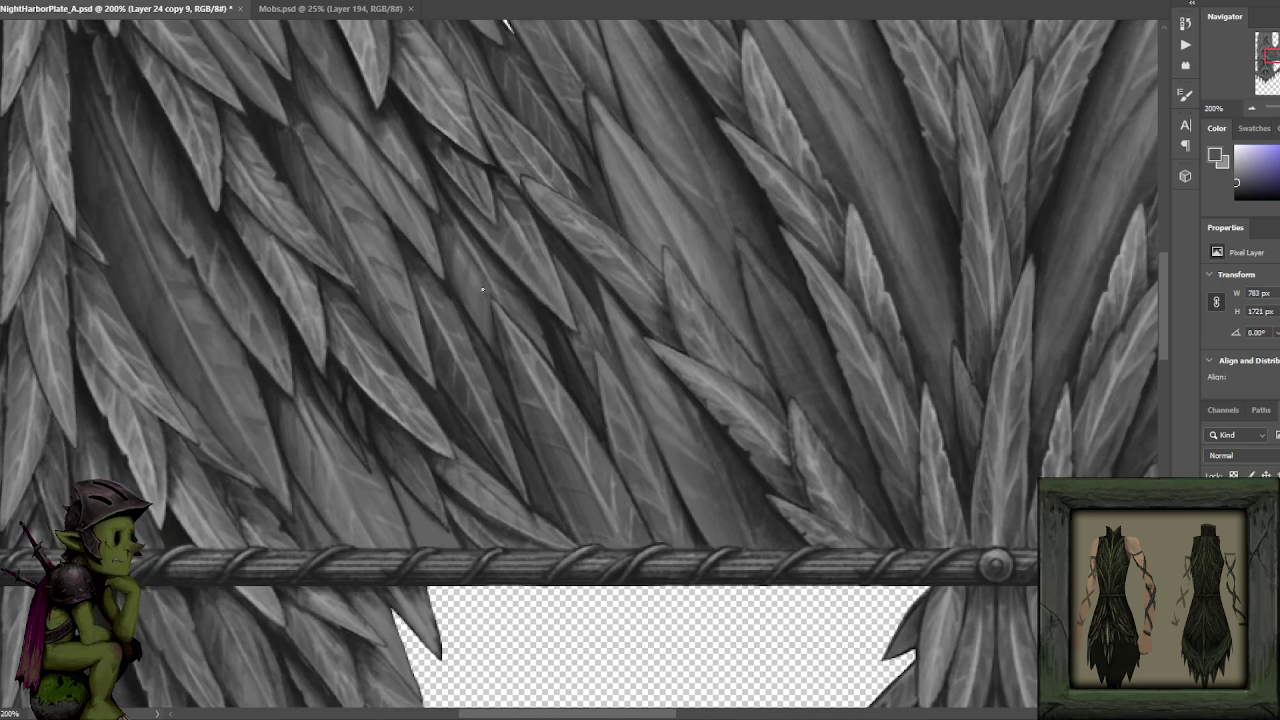
alt+click(487, 295)
alt+click(486, 338)
alt+click(460, 271)
key(ctrl+minus)
key(ctrl+minus)
key(ctrl+minus)
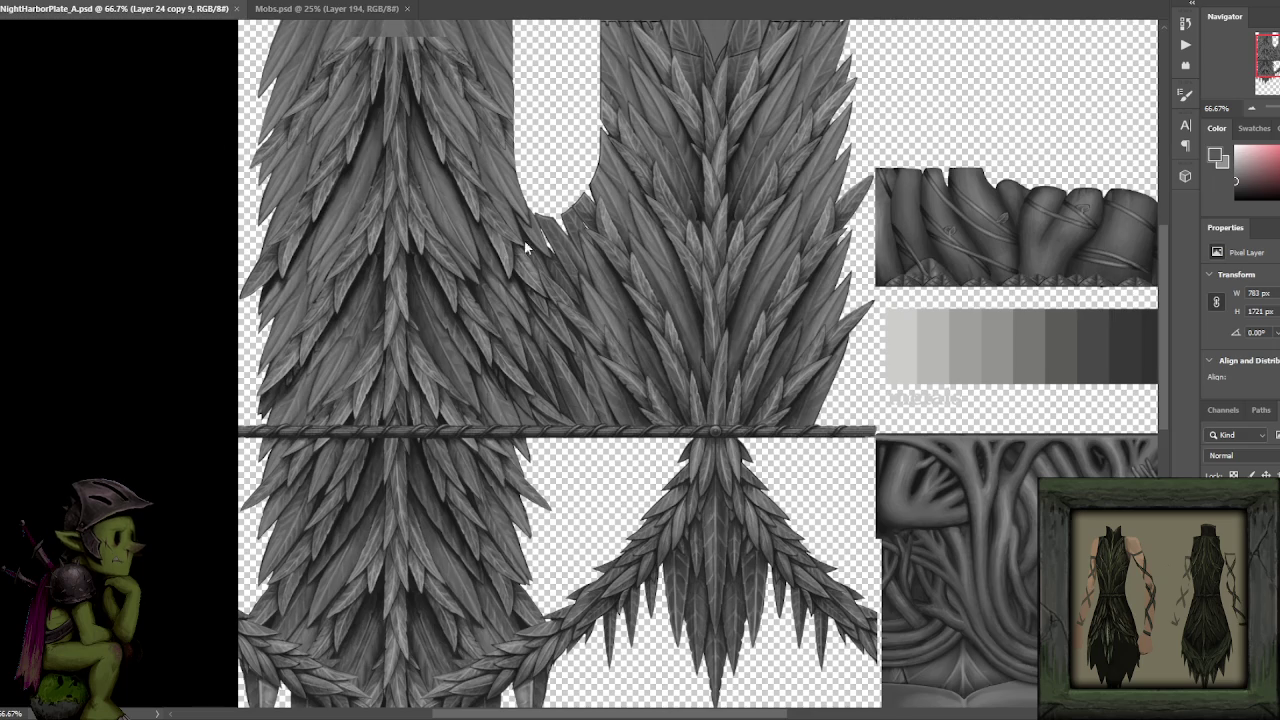
Zoom to 200% beside the U-shaped neck opening, sample near-black and mid grey, and pan upward.
scroll(590, 320, up, 2)
scroll(600, 308, up, 1)
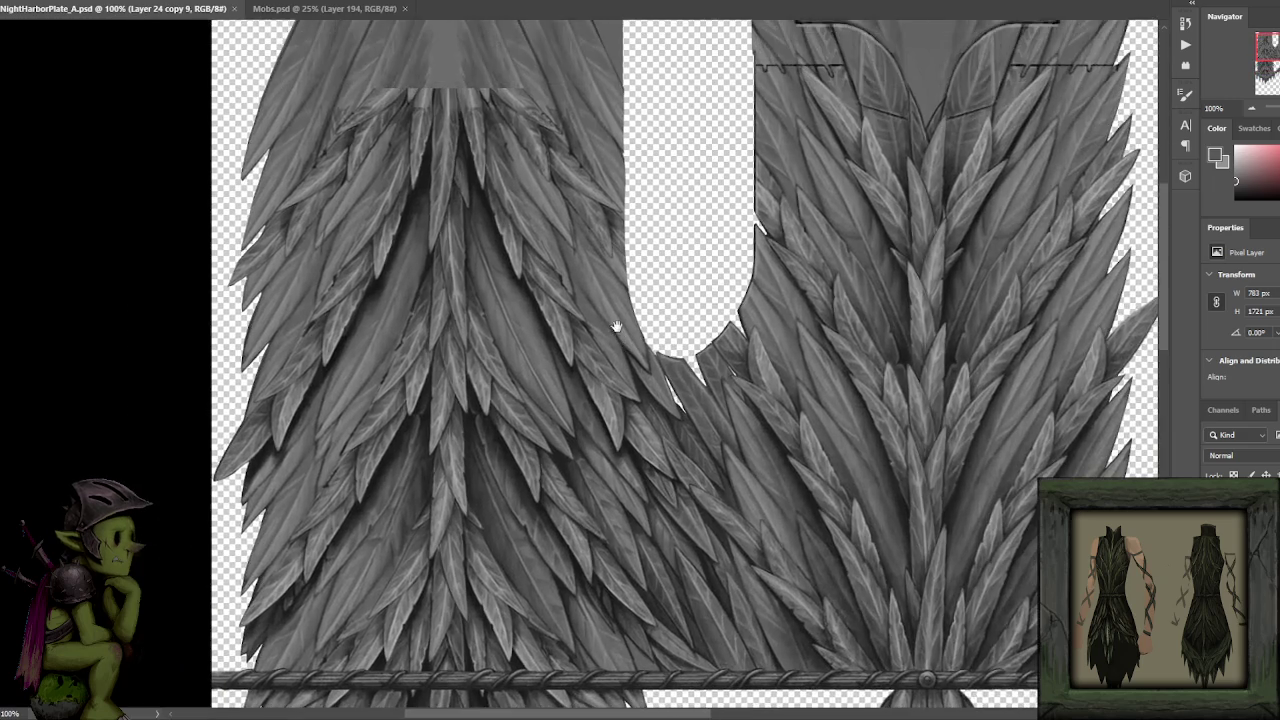
scroll(610, 320, up, 1)
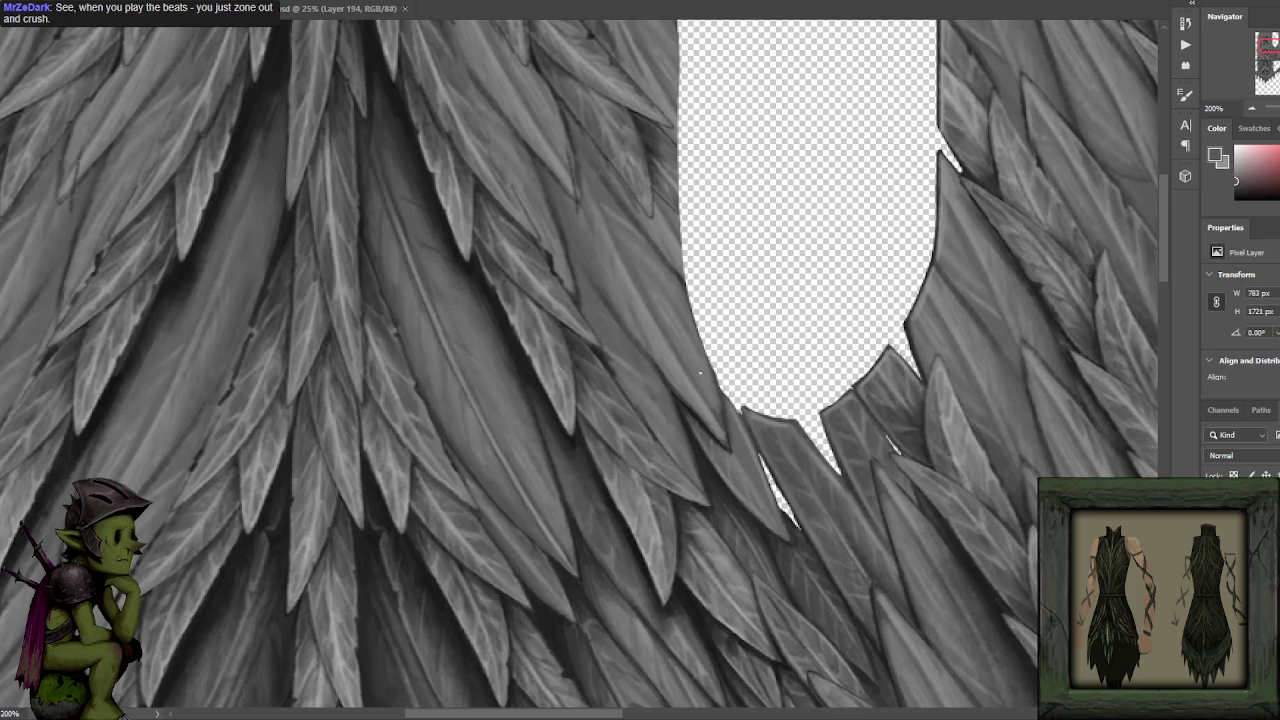
scroll(620, 220, down, 2)
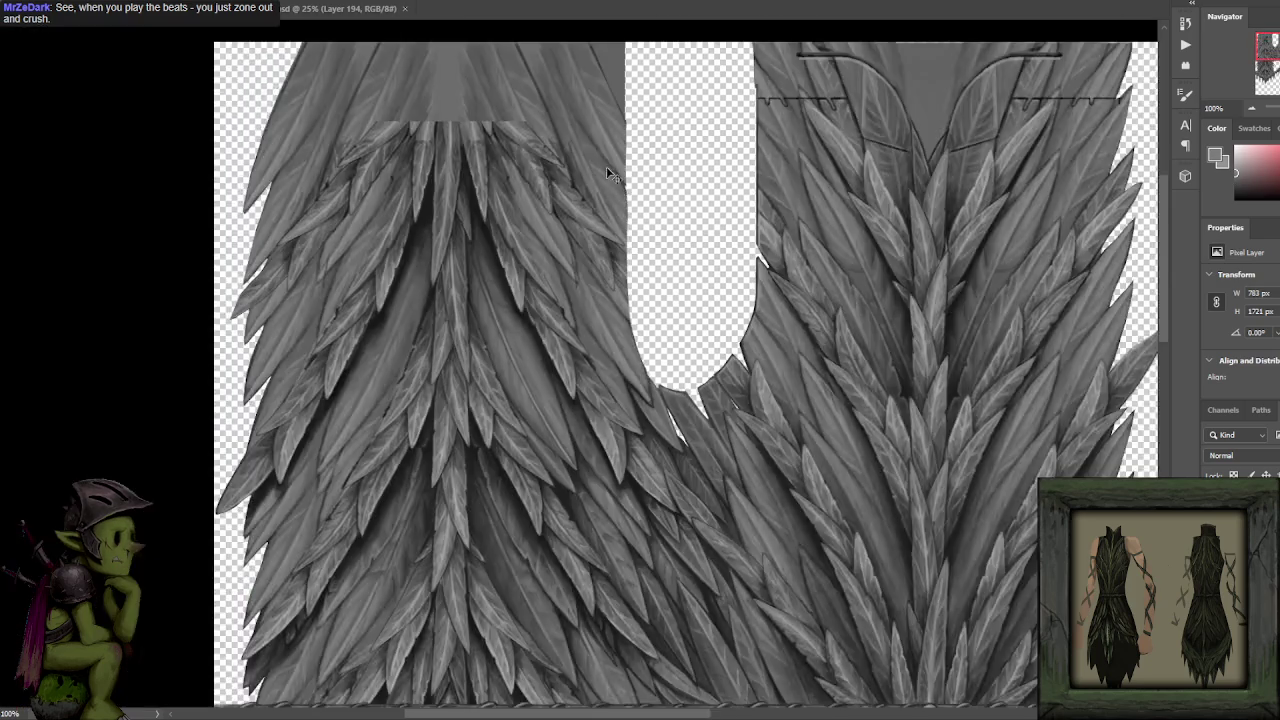
scroll(614, 283, up, 2)
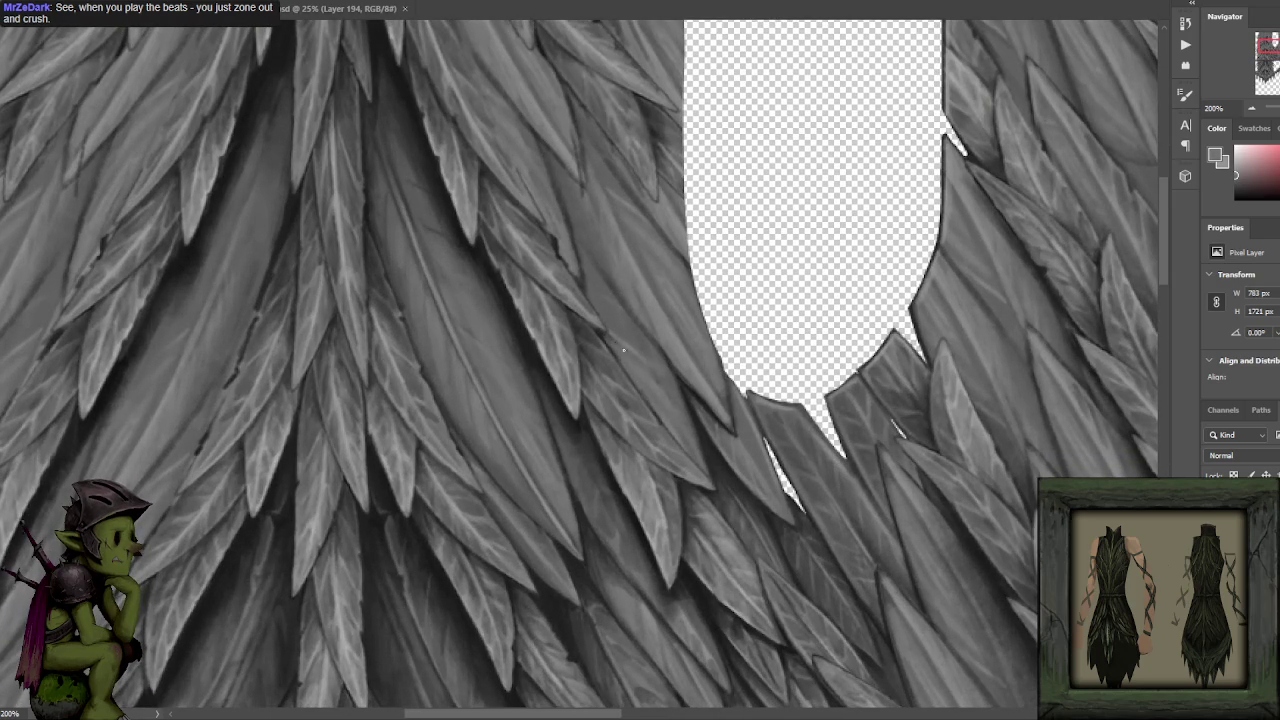
alt+click(690, 410)
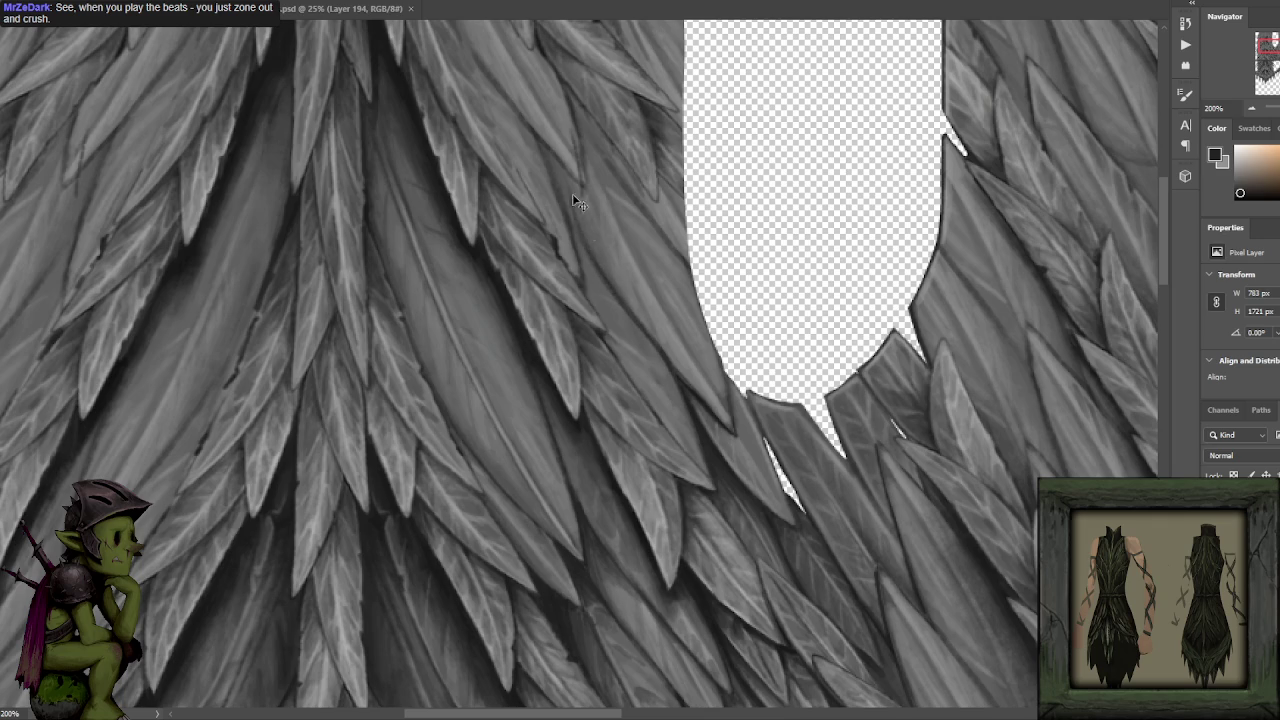
drag(578, 208, 608, 308)
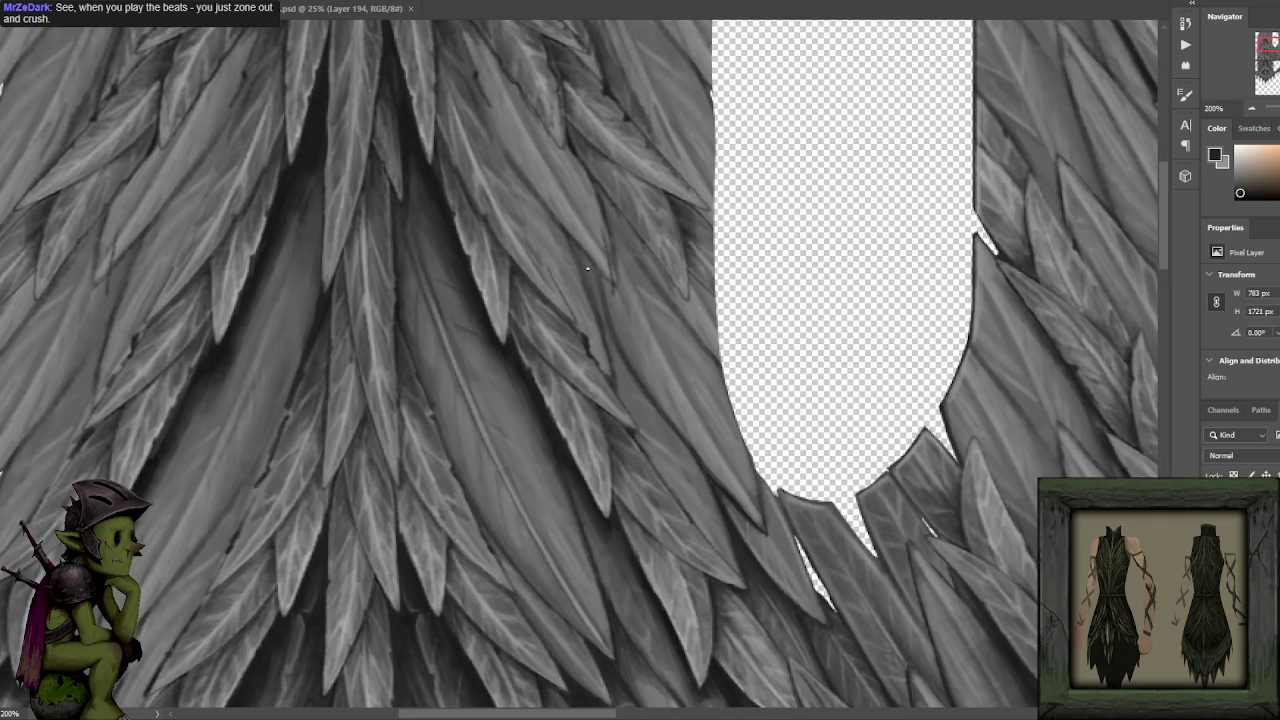
alt+click(585, 334)
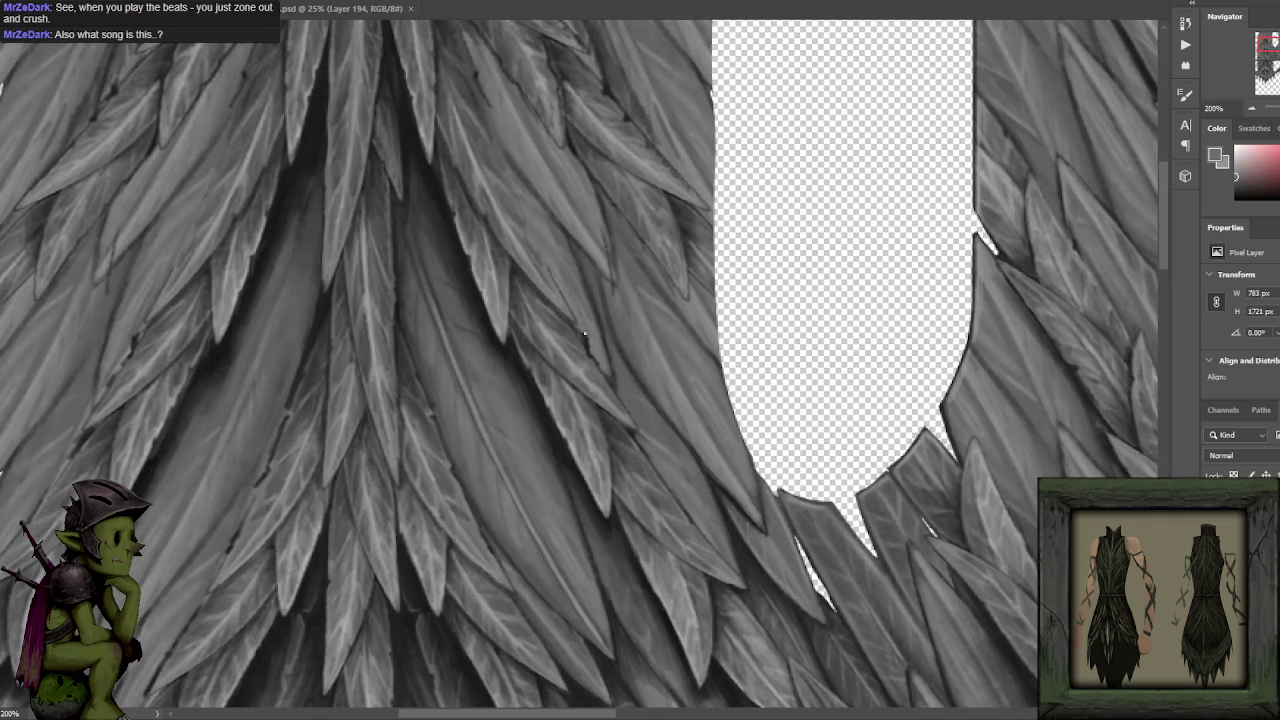
Sample a near-black, paint a faint stroke on the central leaf fan, then pan to its top leaves.
alt+click(520, 370)
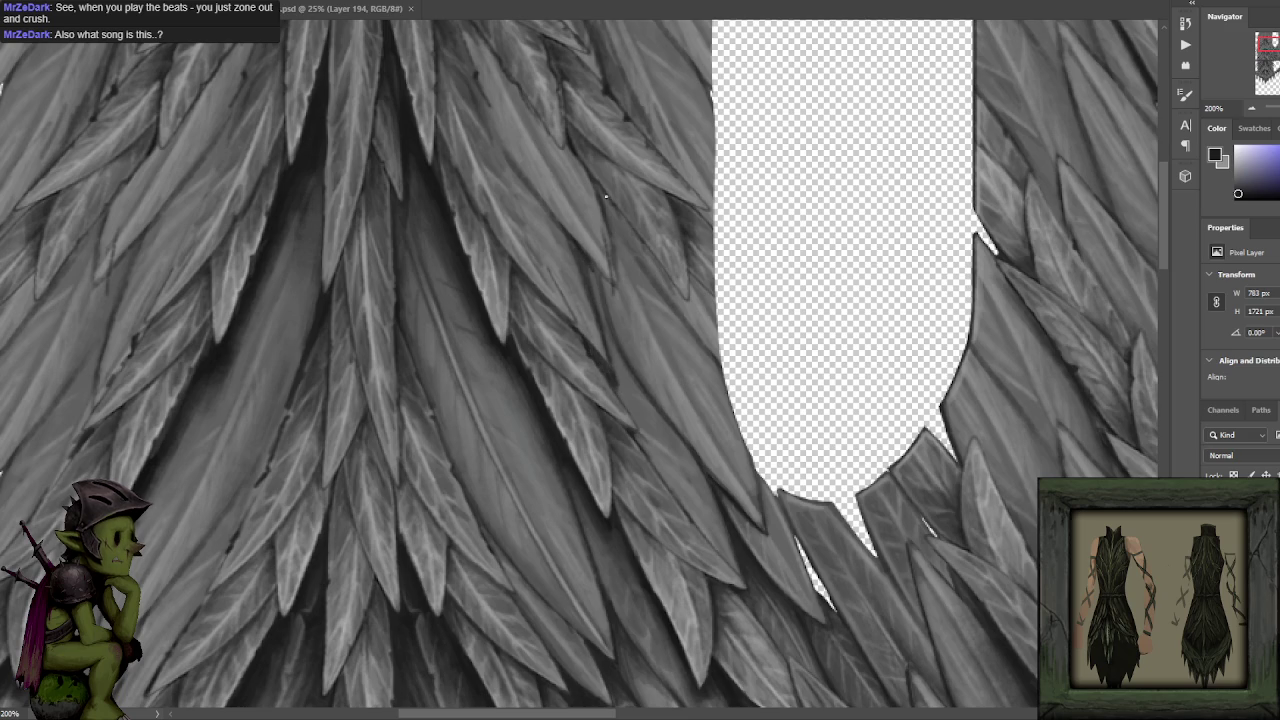
drag(606, 197, 642, 255)
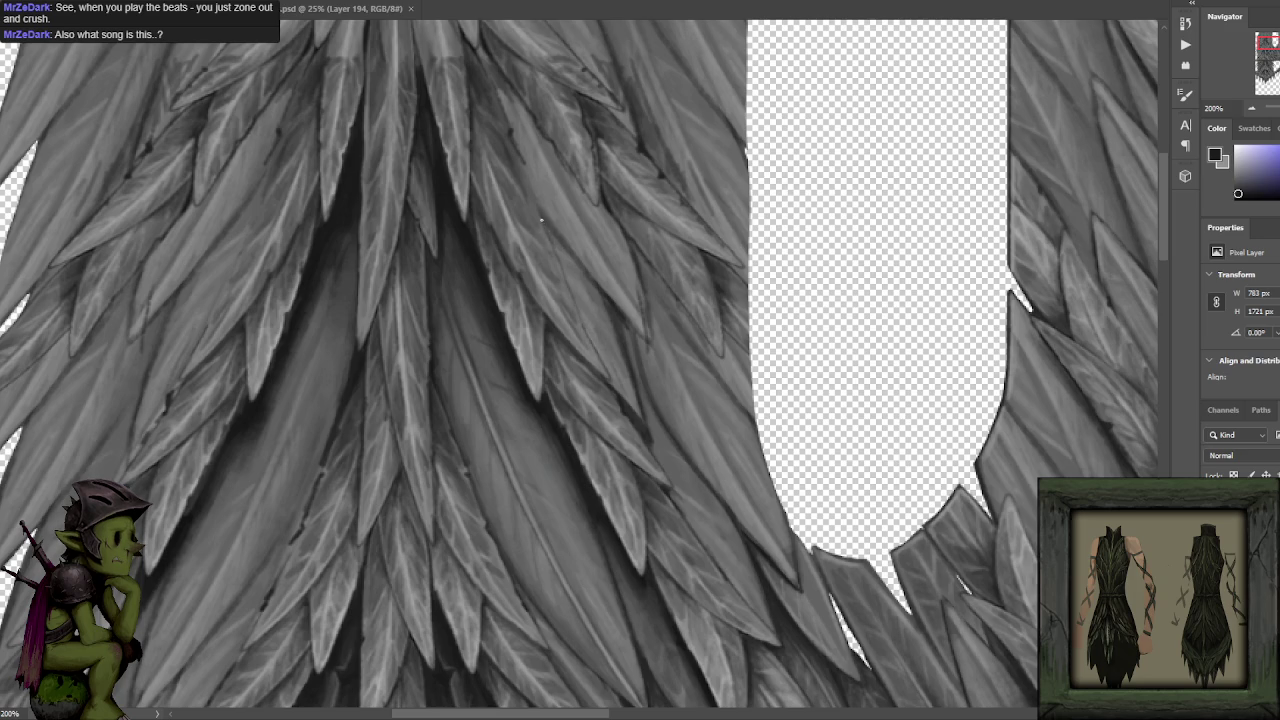
drag(562, 256, 570, 280)
drag(570, 284, 583, 278)
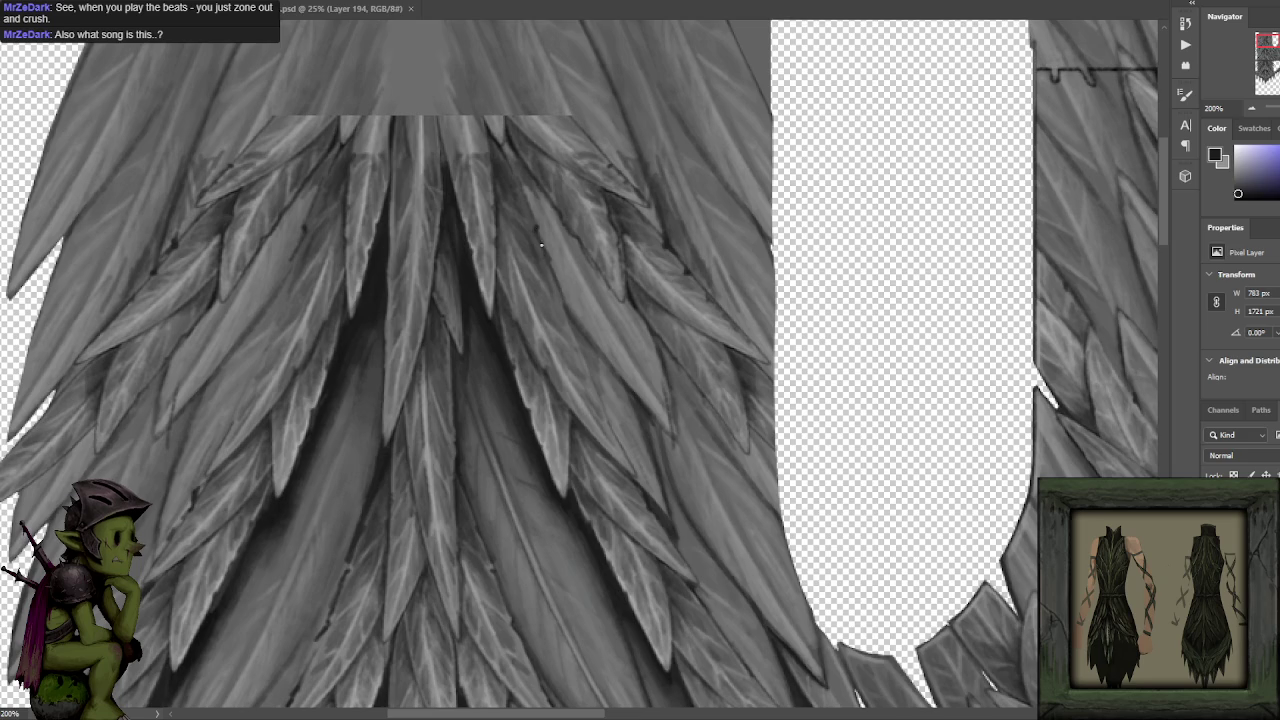
drag(532, 191, 762, 141)
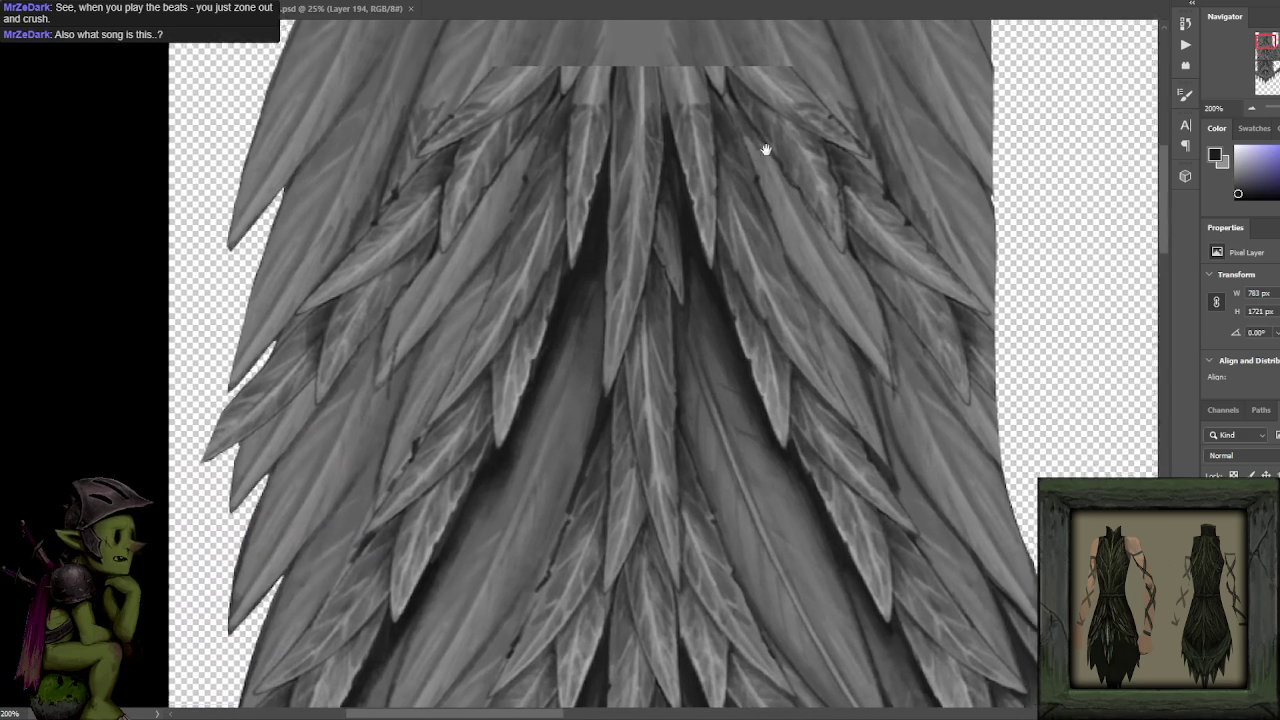
drag(766, 143, 628, 263)
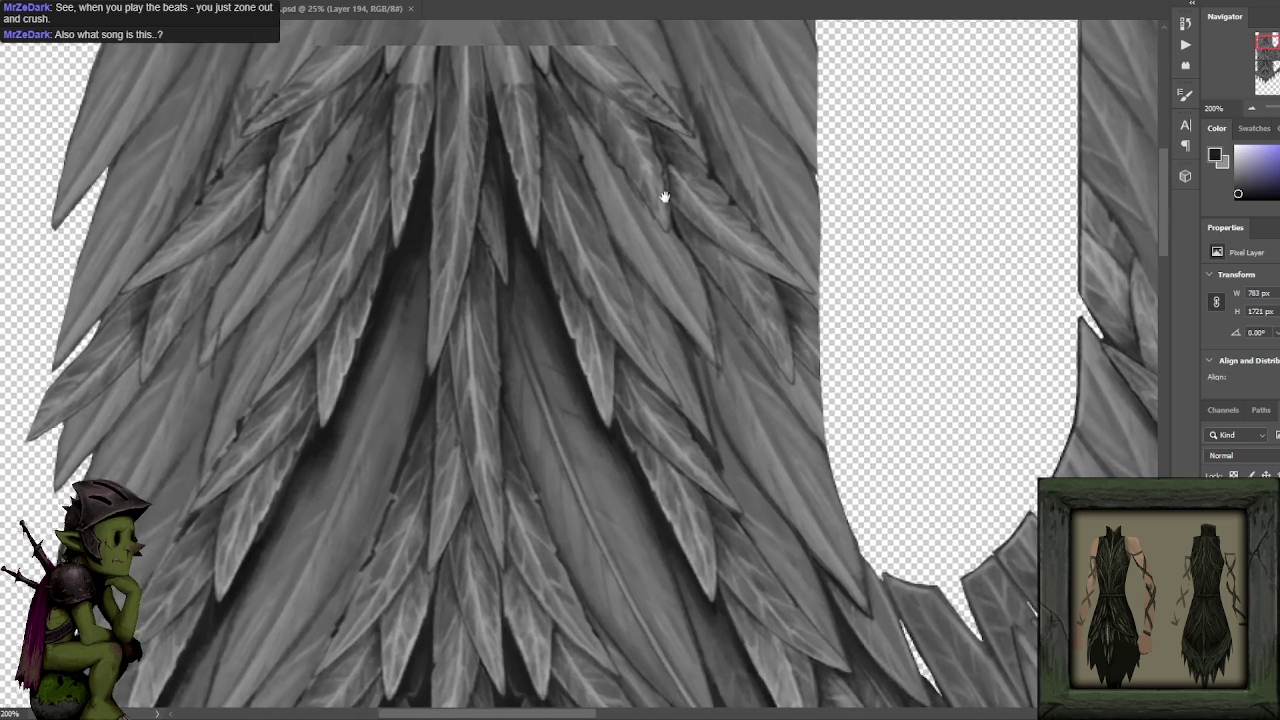
mouse_move(676, 206)
mouse_down()
mouse_move(666, 194)
mouse_move(642, 221)
mouse_up()
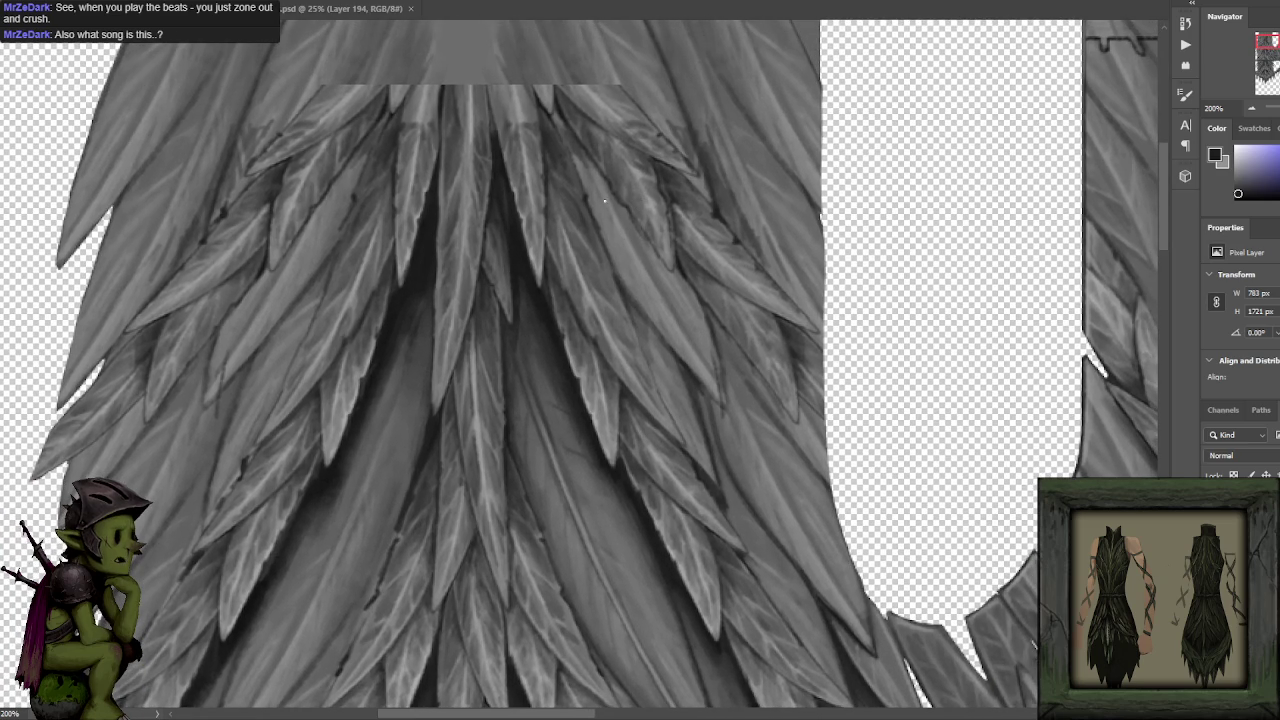
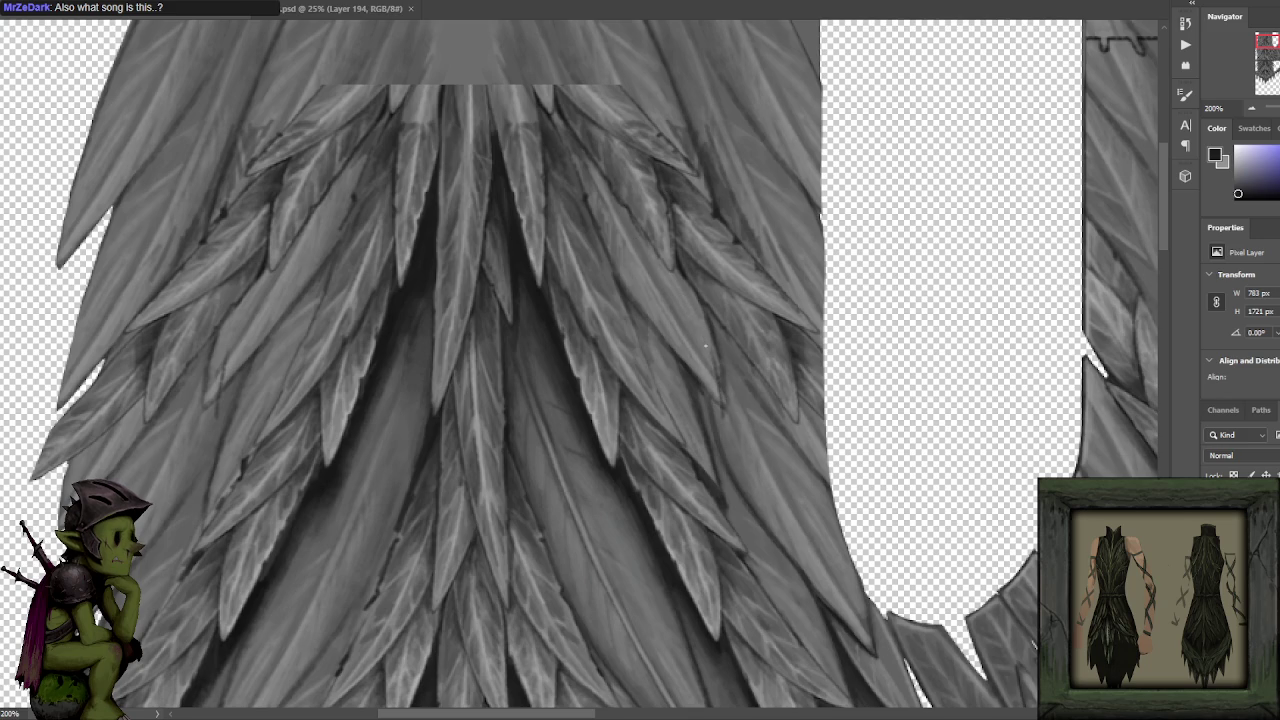
Shade the central overlapping feathers with light and darker greys sampled from the feather highlights.
alt+click(719, 324)
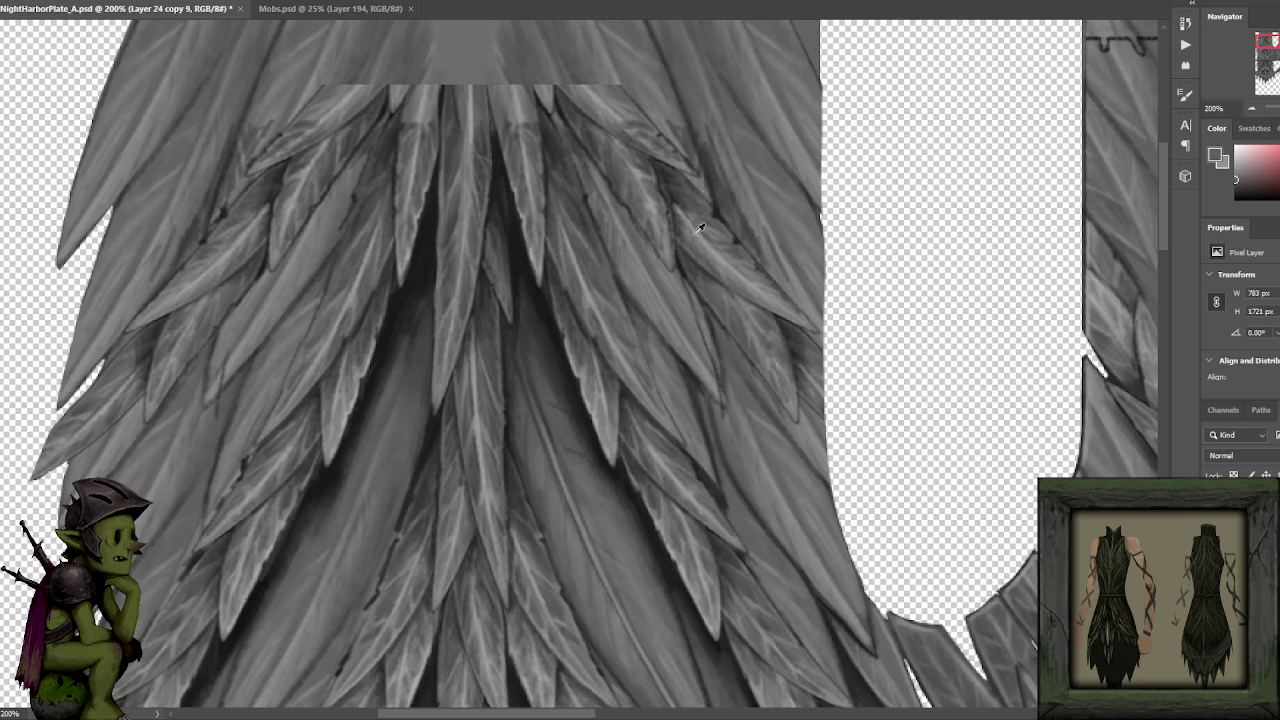
alt+click(714, 386)
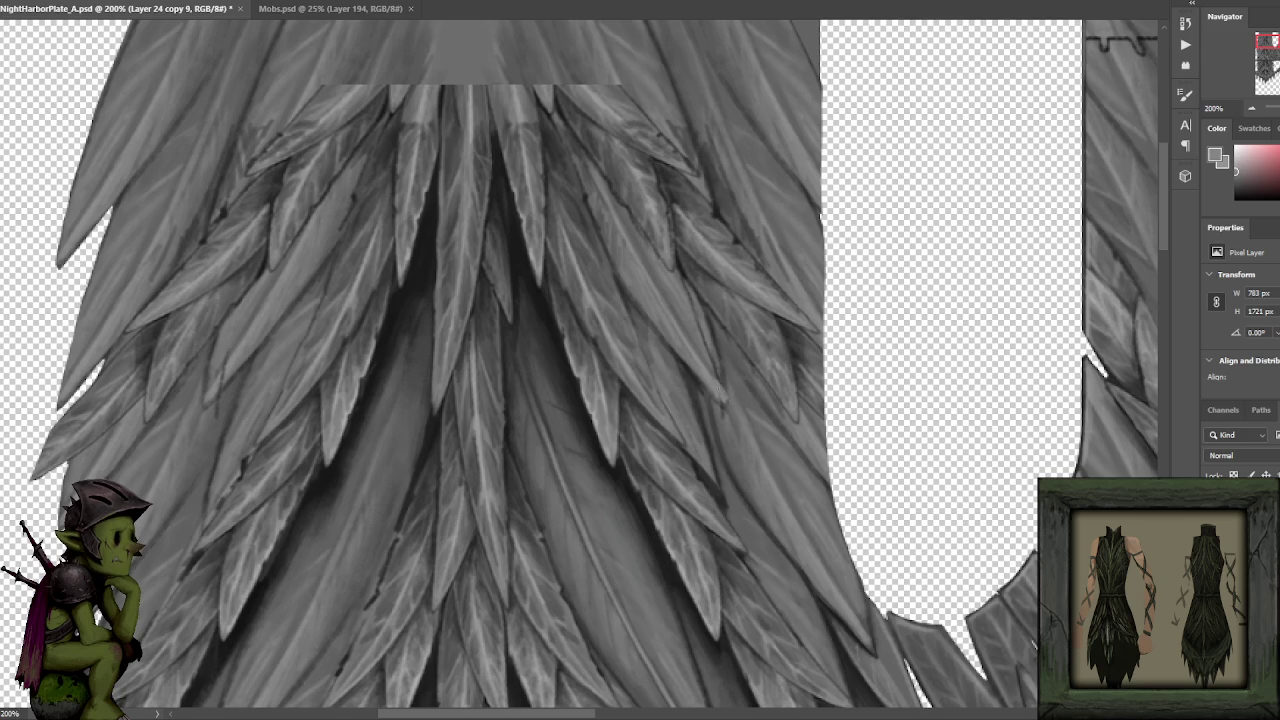
alt+click(703, 366)
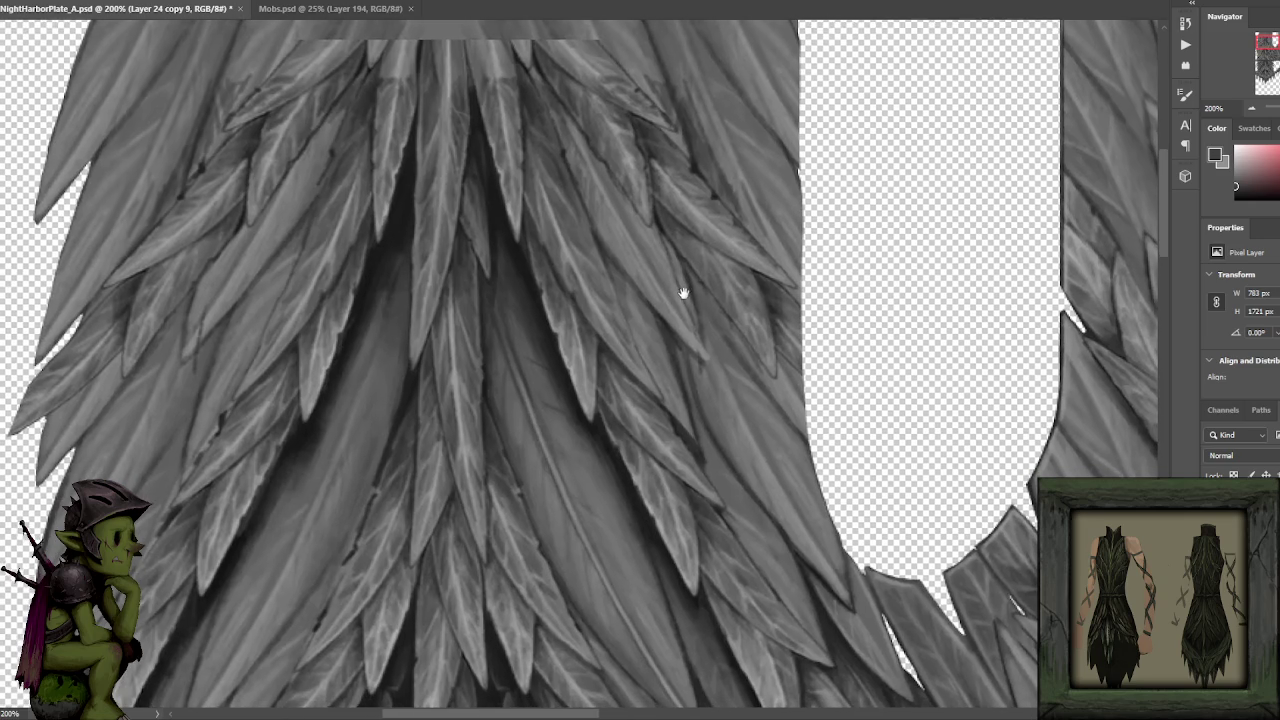
drag(707, 340, 685, 296)
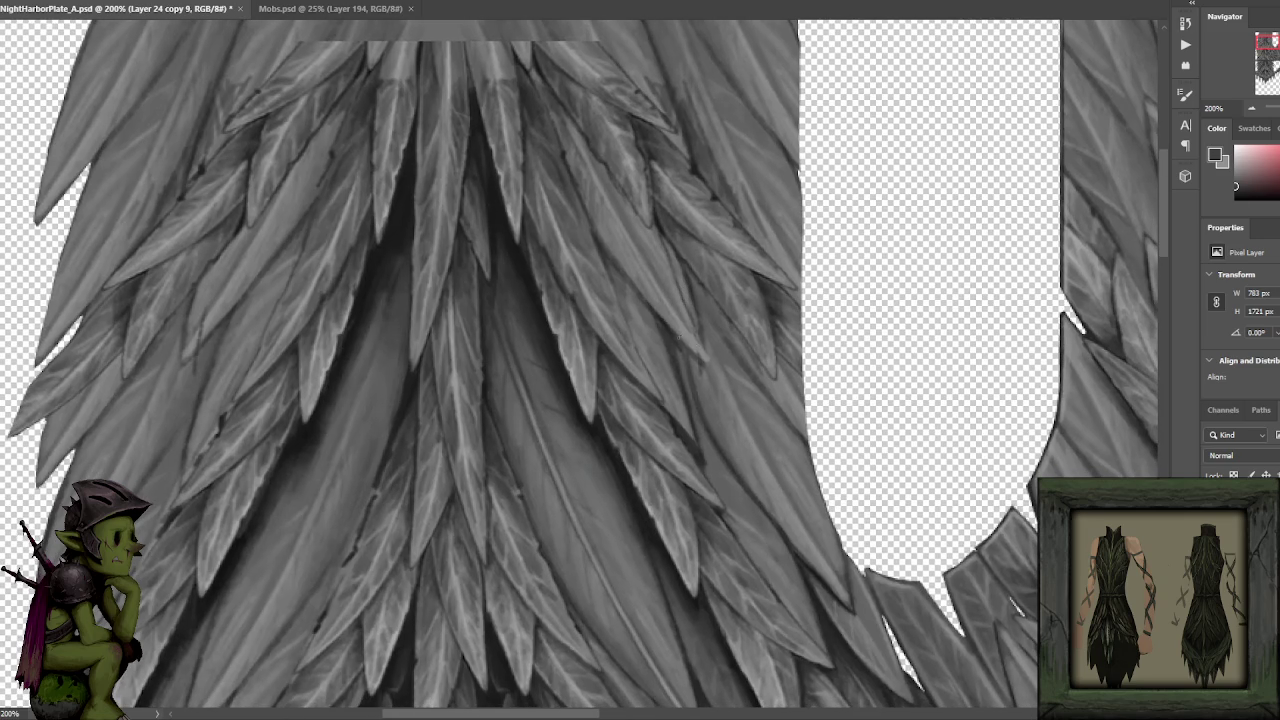
alt+click(652, 272)
alt+click(610, 206)
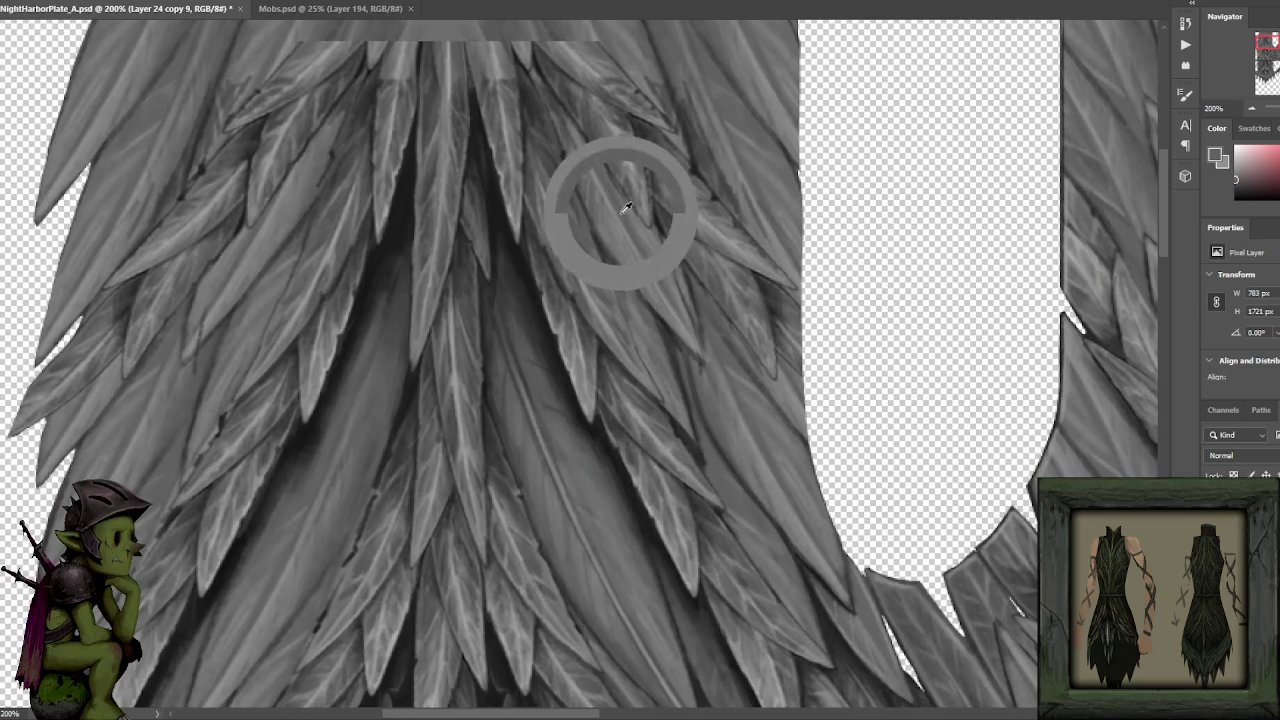
alt+click(572, 166)
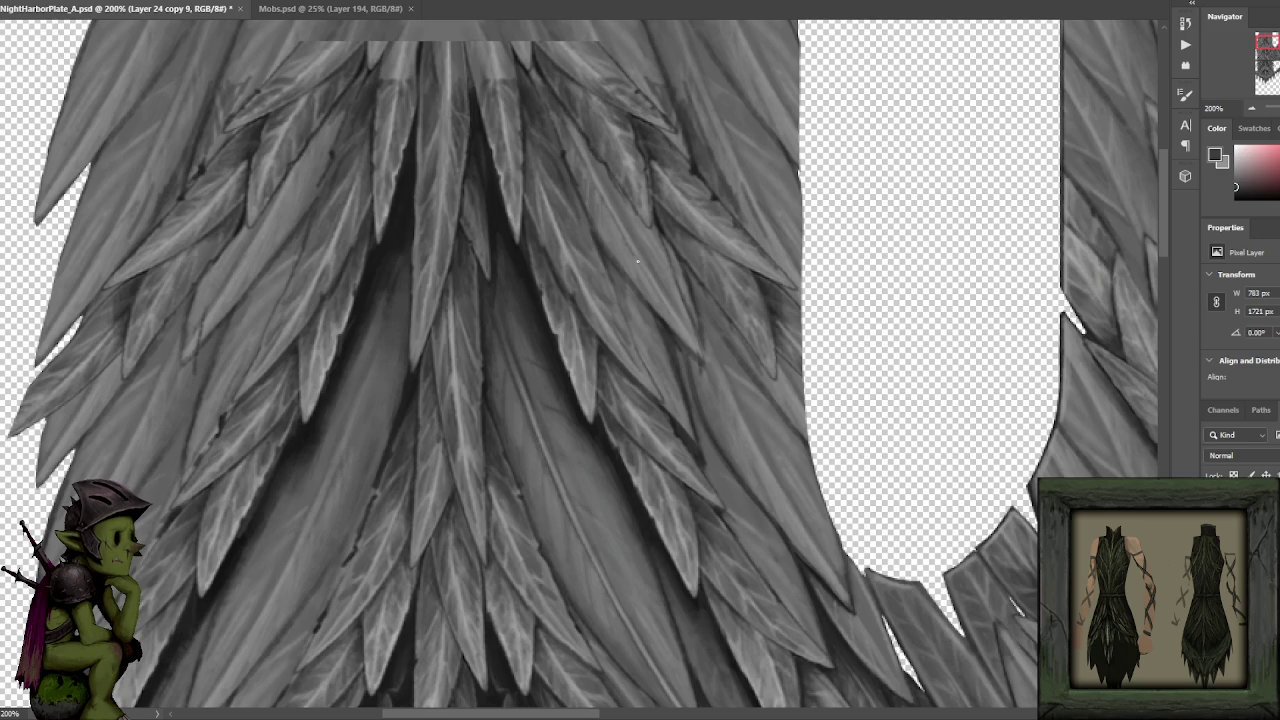
alt+click(608, 241)
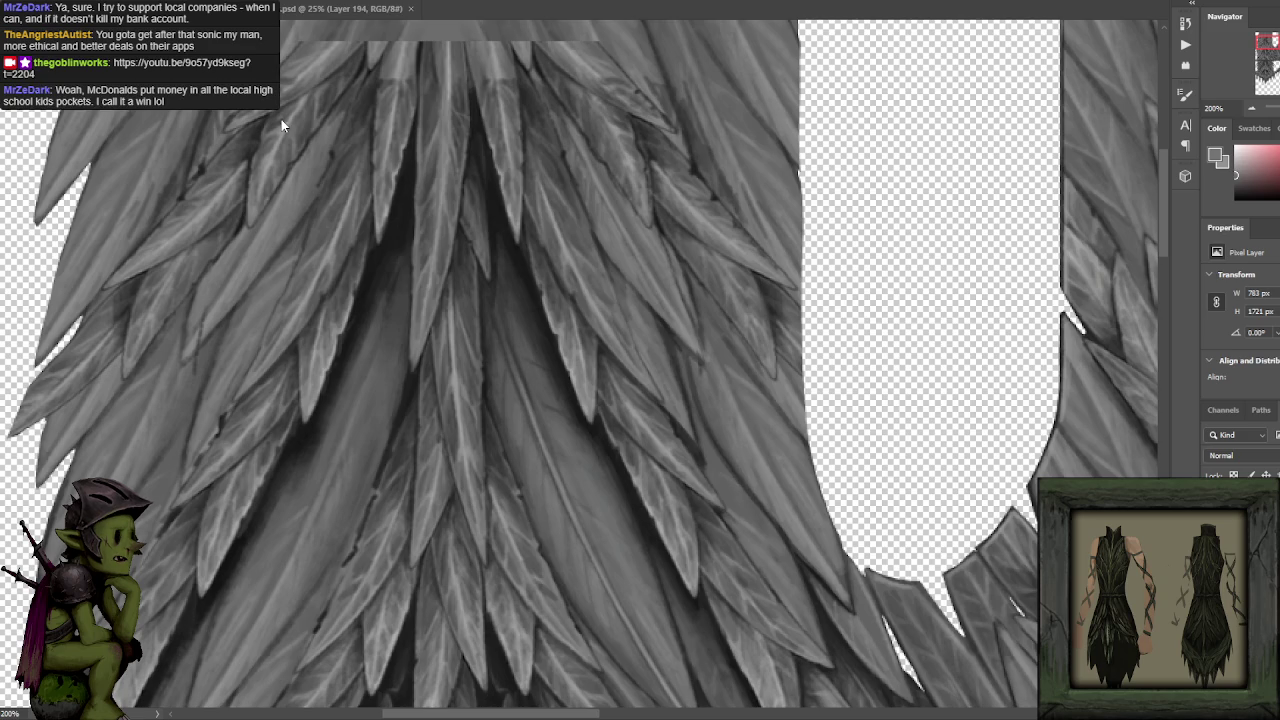
Reset to default colours and alternate black and light grey shading on the lower central feathers.
key(d)
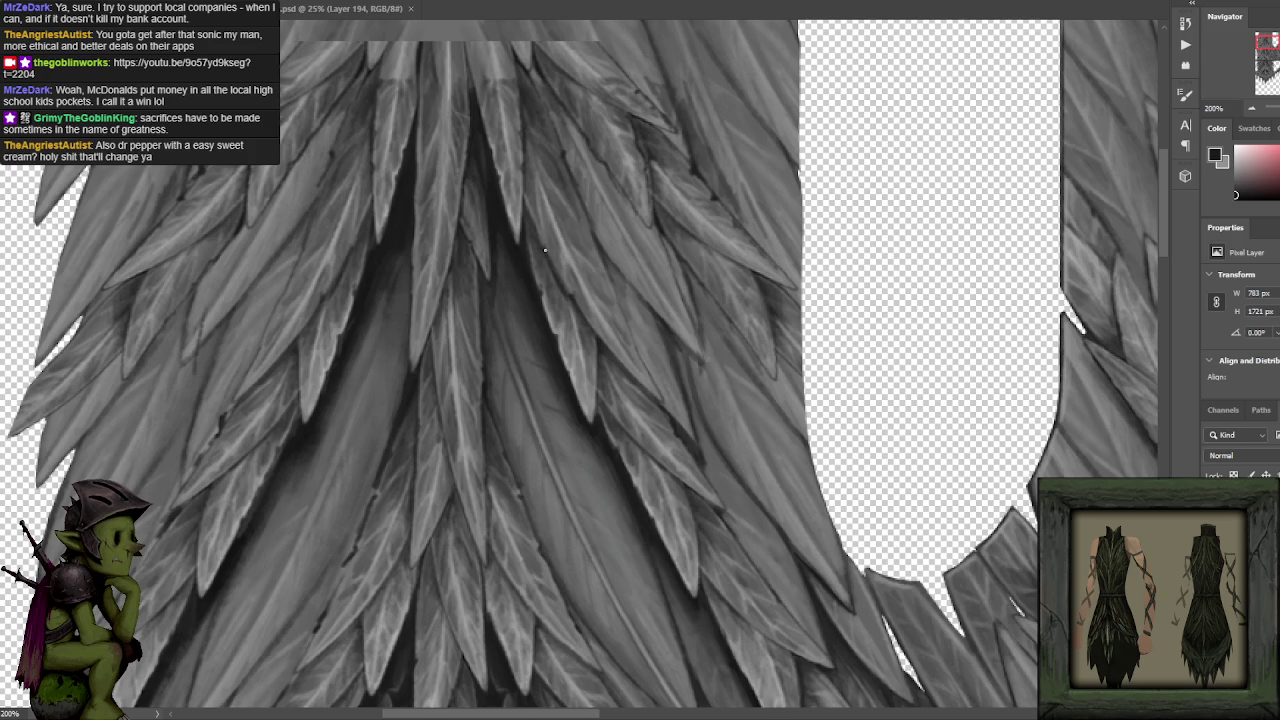
drag(651, 223, 621, 231)
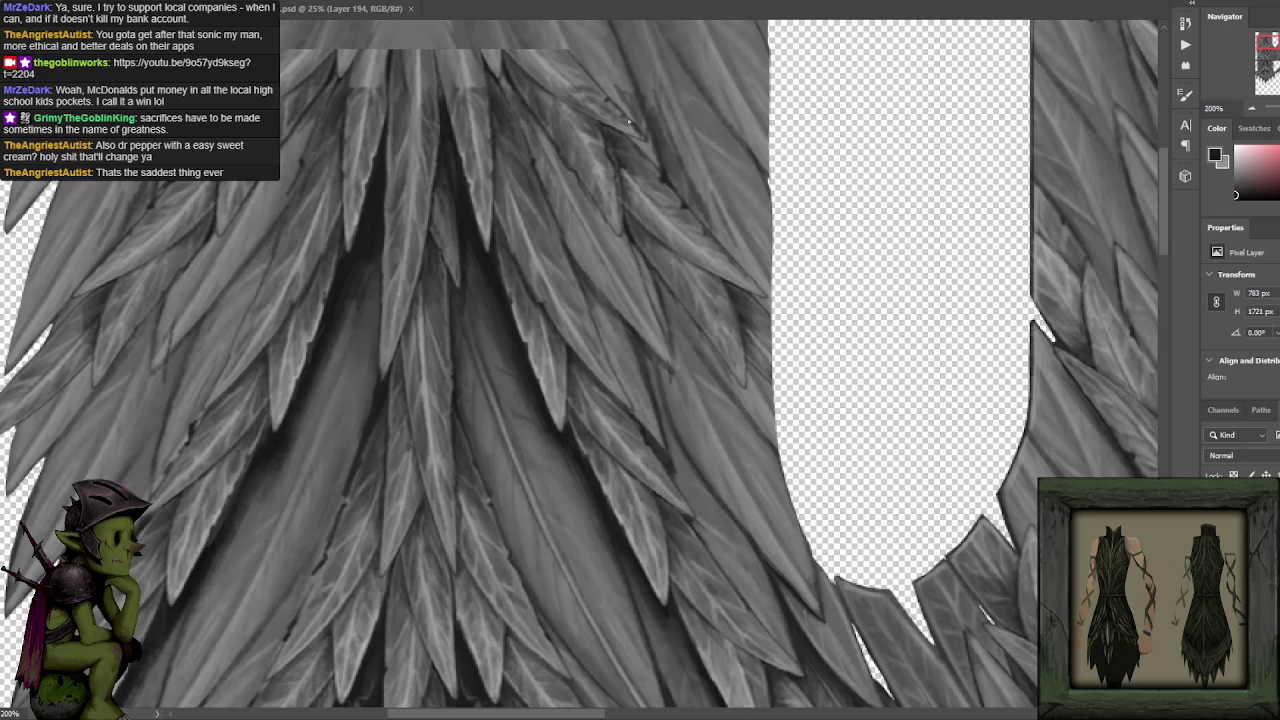
drag(628, 121, 596, 240)
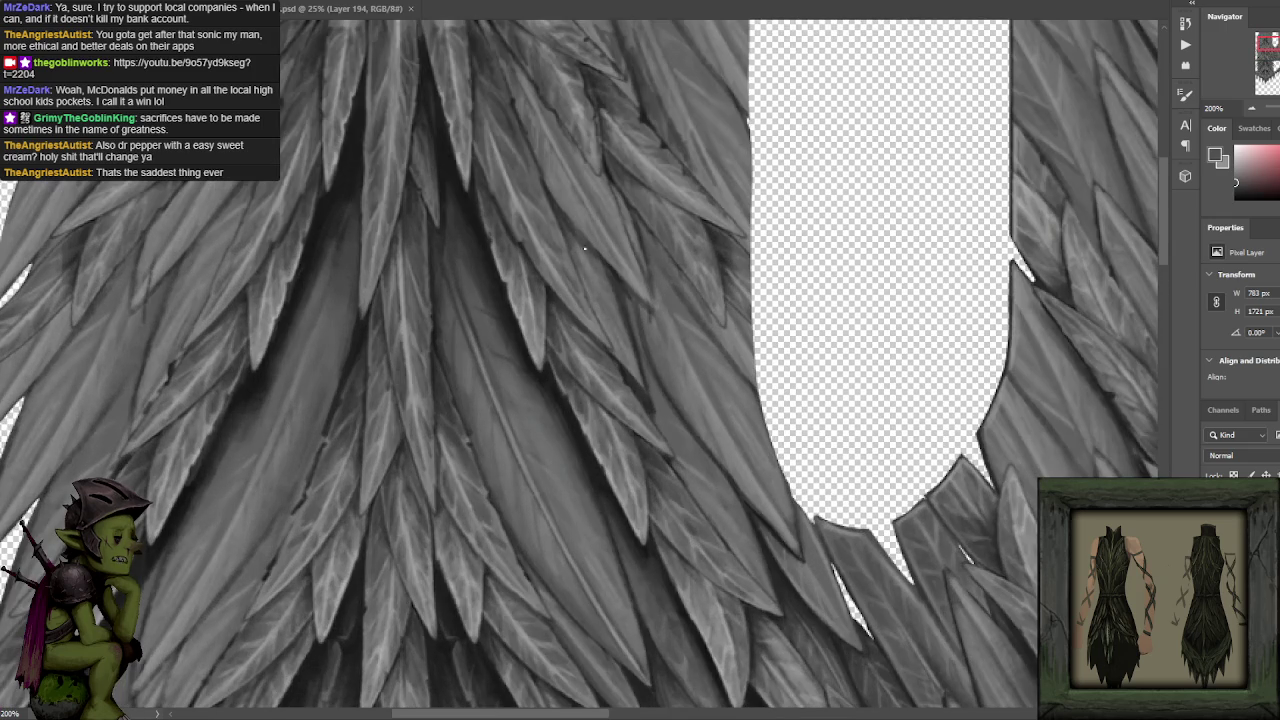
alt+shift+right_click(610, 310)
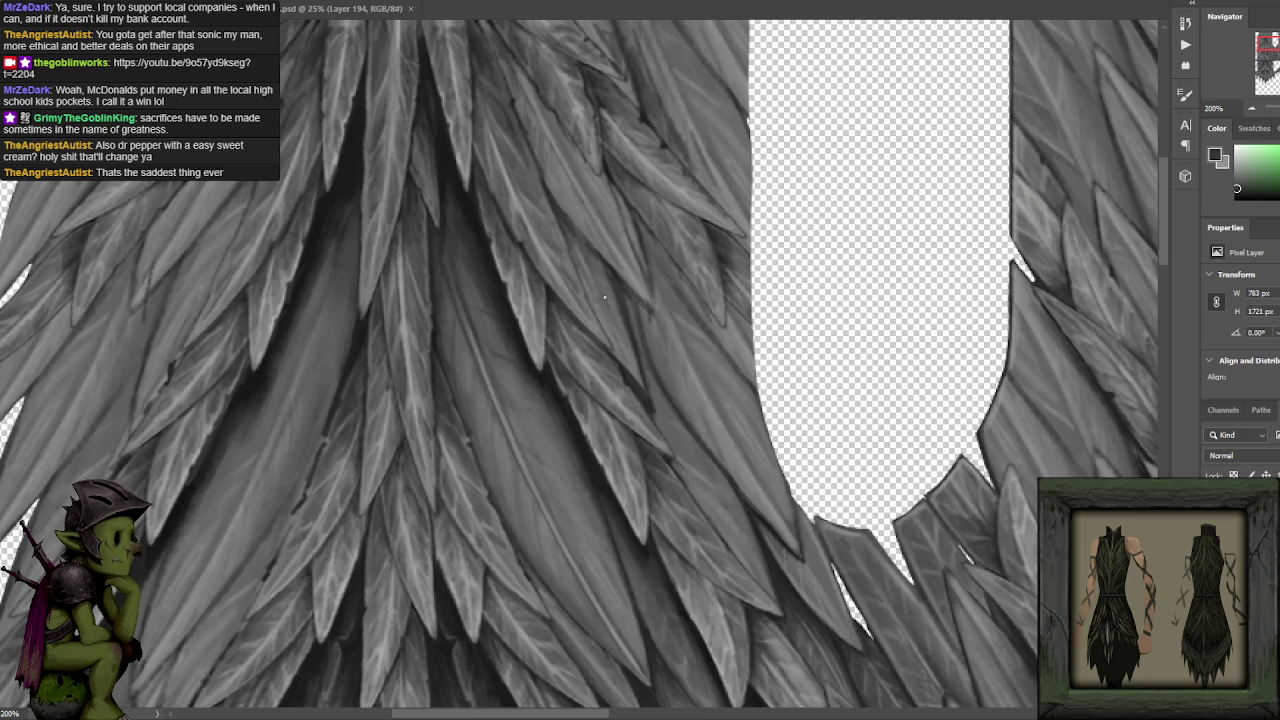
alt+shift+right_click(490, 227)
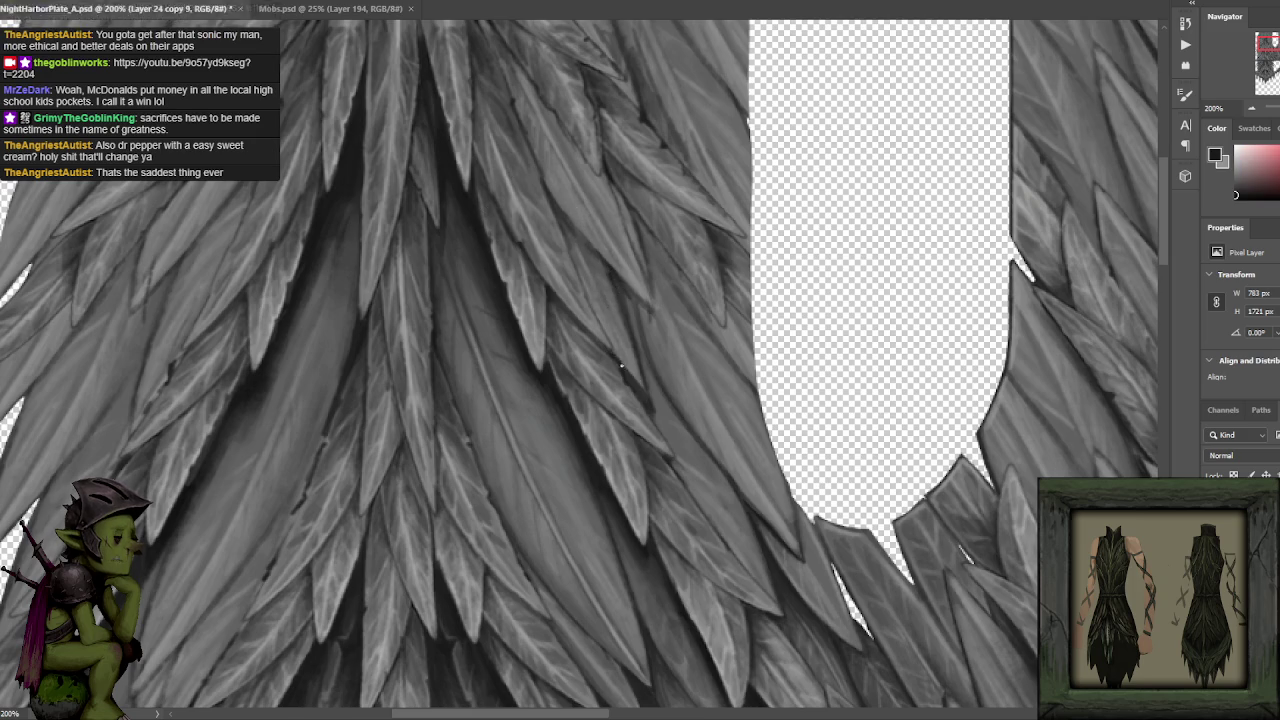
key(x)
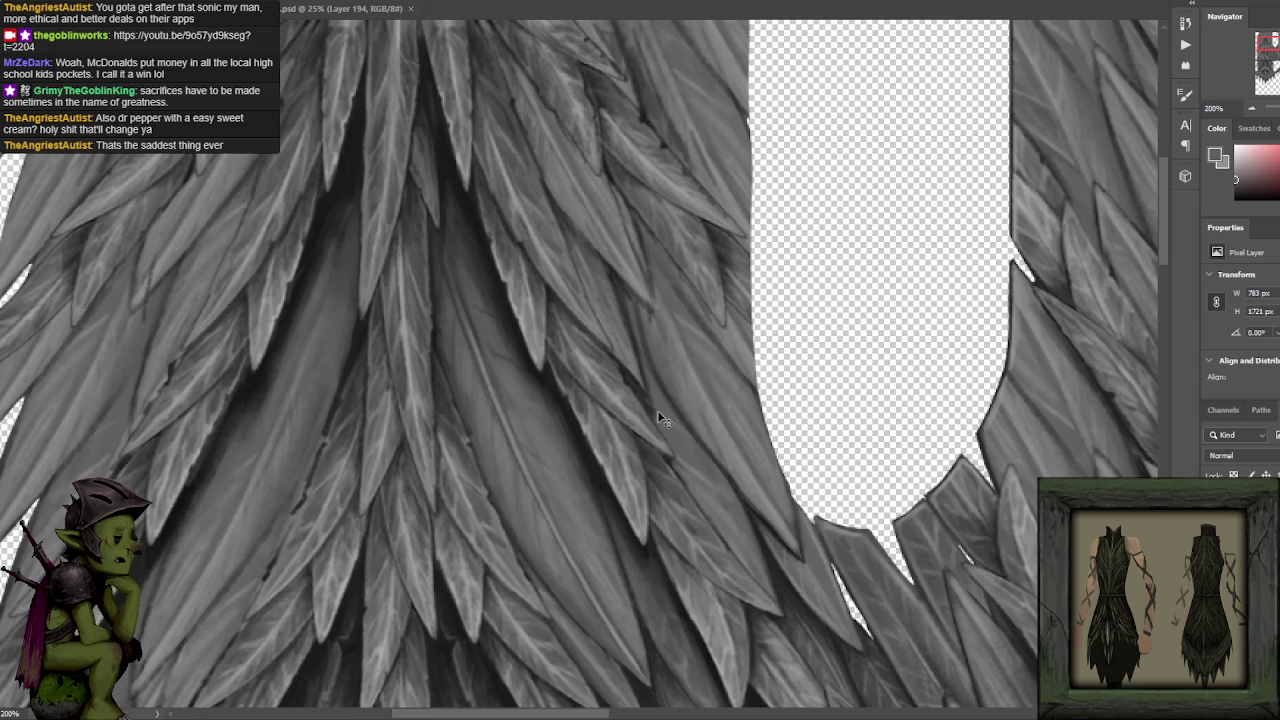
drag(645, 405, 617, 357)
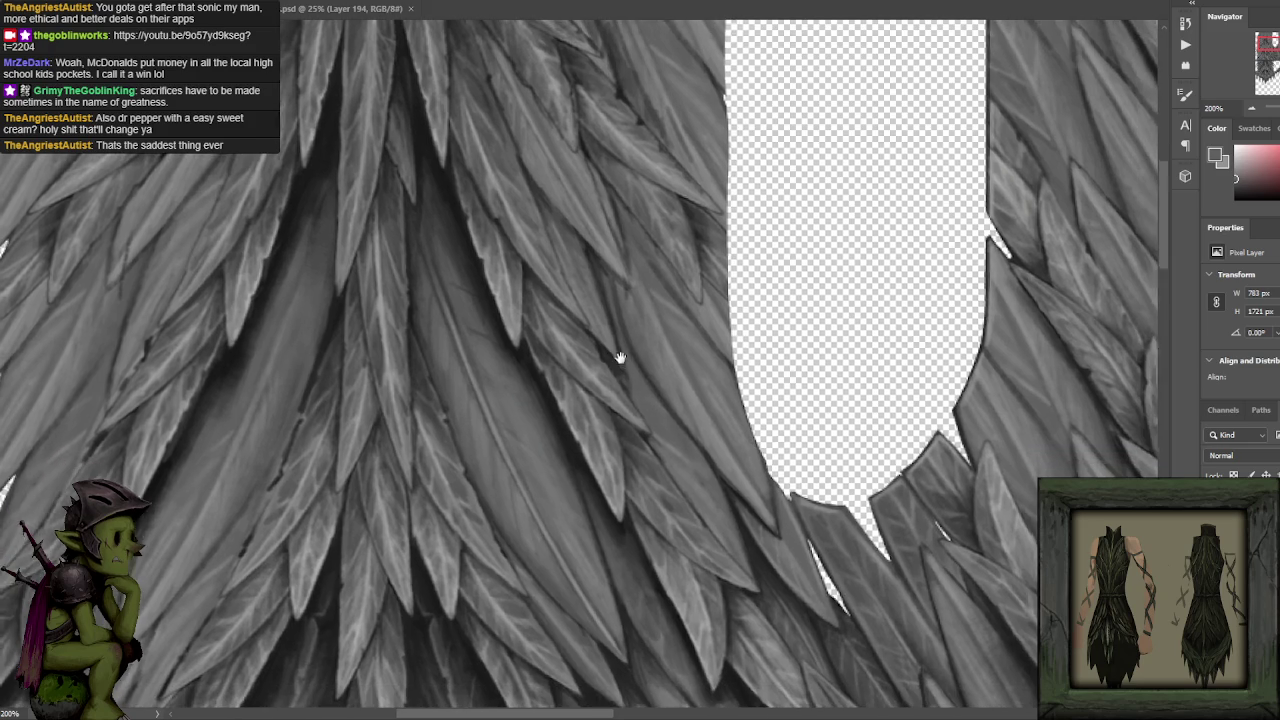
Paint near-black shadow accents between the central feathers using mid and dark greys sampled from them.
alt+click(599, 345)
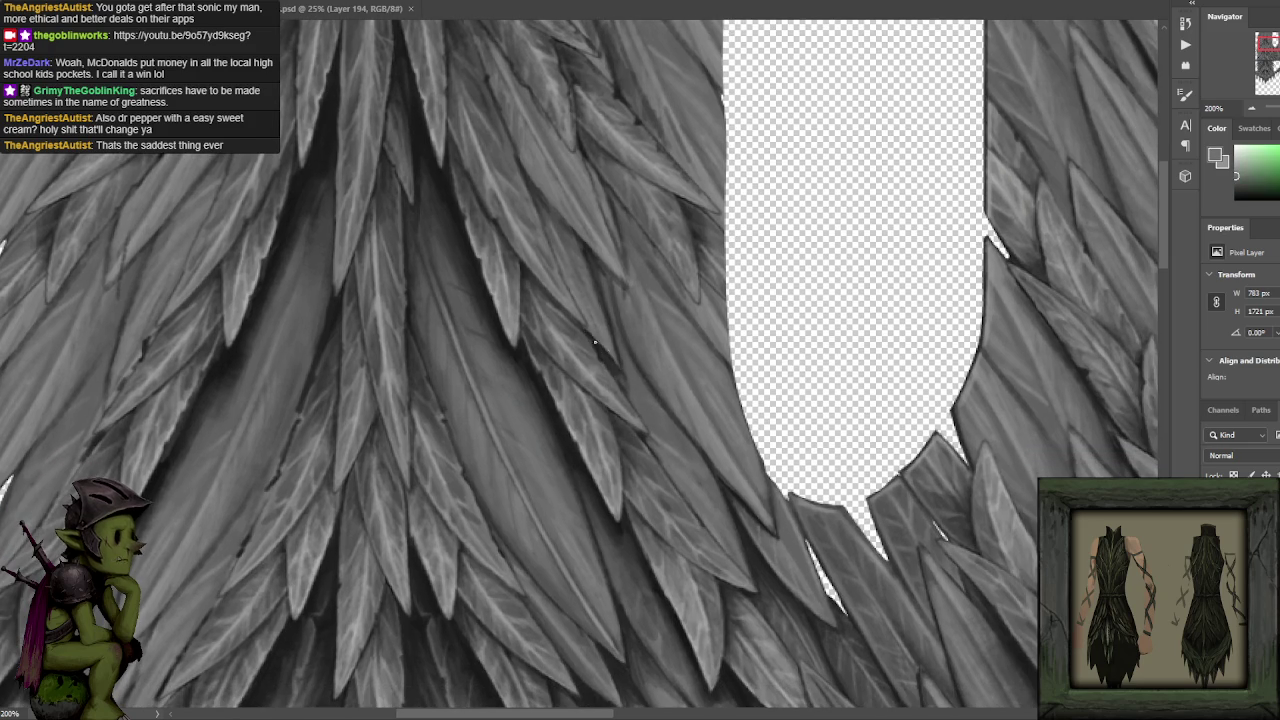
alt+click(588, 341)
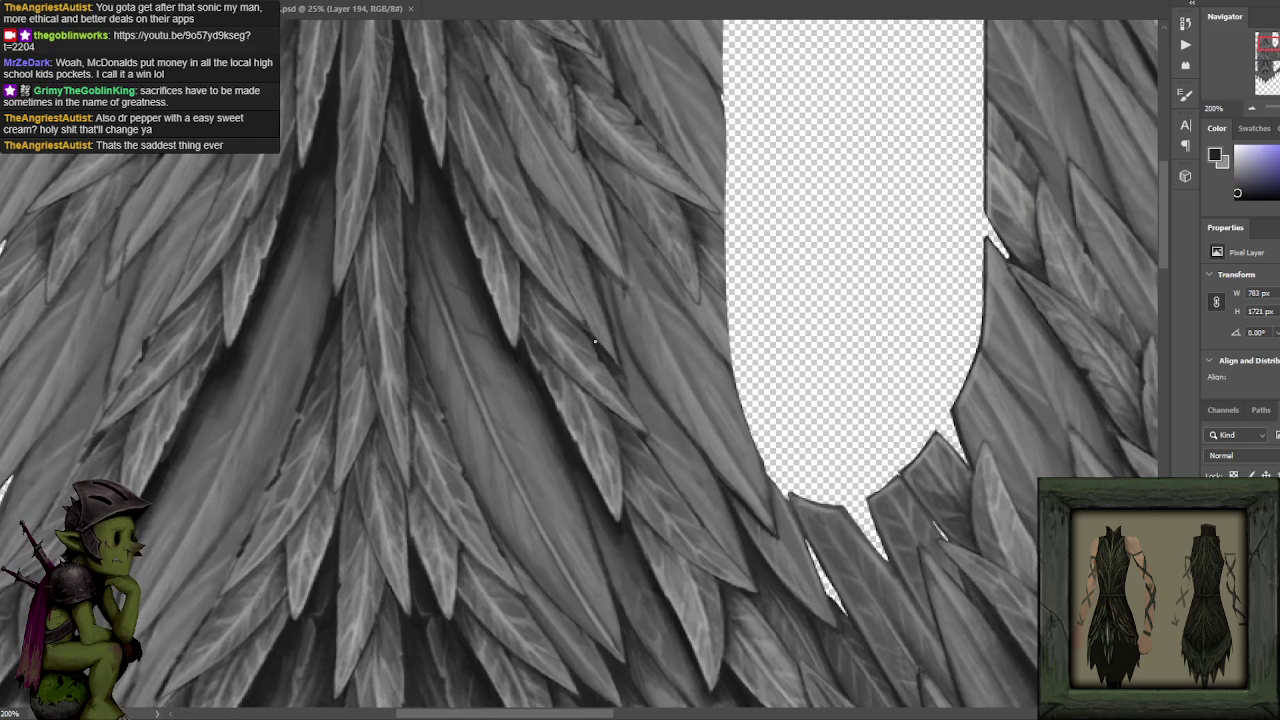
alt+click(583, 320)
alt+click(591, 321)
alt+click(597, 340)
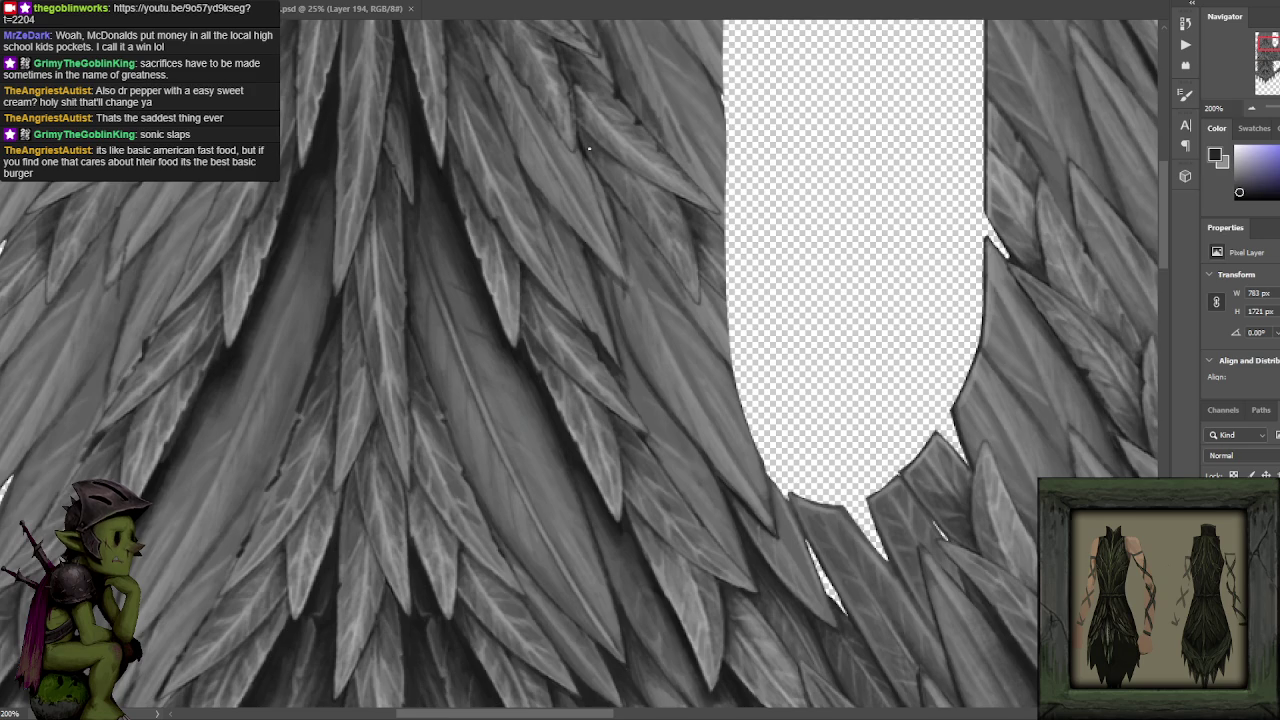
alt+click(592, 312)
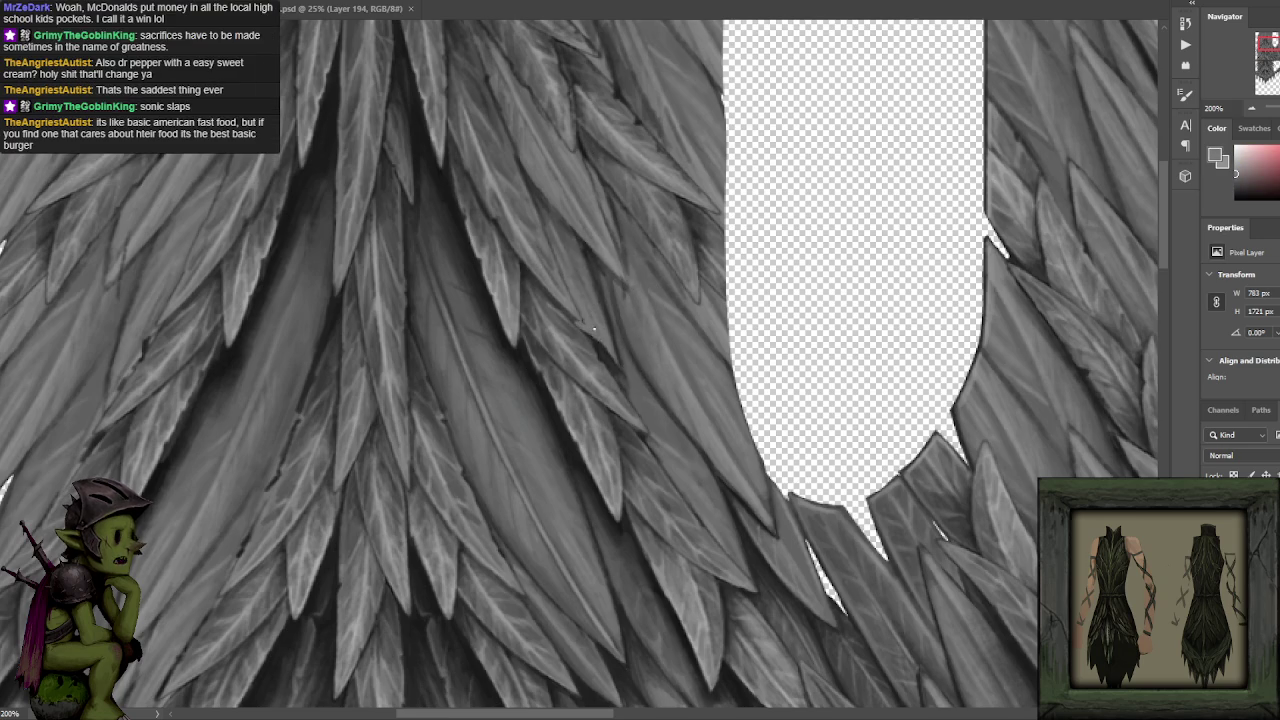
Revert to the dark default colour and keep shading the upper central feathers with sampled greys.
key(d)
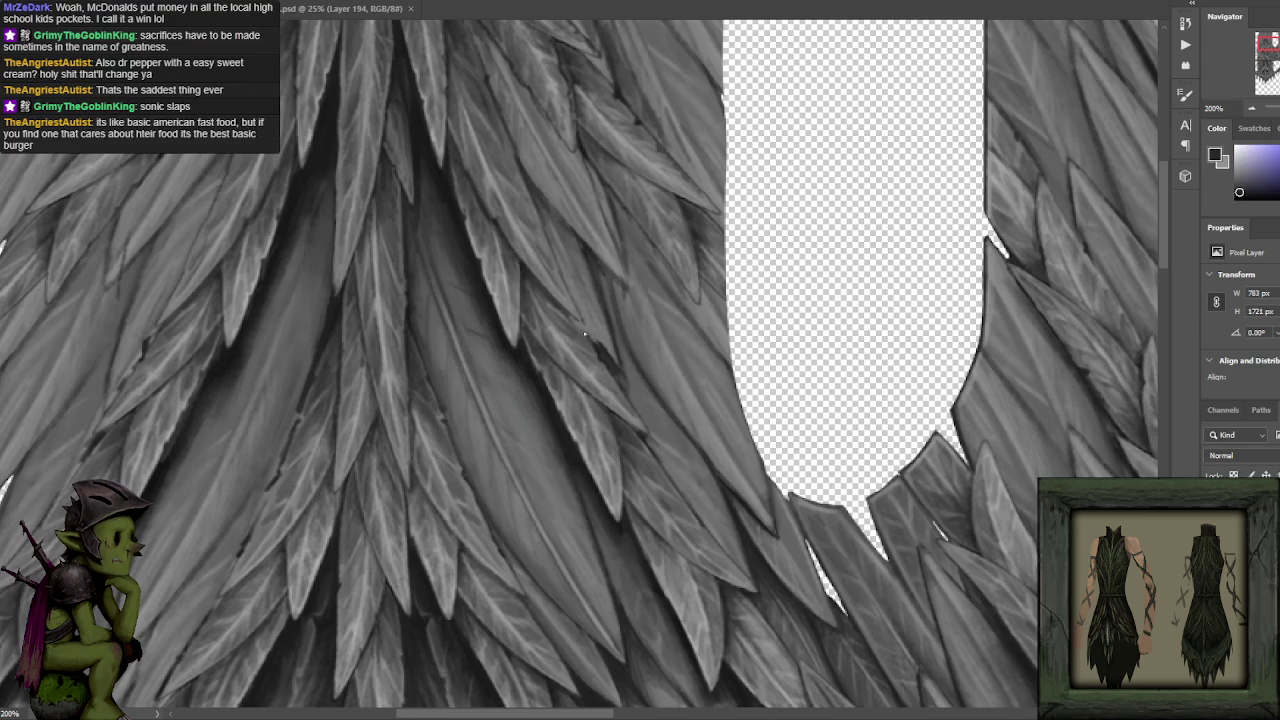
alt+click(564, 302)
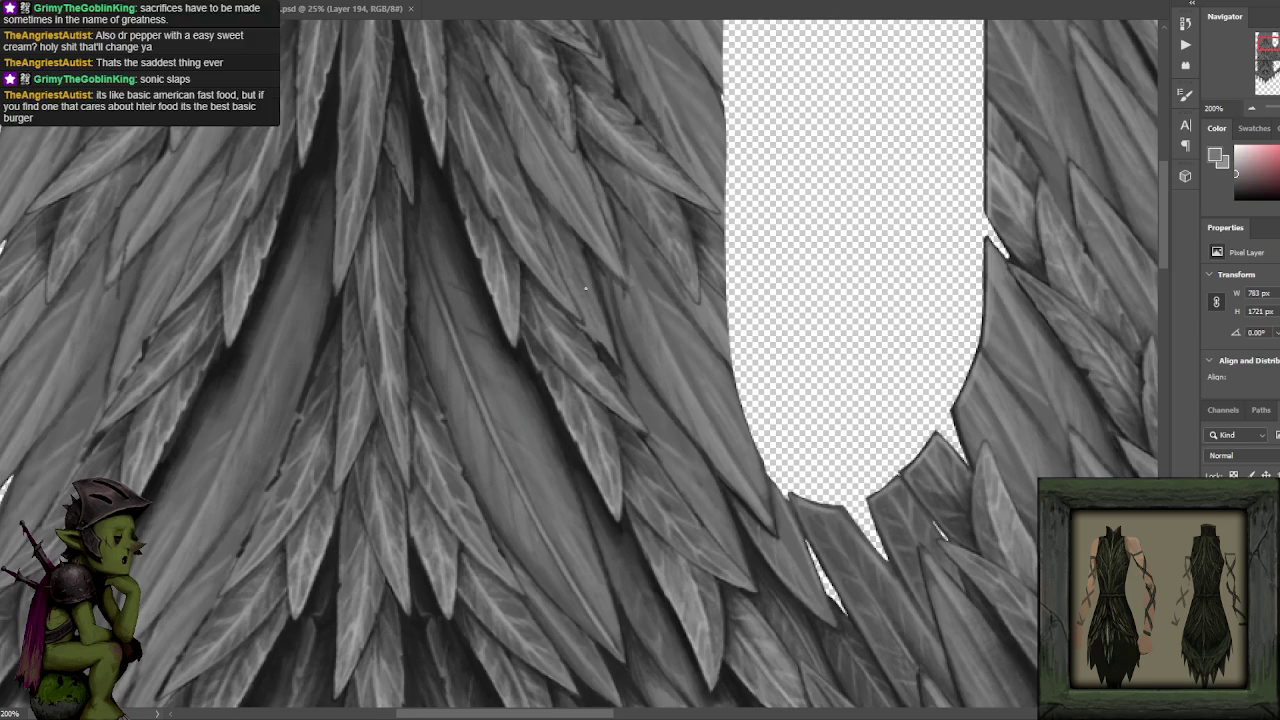
alt+click(593, 313)
alt+click(561, 250)
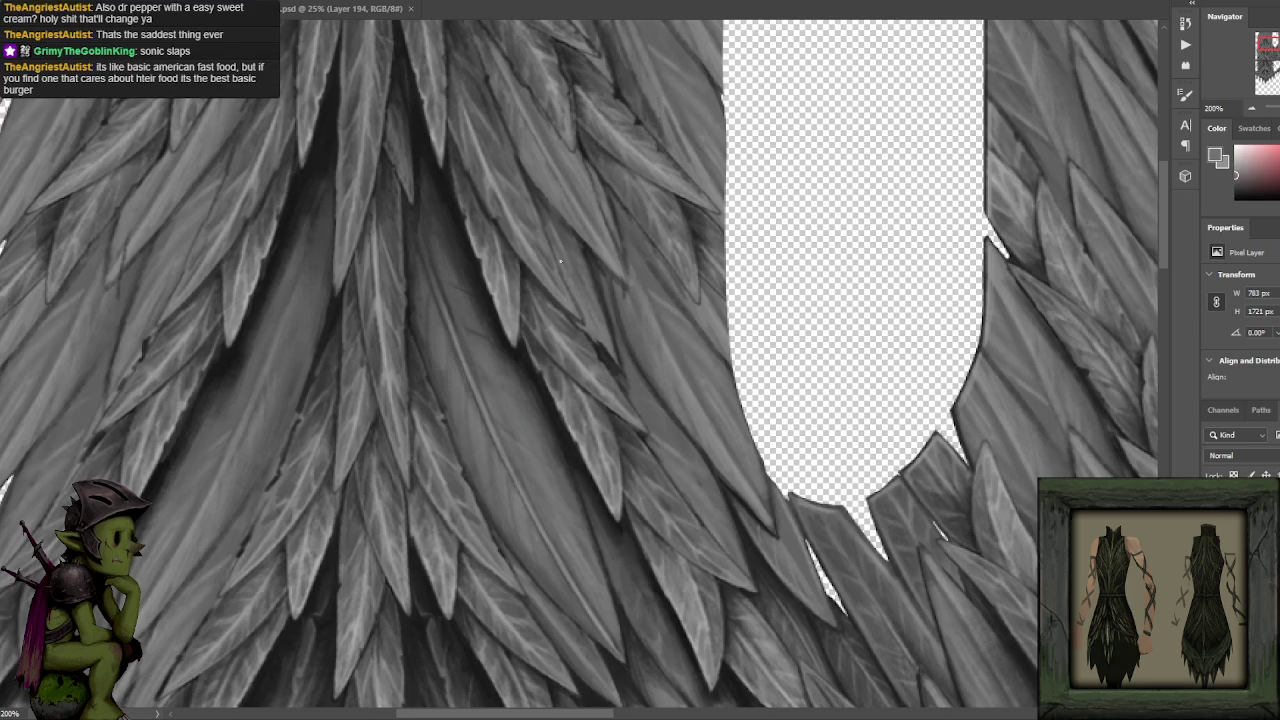
alt+click(539, 199)
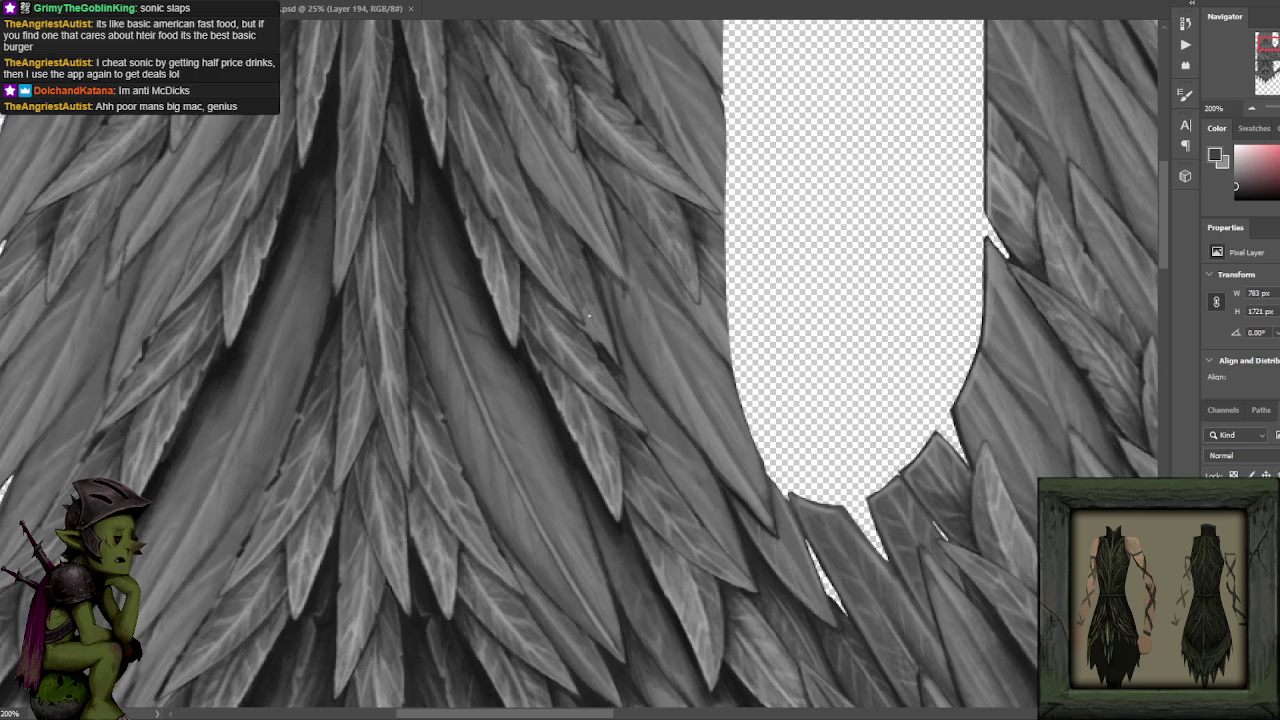
scroll(617, 268, up, 2)
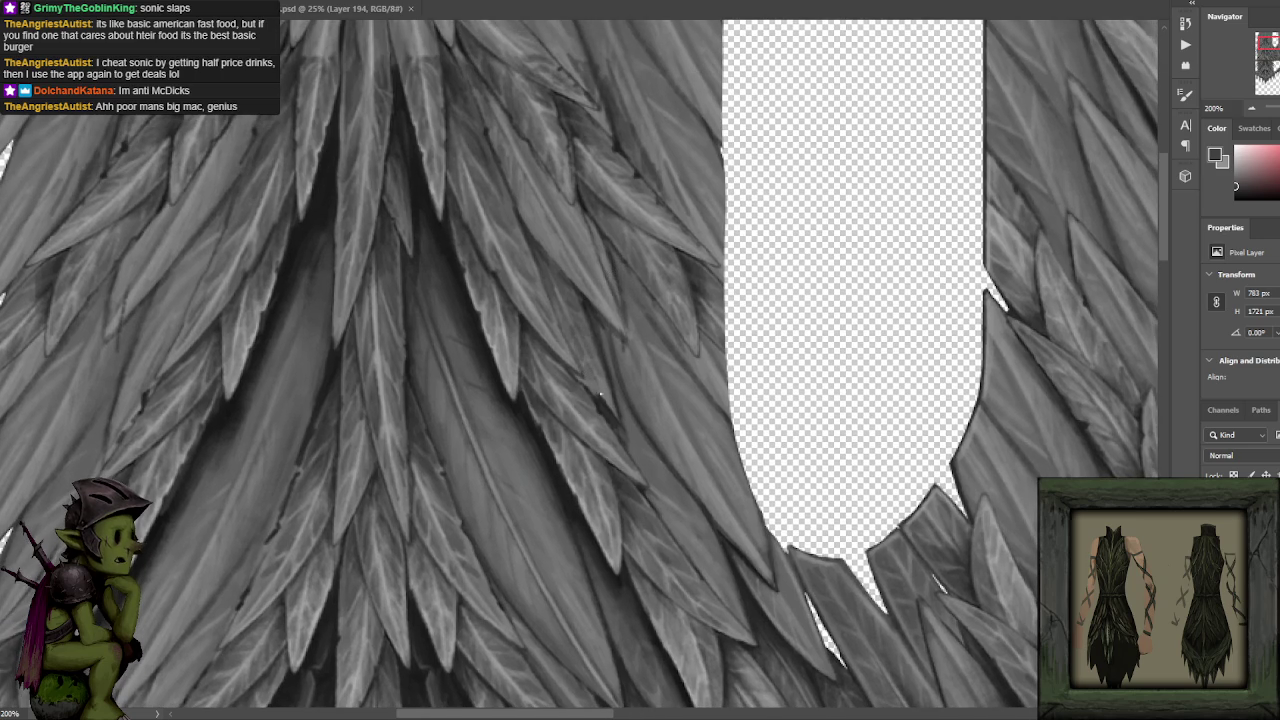
Add dark tones between the lower feathers, then pan back to the top of the feather layer.
alt+click(614, 416)
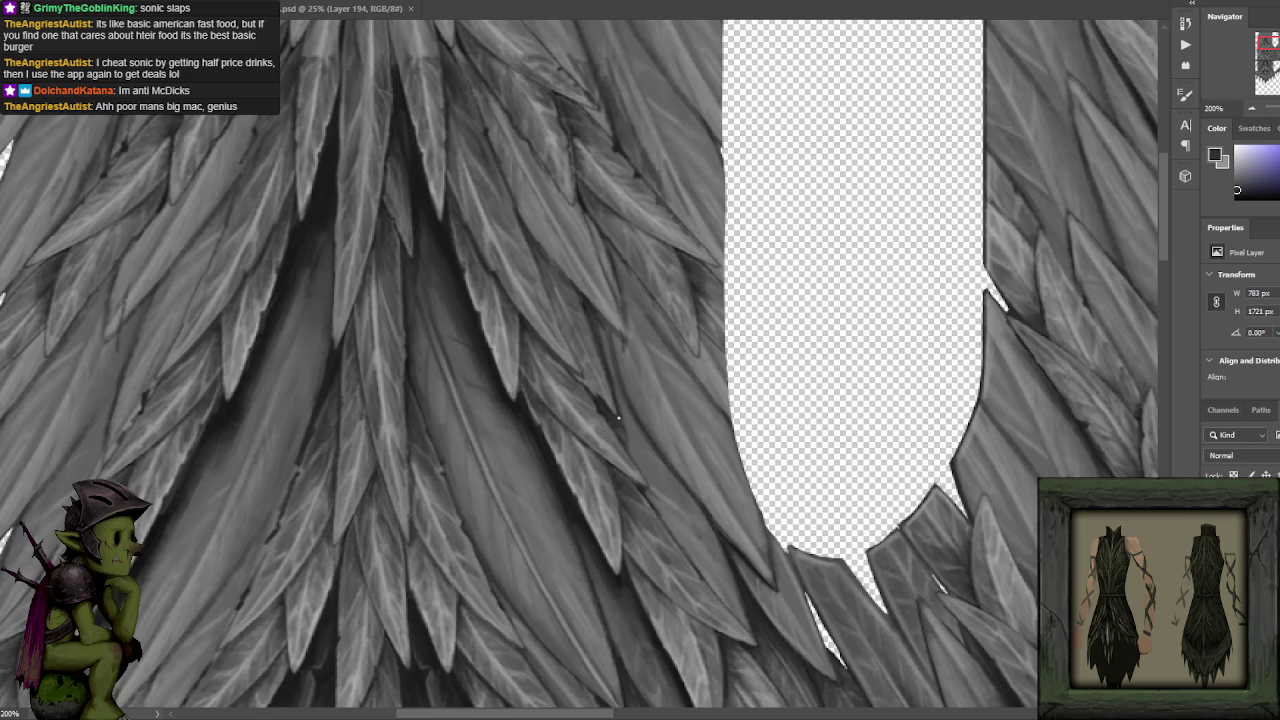
alt+click(599, 394)
alt+click(511, 298)
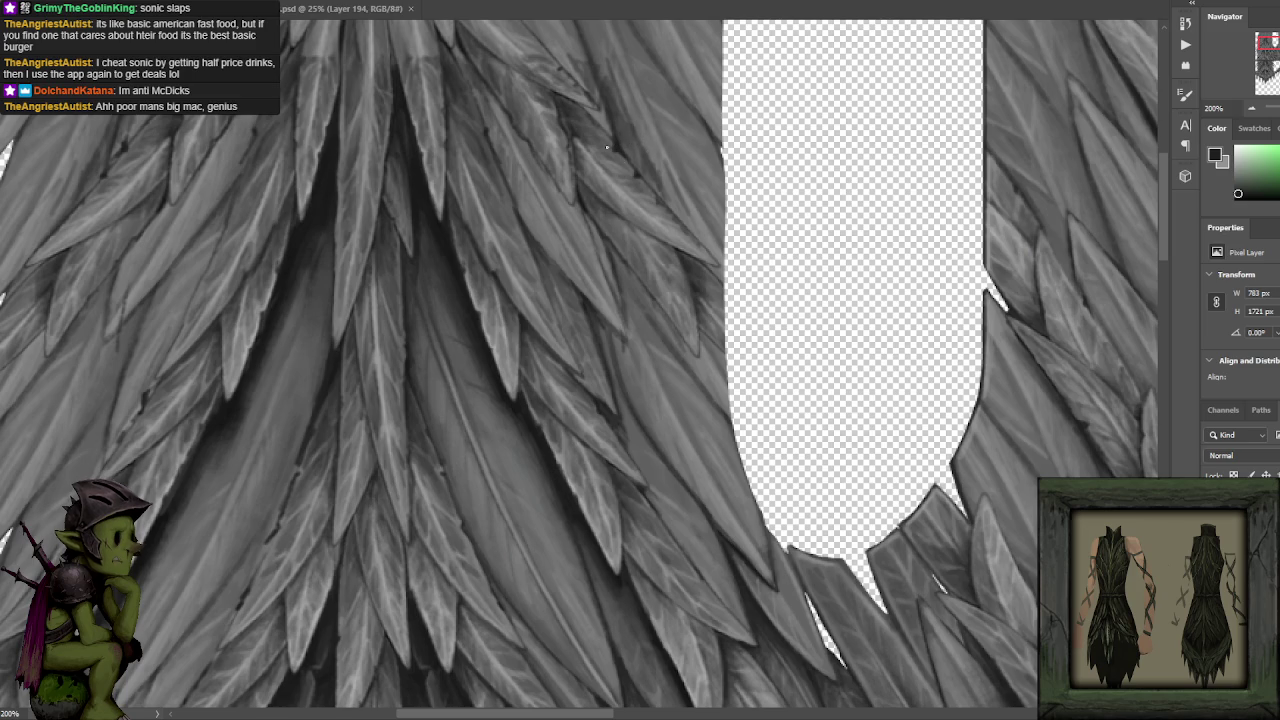
alt+click(442, 222)
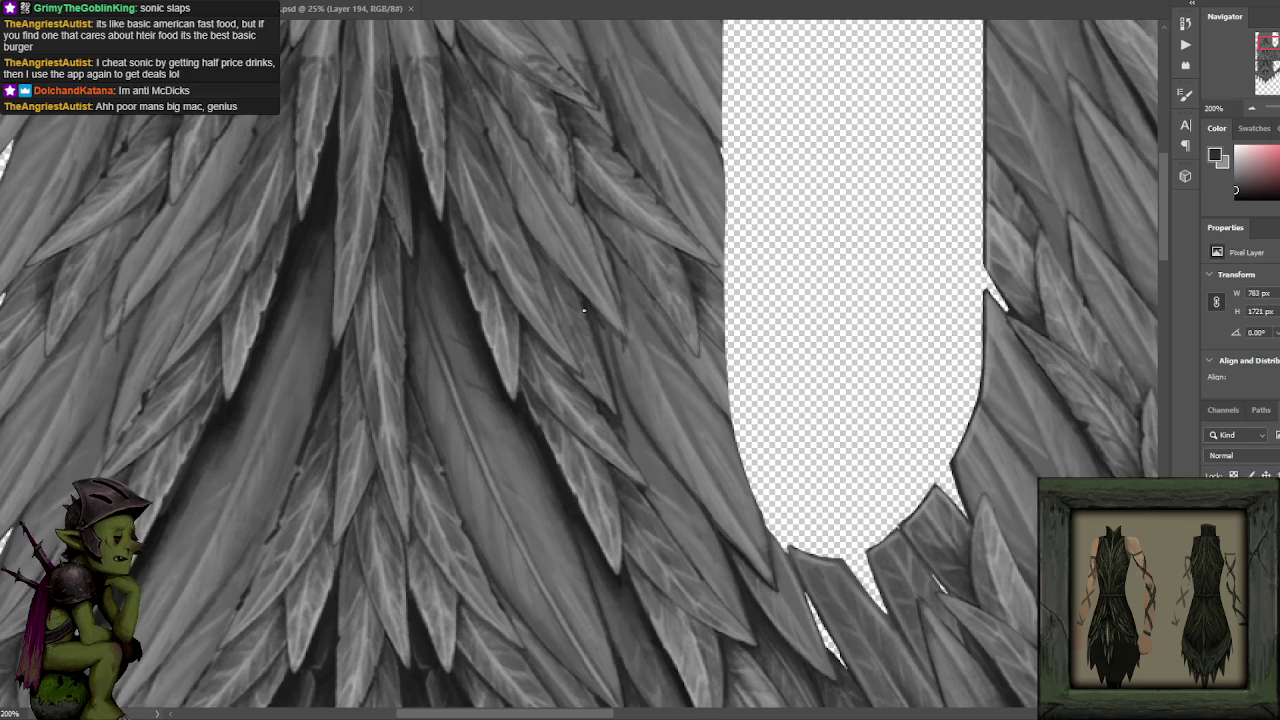
alt+click(436, 218)
drag(566, 263, 586, 318)
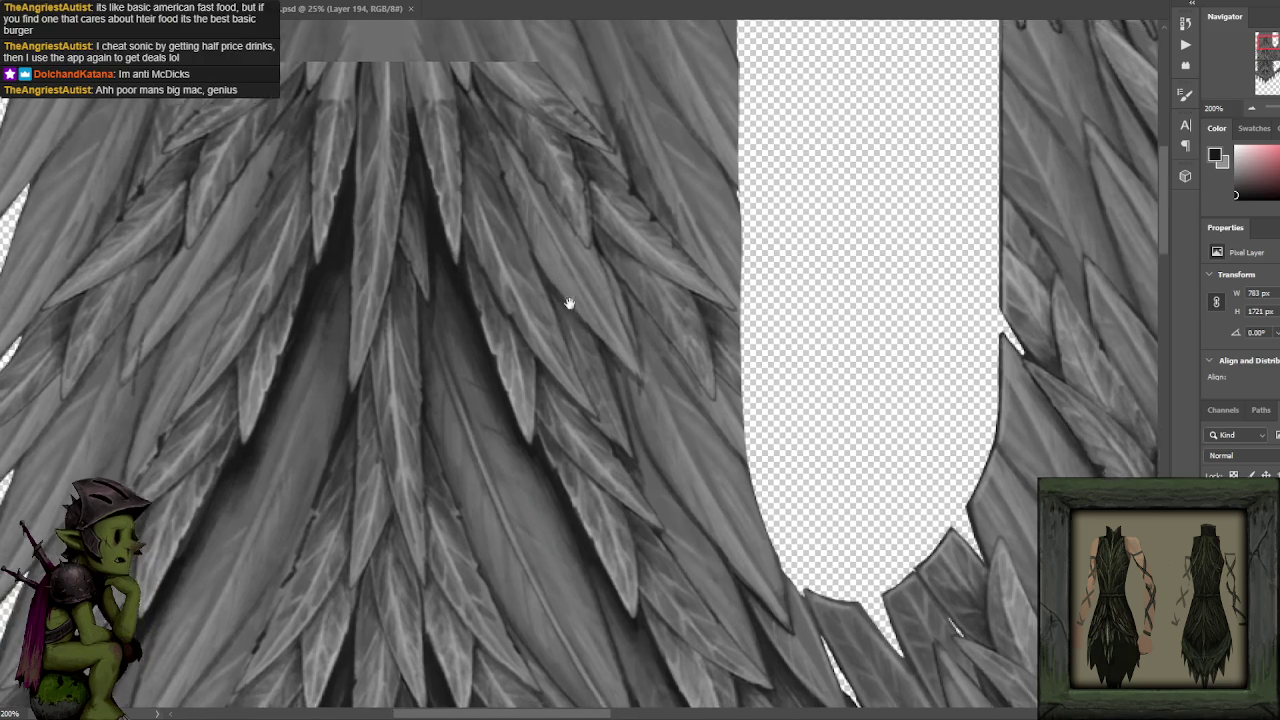
Refine the left panel's central feather shading, then switch to the Move tool and zoom out to 100%.
drag(591, 362, 569, 310)
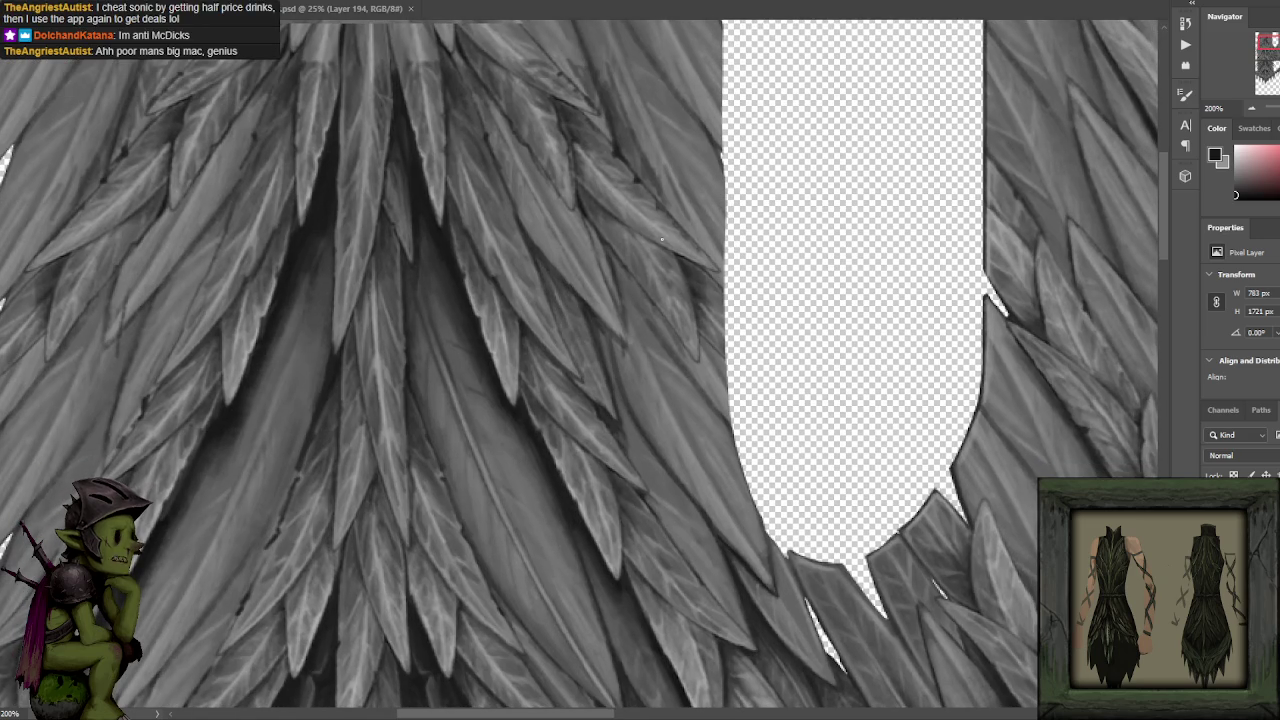
scroll(614, 235, up, 2)
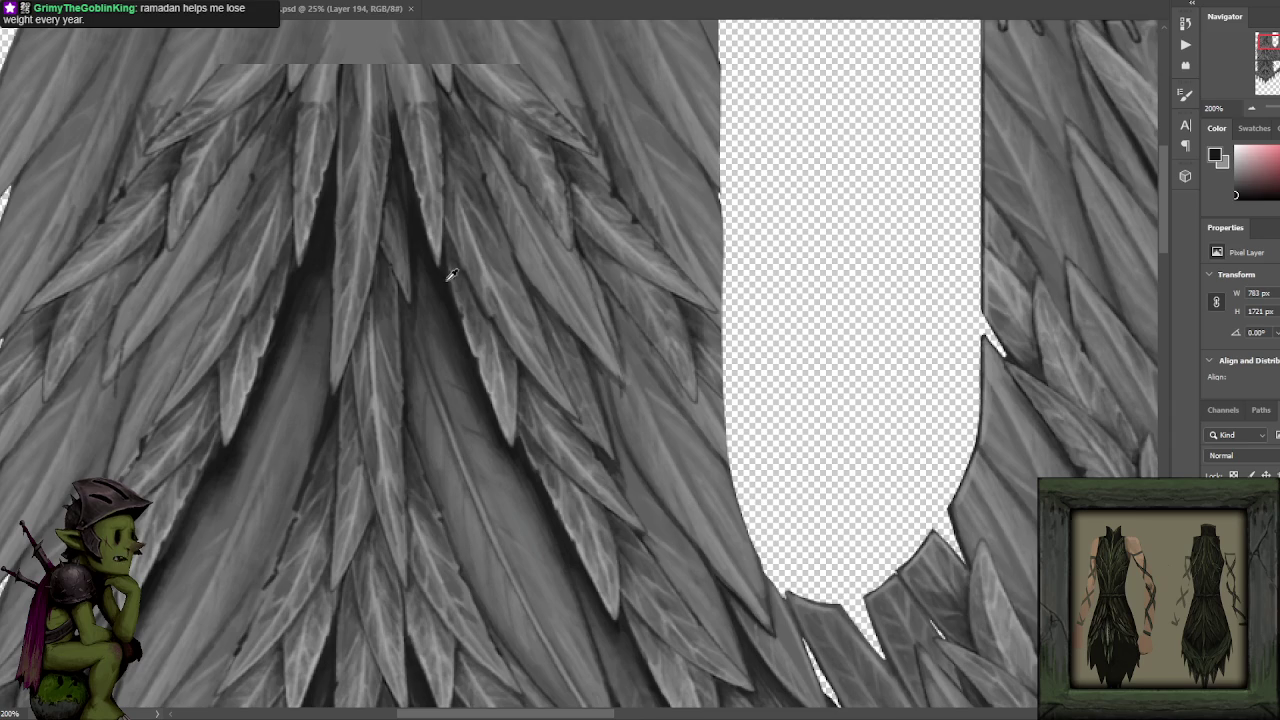
key(v)
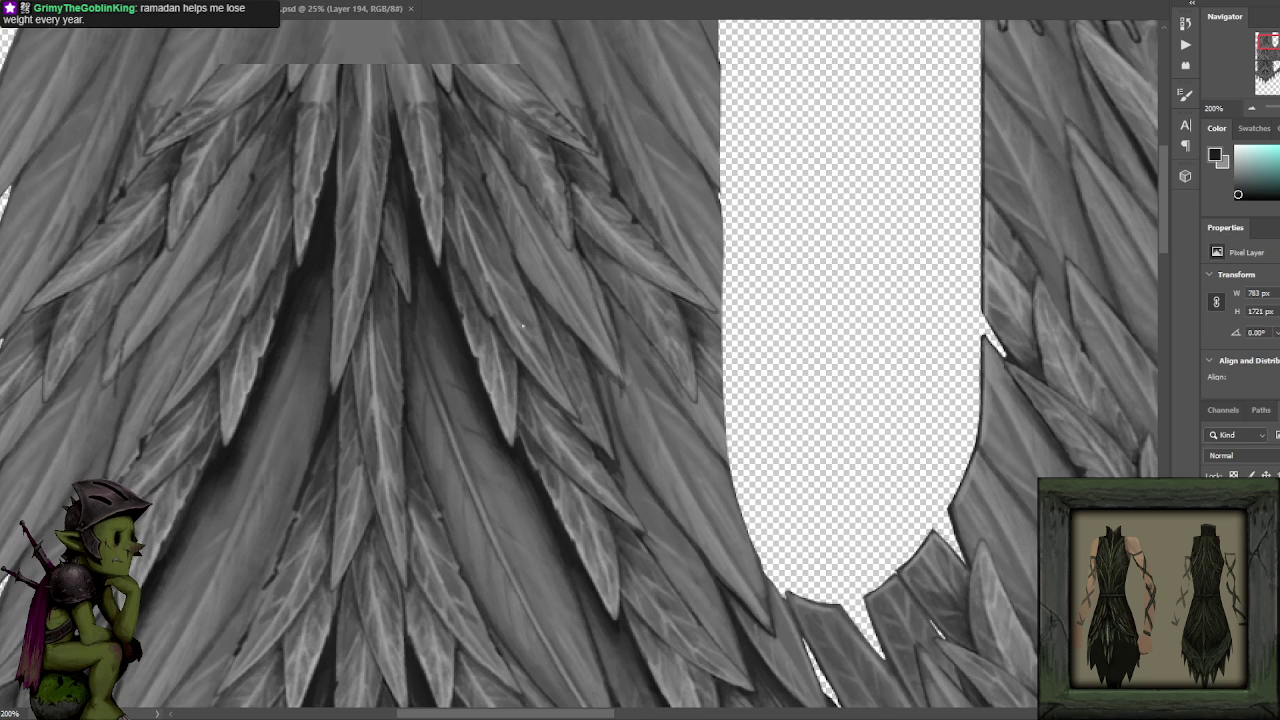
scroll(600, 220, down, 3)
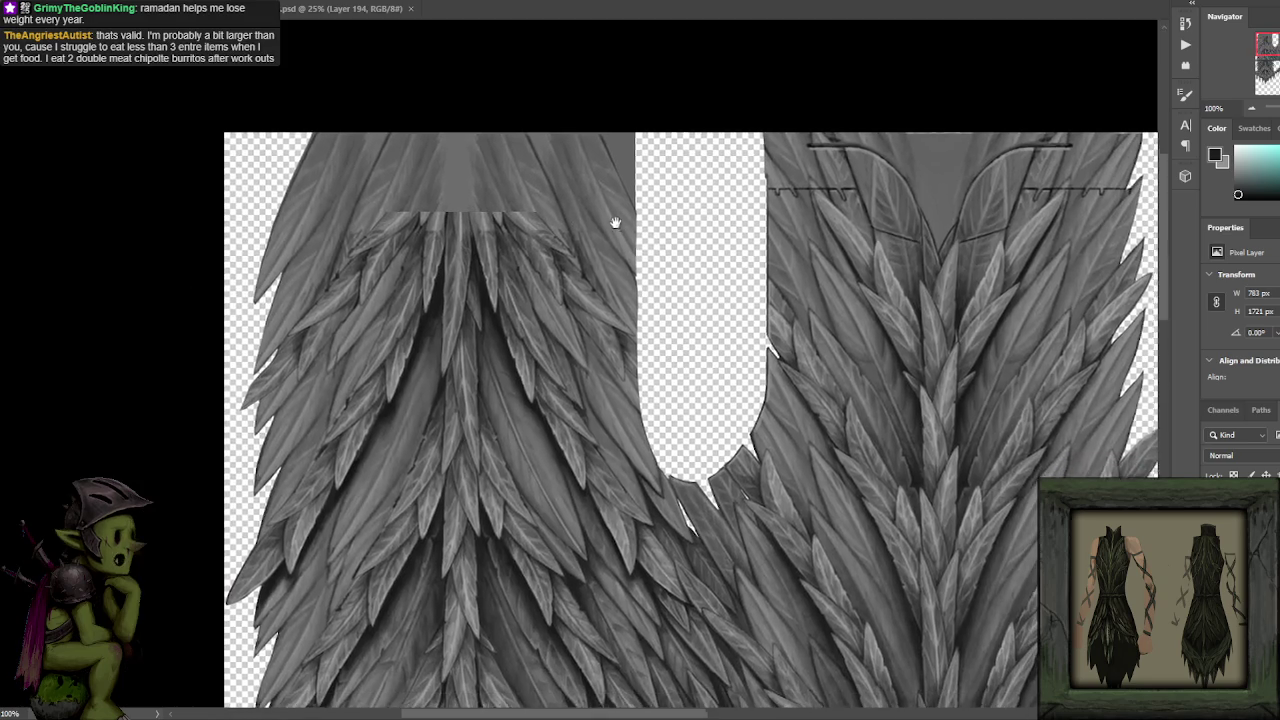
At 200% zoom, sample a mid grey and shade the left panel's lower central feathers.
scroll(615, 222, up, 1)
scroll(610, 228, up, 1)
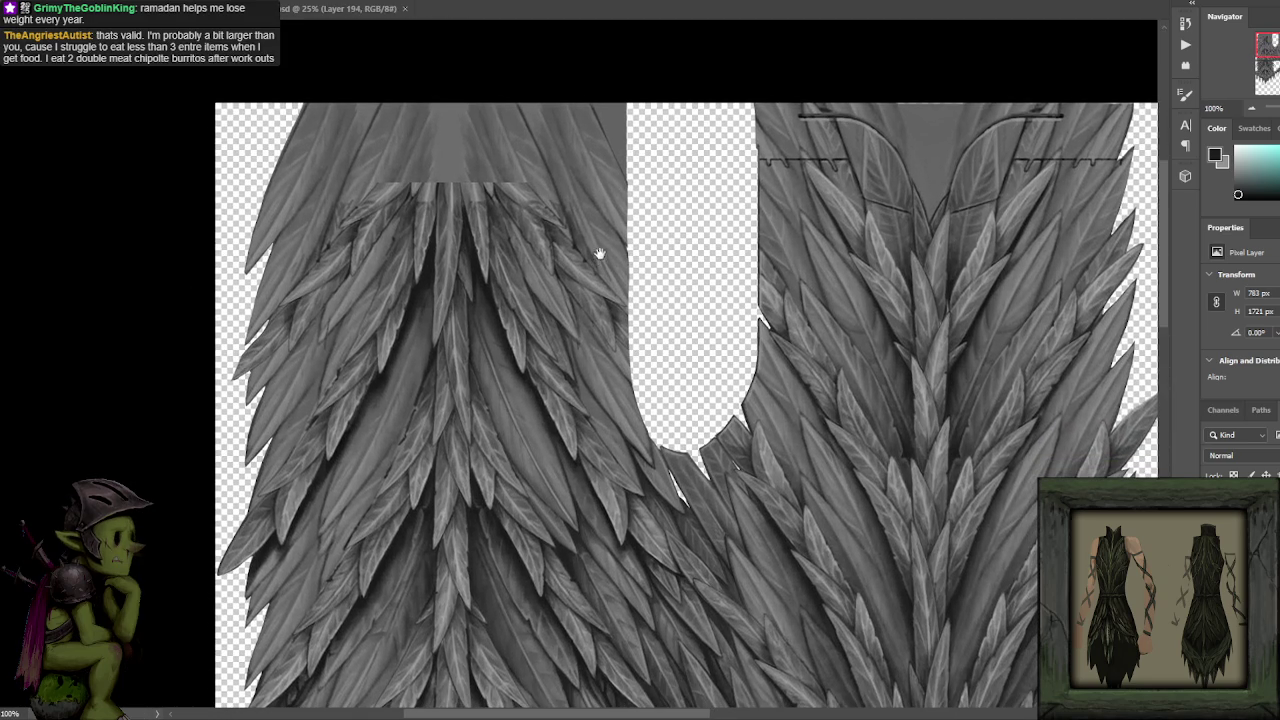
scroll(540, 355, up, 2)
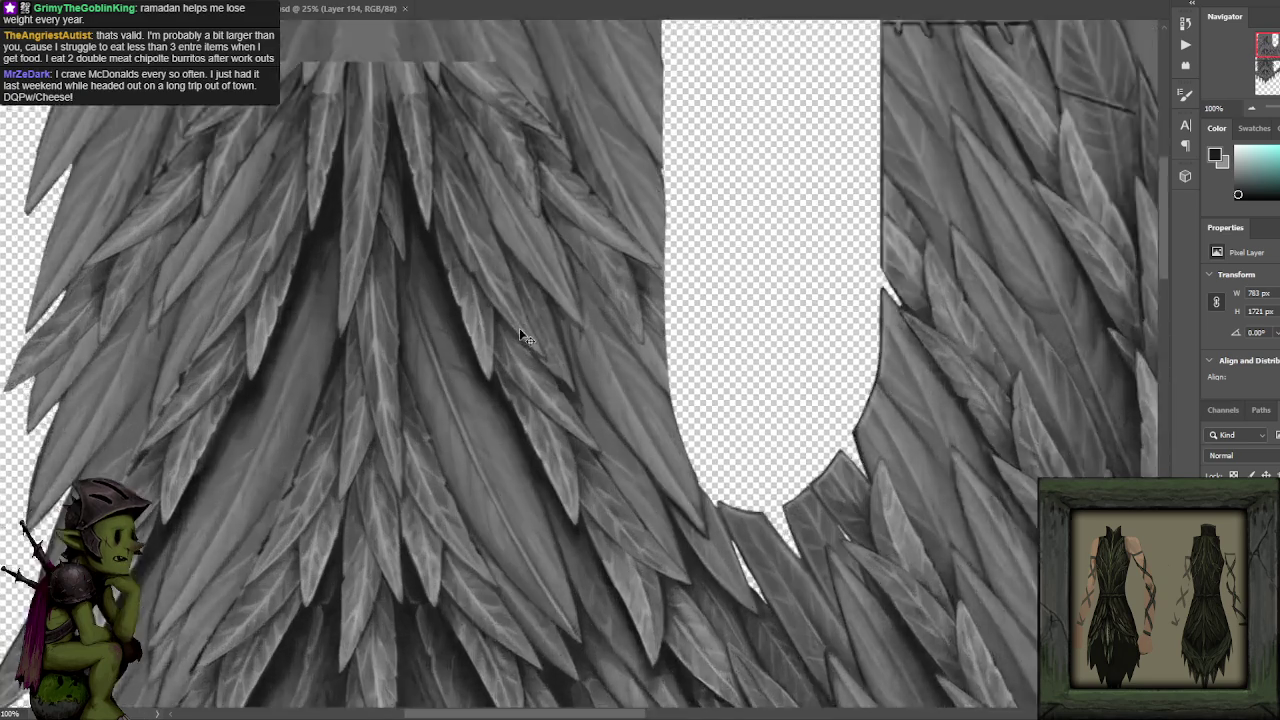
drag(600, 283, 597, 281)
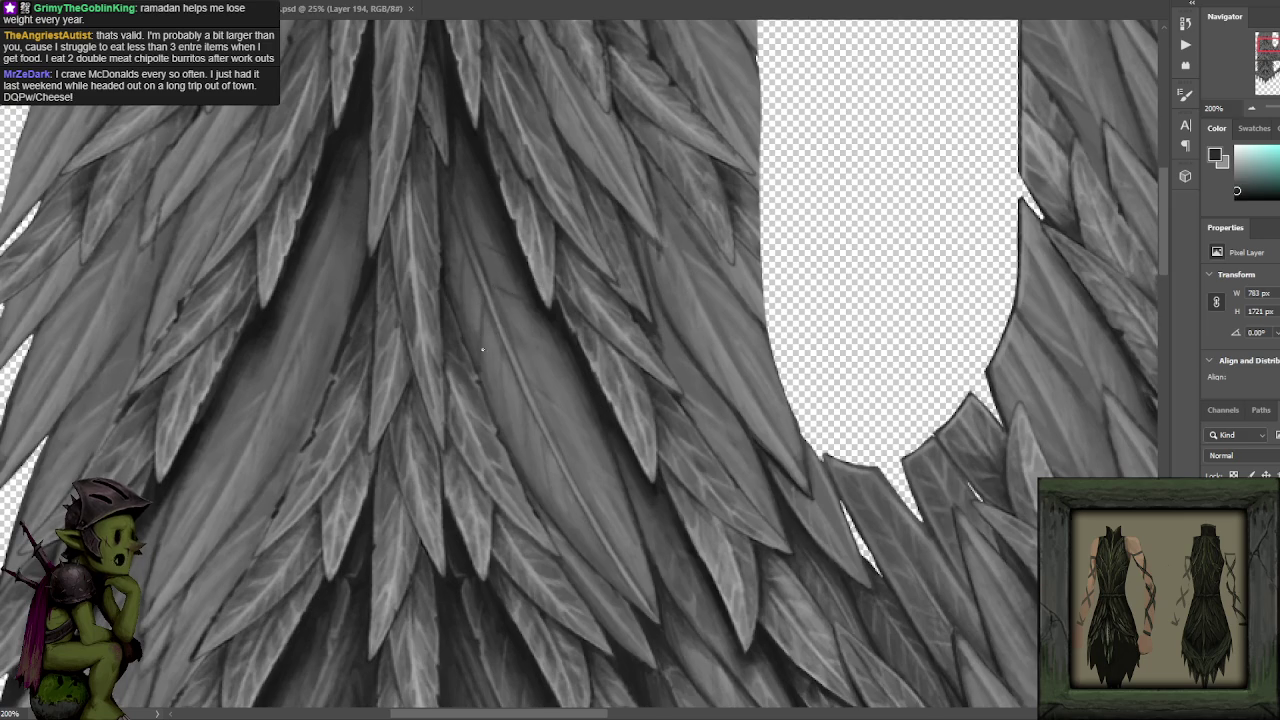
drag(527, 344, 523, 289)
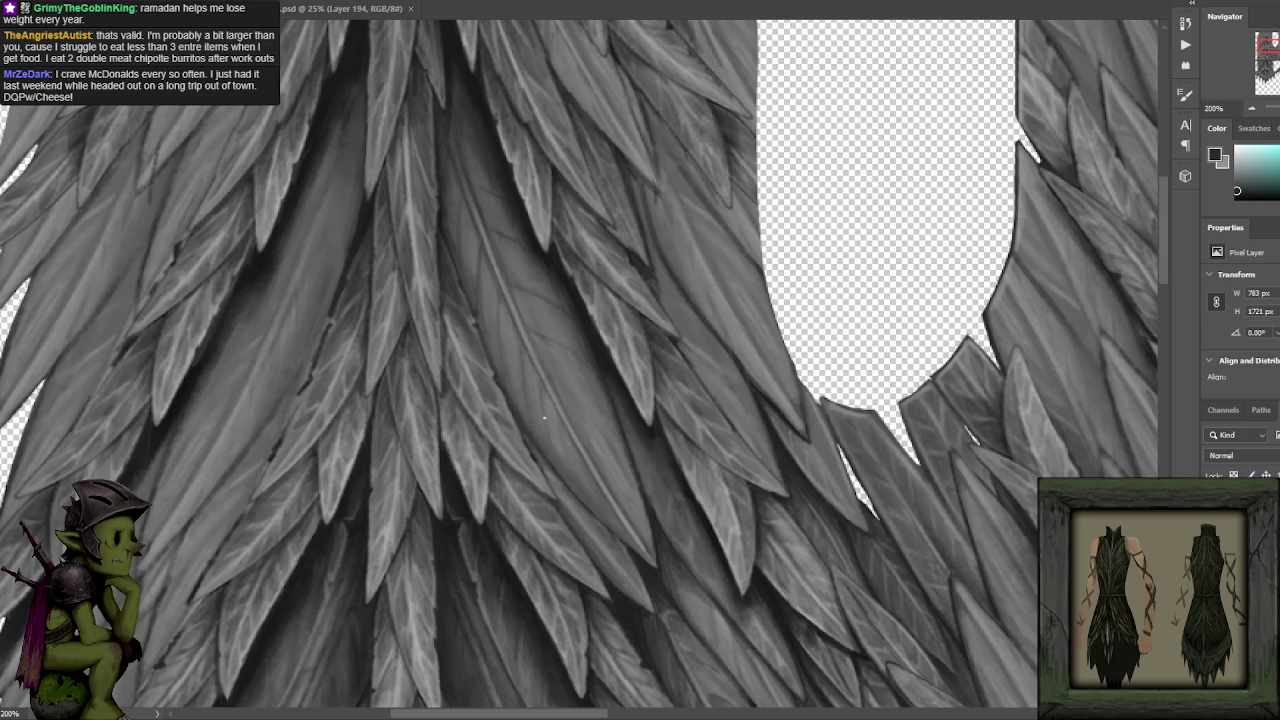
alt+click(605, 450)
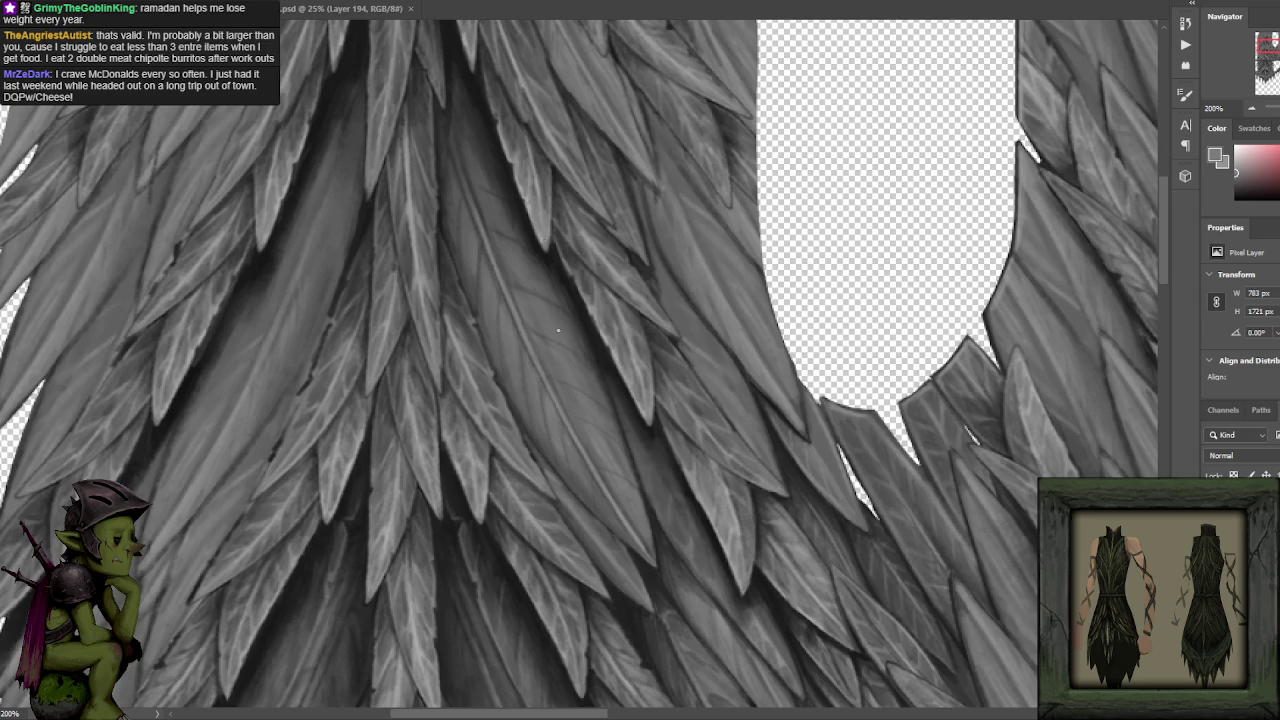
scroll(633, 284, up, 2)
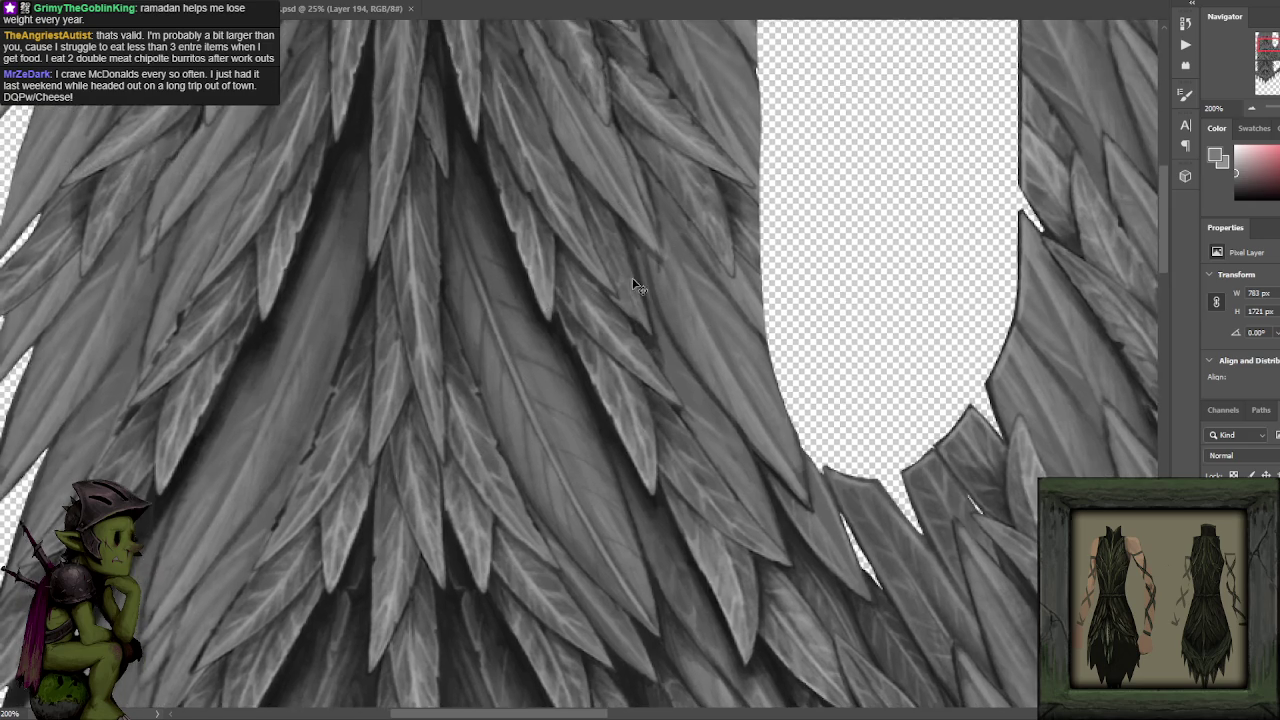
scroll(640, 275, down, 5)
scroll(640, 260, up, 1)
scroll(645, 230, up, 2)
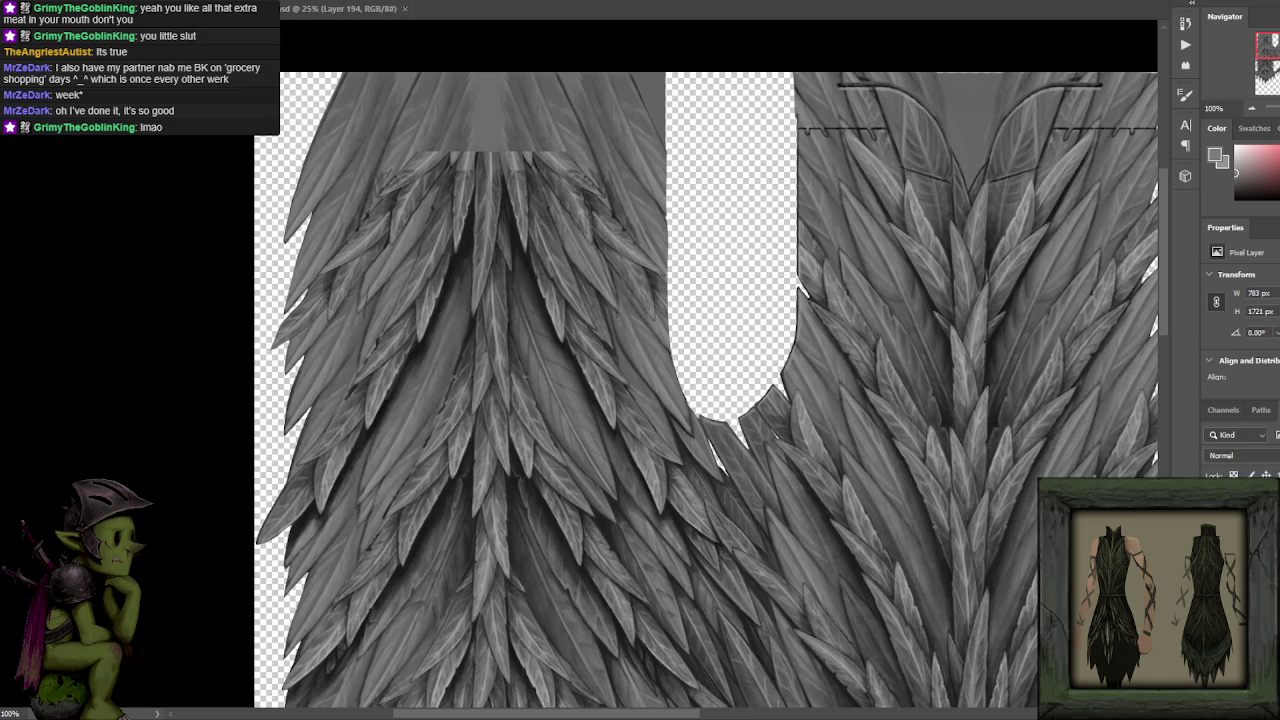
Zoom in and shade the central feathers with dark greys sampled from the feather shadows.
key(ctrl+plus)
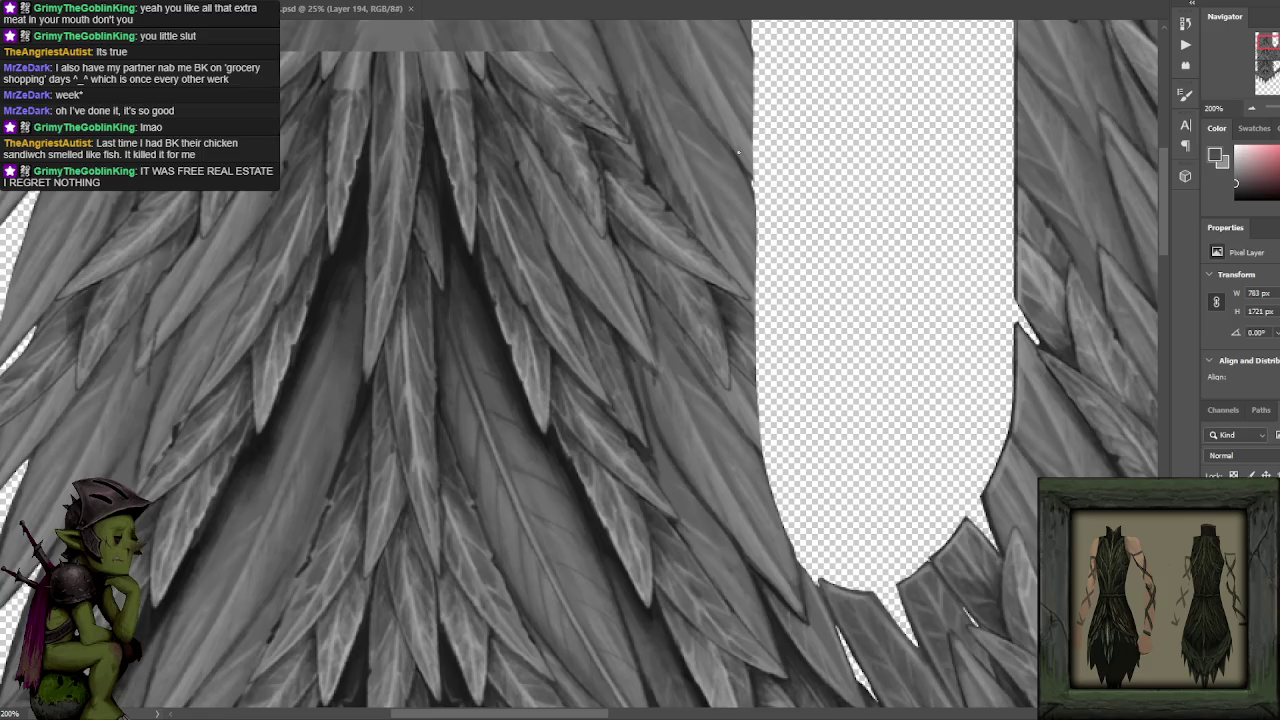
alt+click(457, 208)
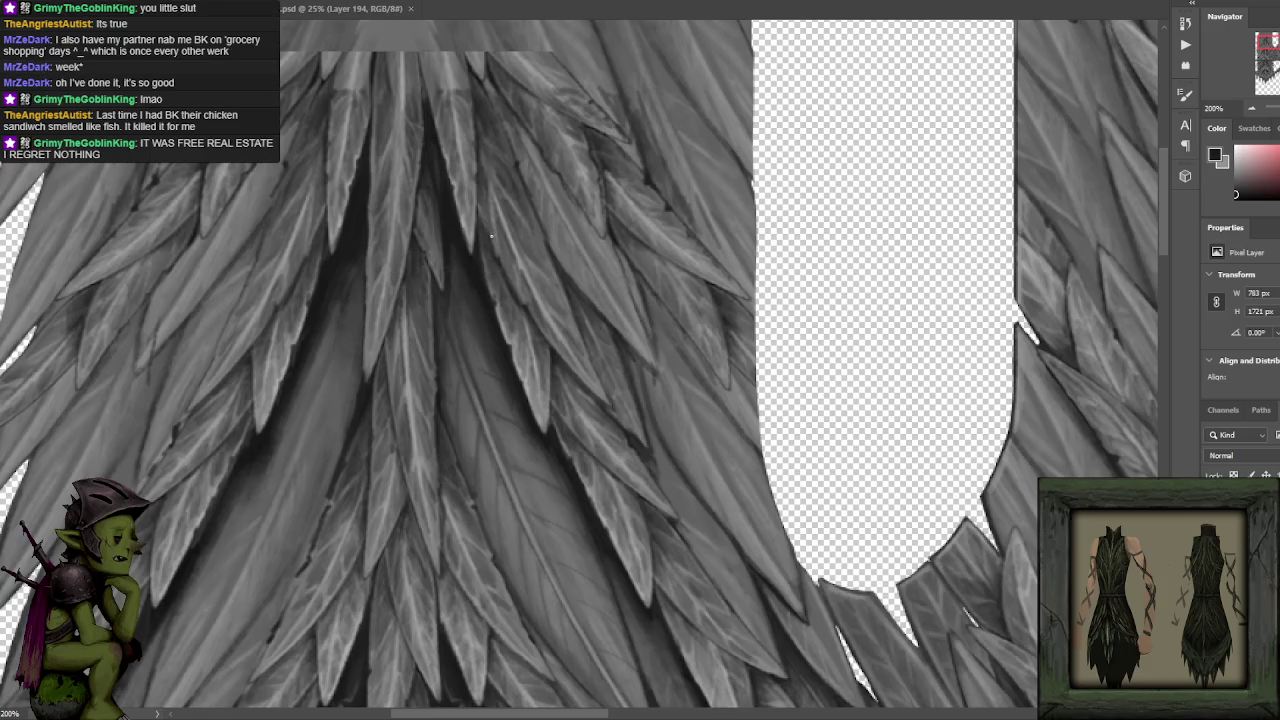
alt+click(505, 290)
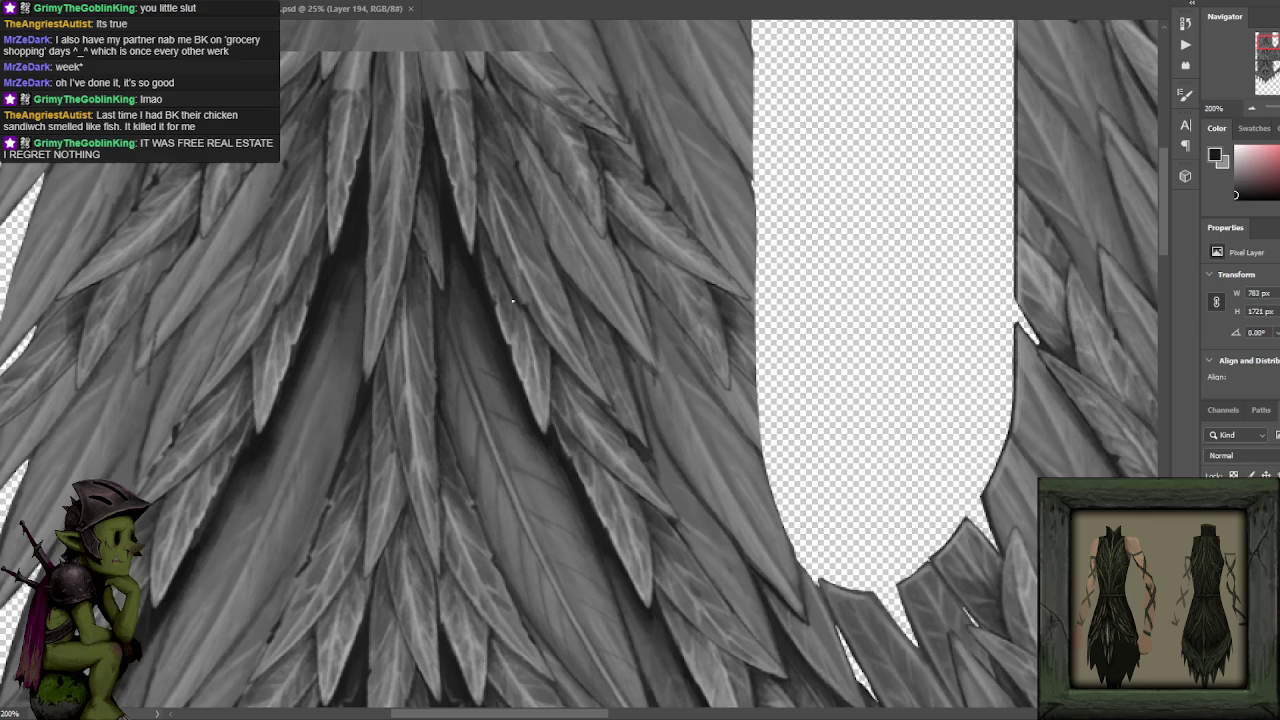
alt+click(456, 226)
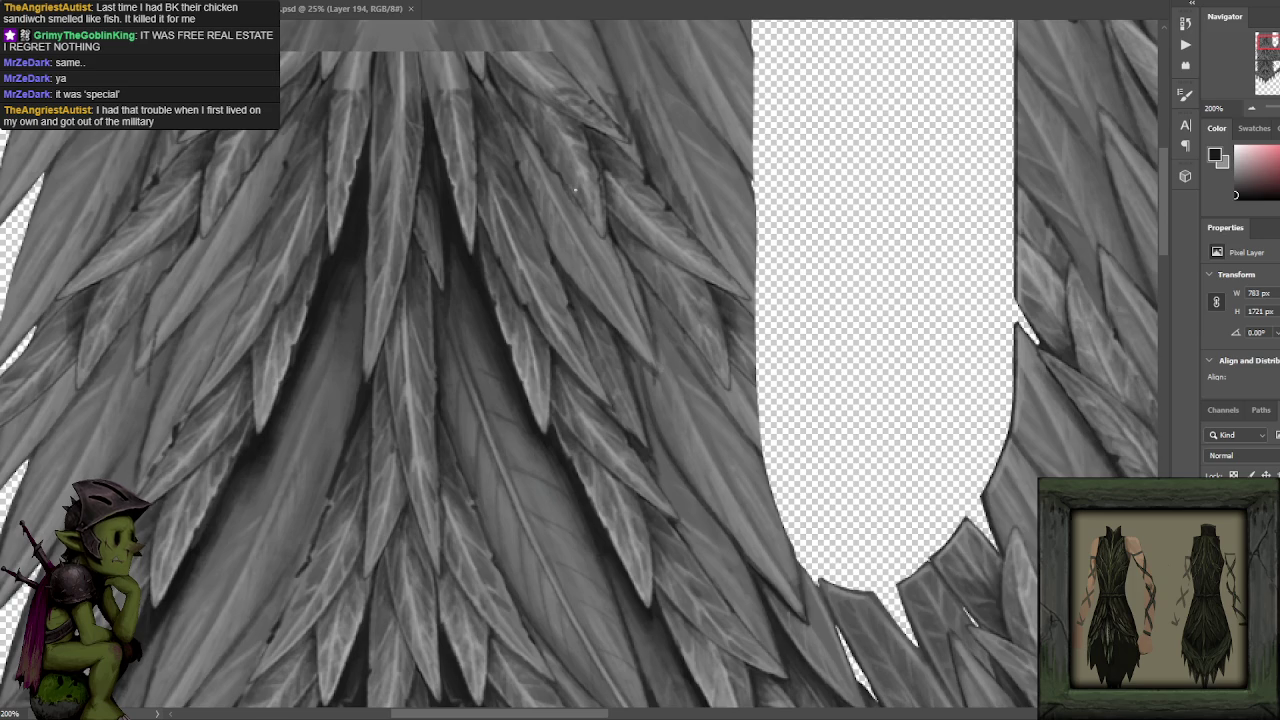
drag(569, 386, 646, 266)
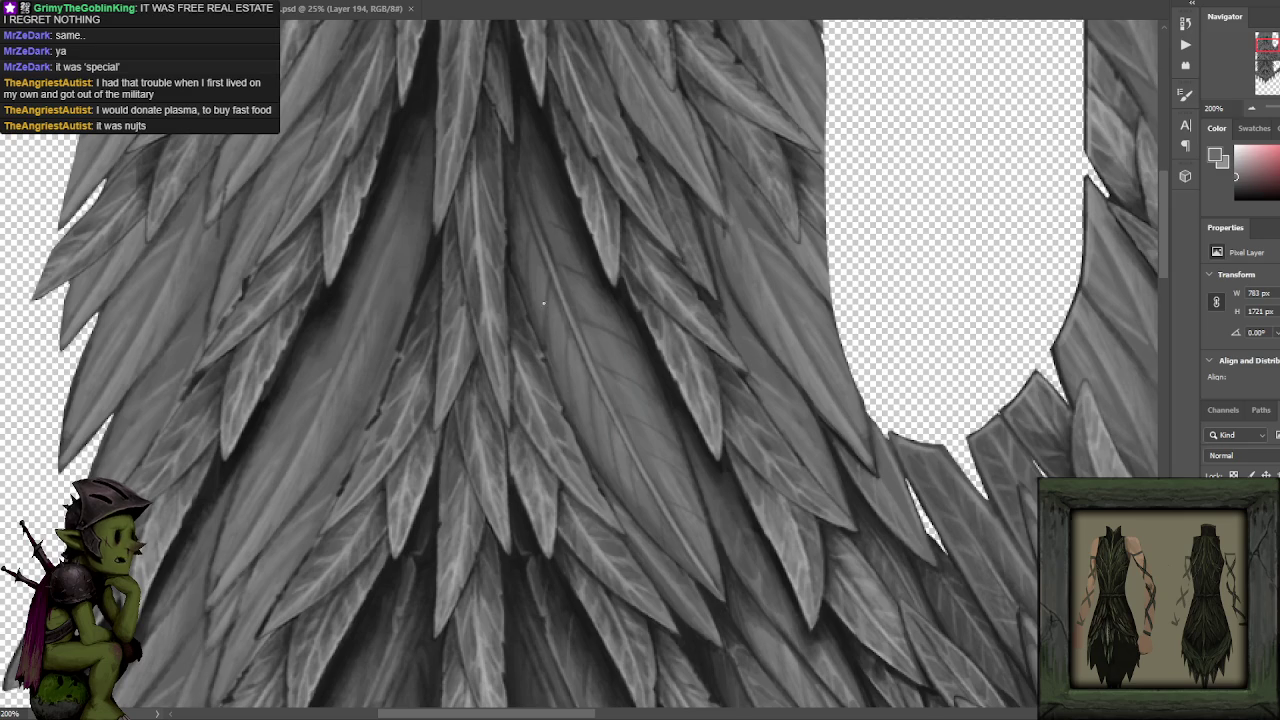
key(x)
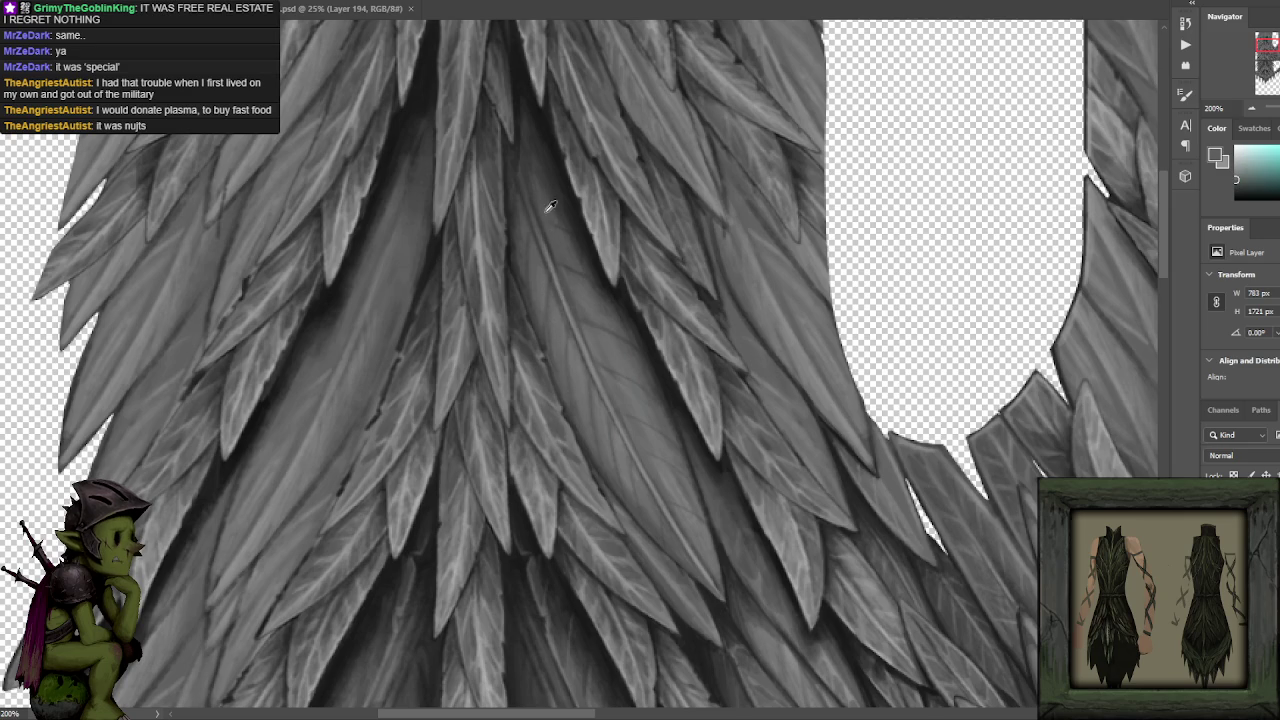
key(x)
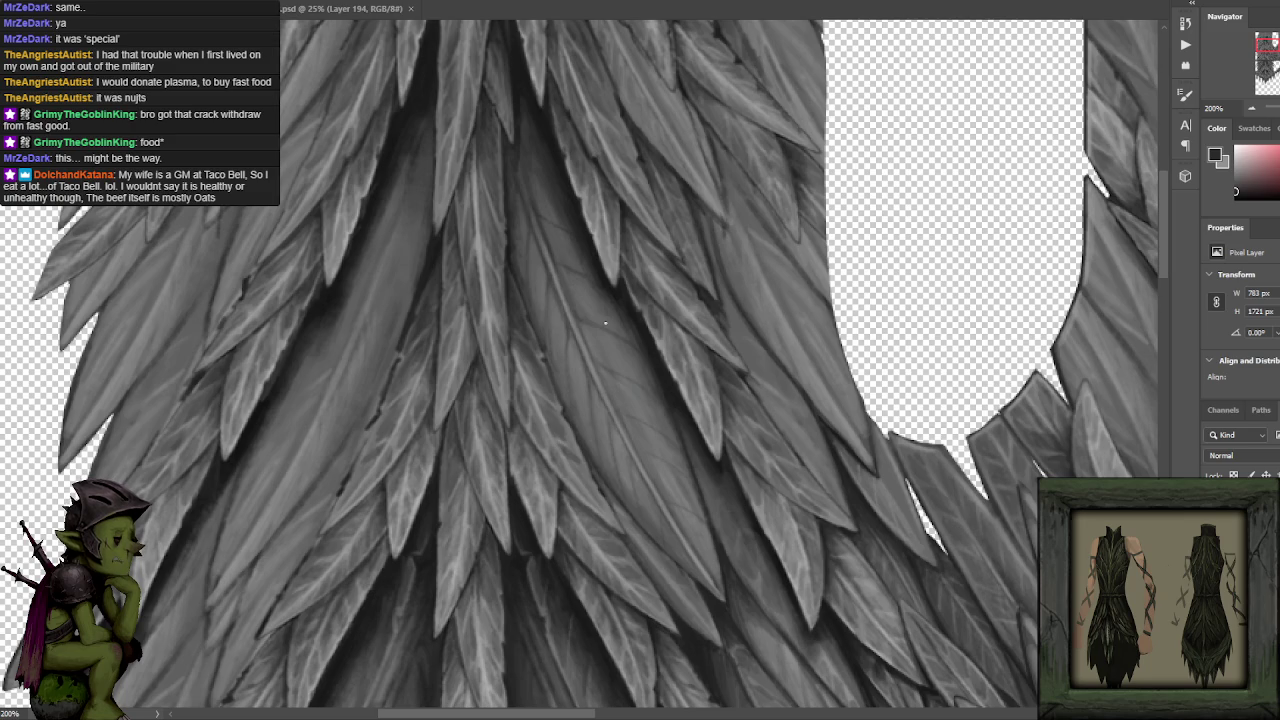
Paint light highlights and near-black shadows on the upper central feathers using sampled greys.
alt+click(580, 370)
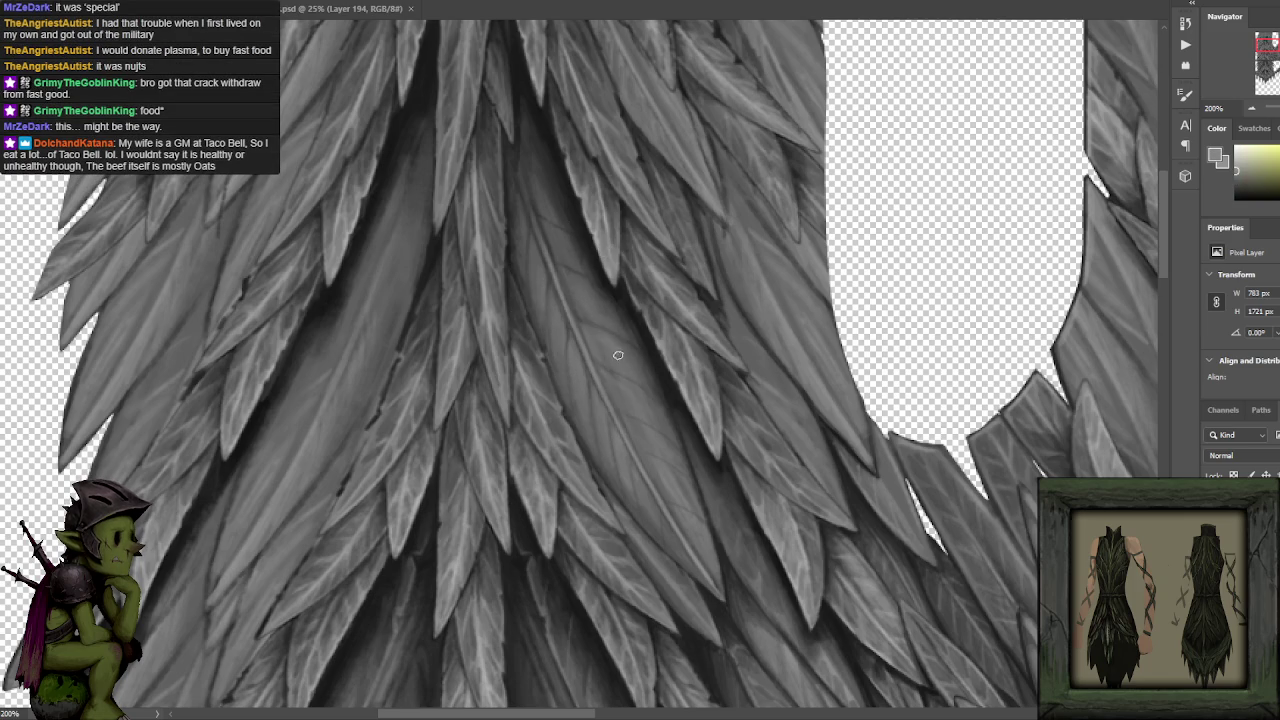
alt+click(583, 262)
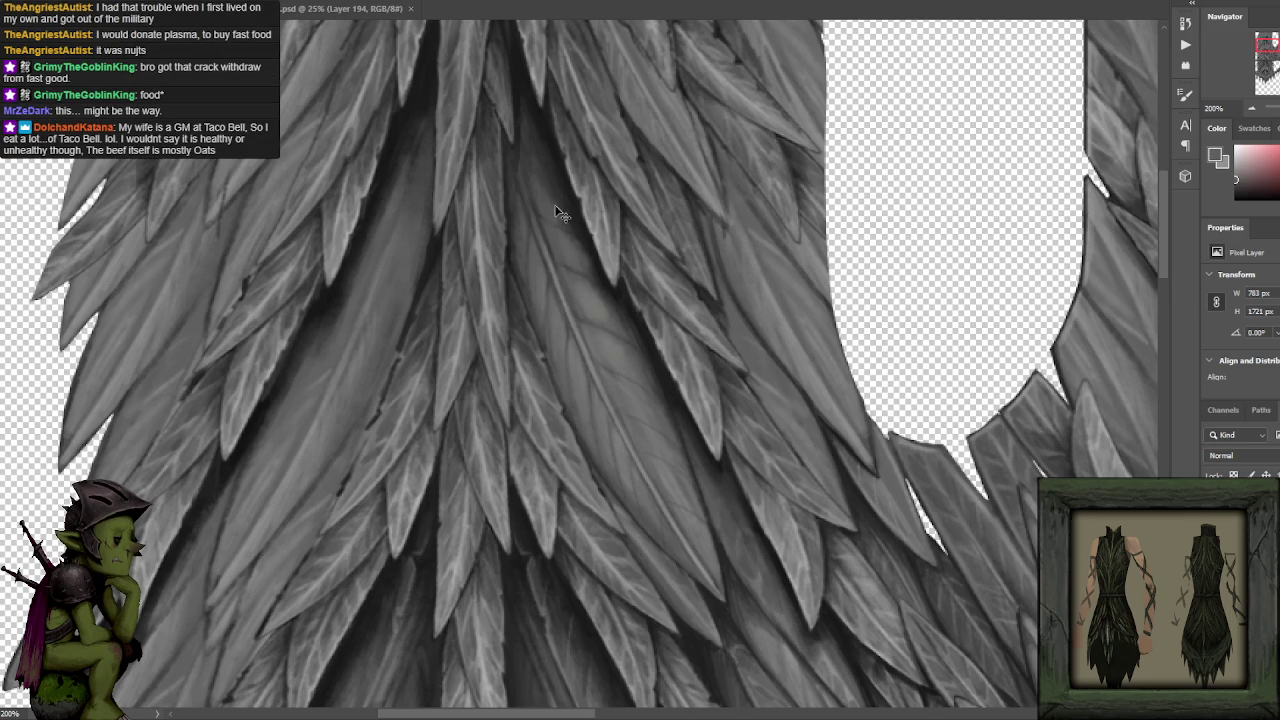
alt+click(557, 198)
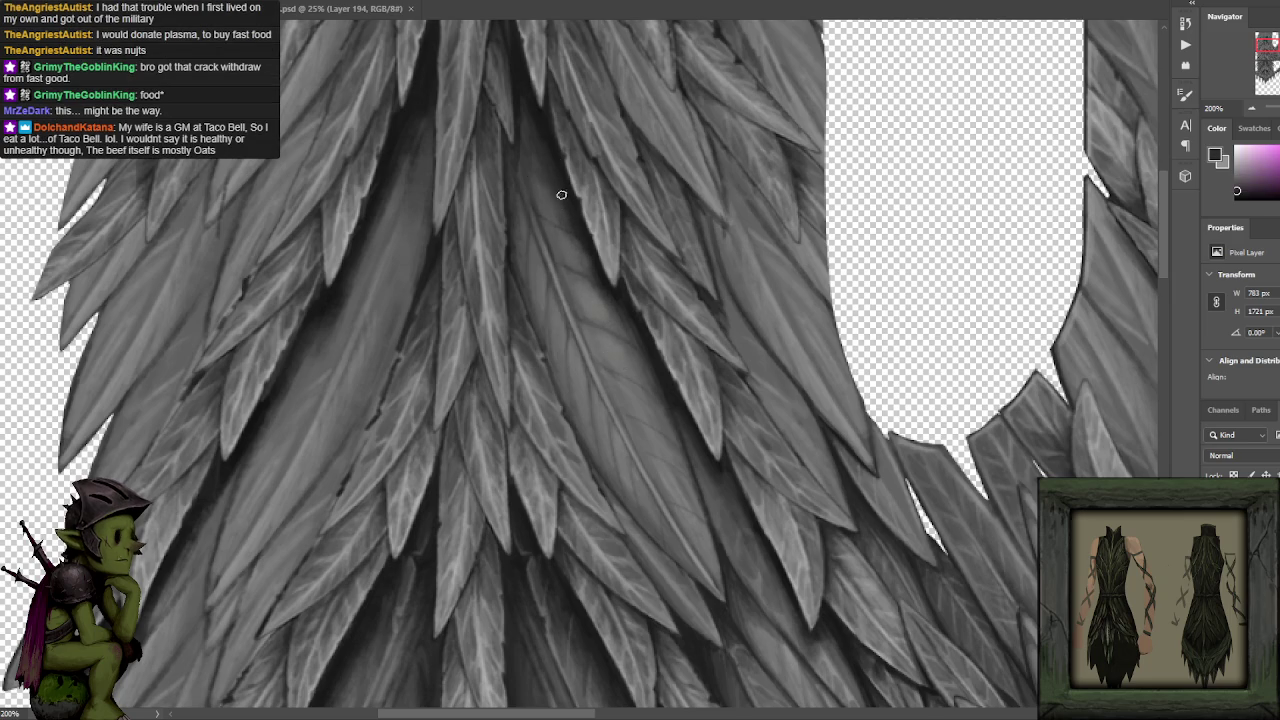
alt+click(551, 150)
alt+click(552, 193)
alt+click(544, 165)
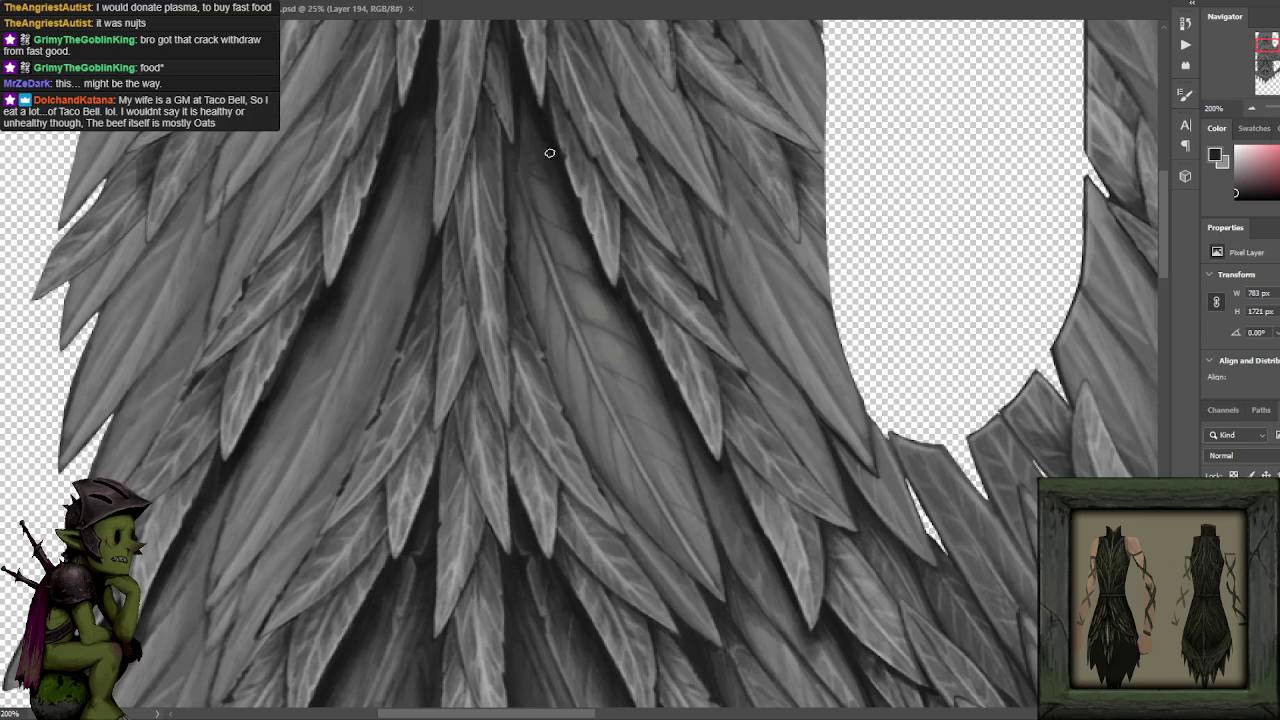
alt+click(563, 211)
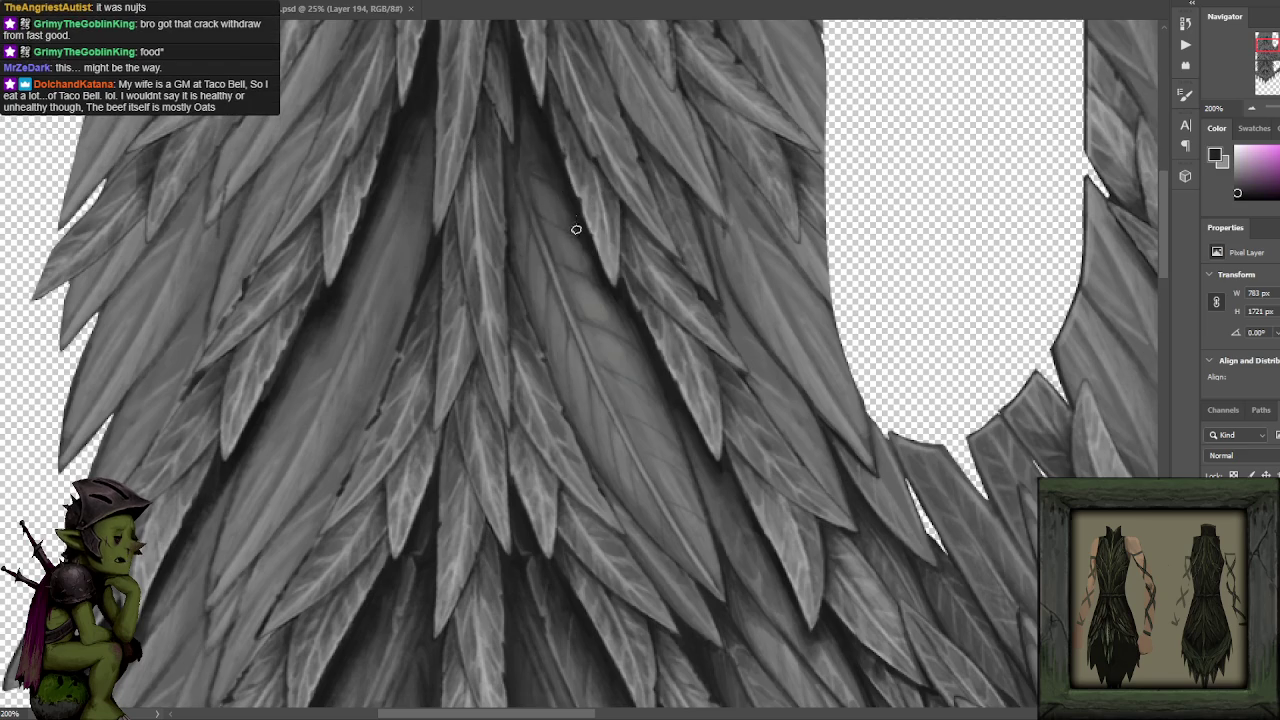
alt+click(580, 256)
Shade the middle of the central feather with nearby greys sampled from it.
alt+click(570, 206)
alt+click(600, 290)
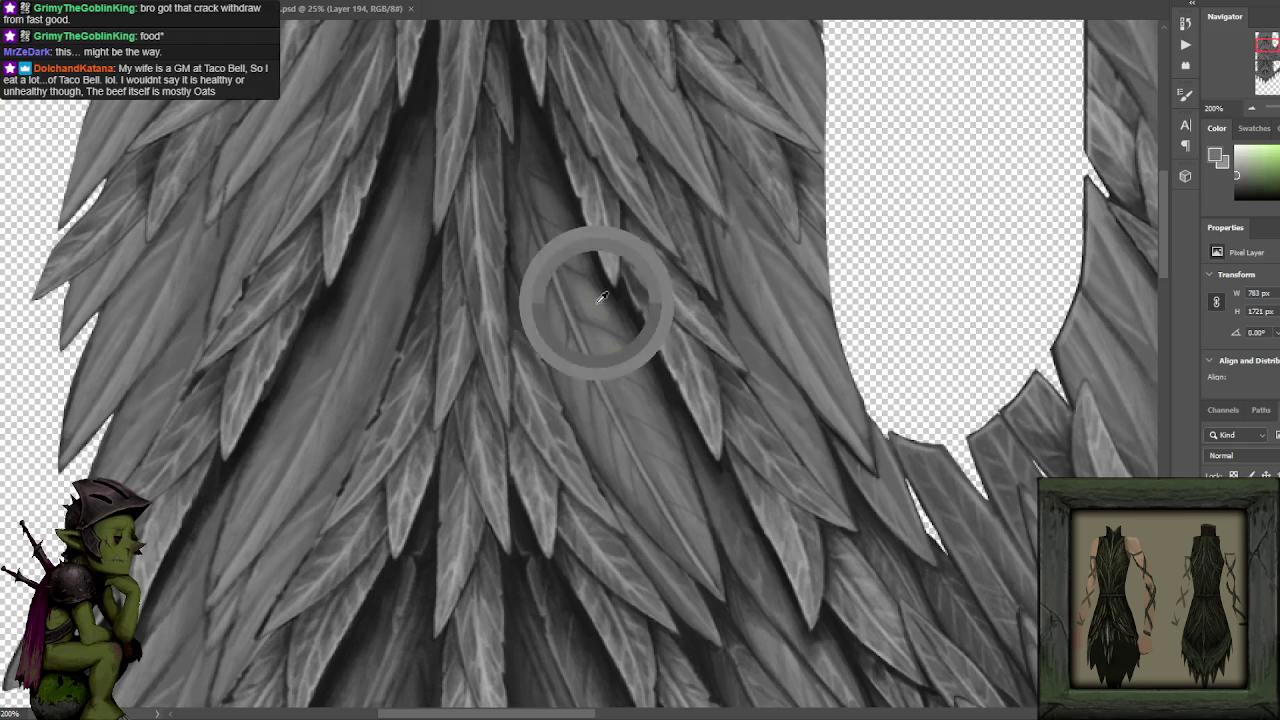
alt+click(608, 303)
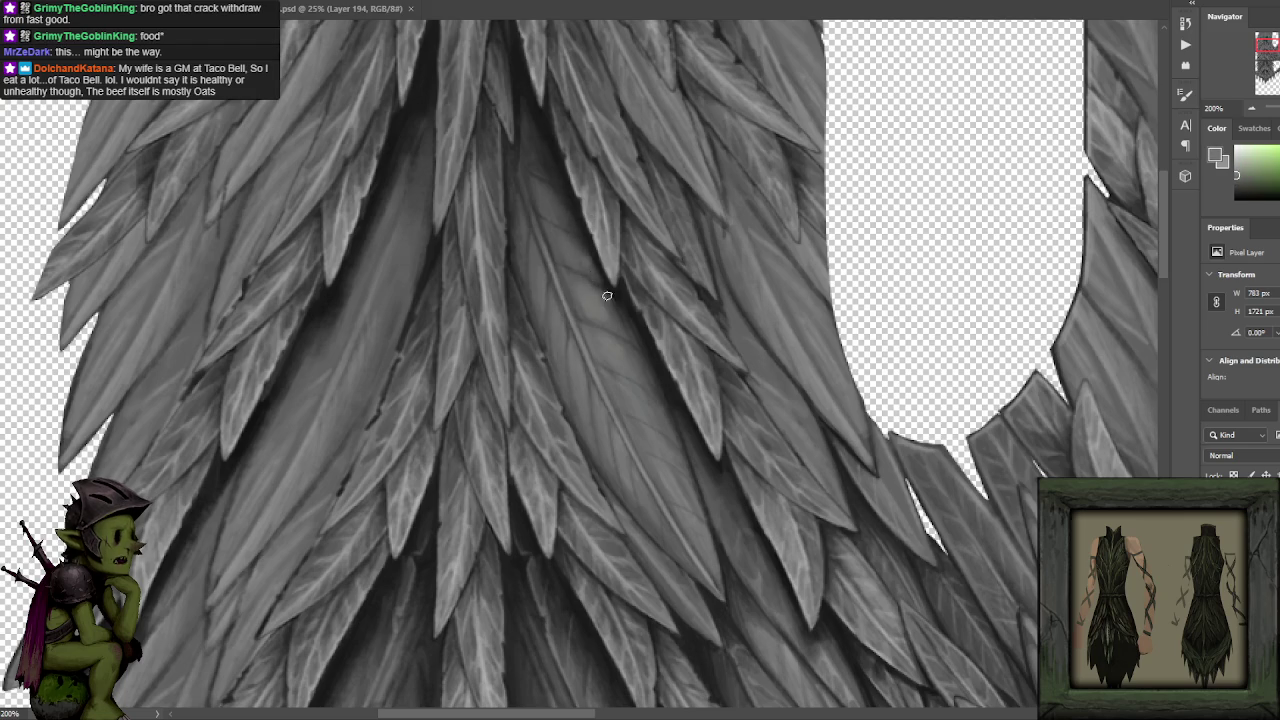
alt+click(603, 291)
alt+click(600, 308)
alt+click(582, 308)
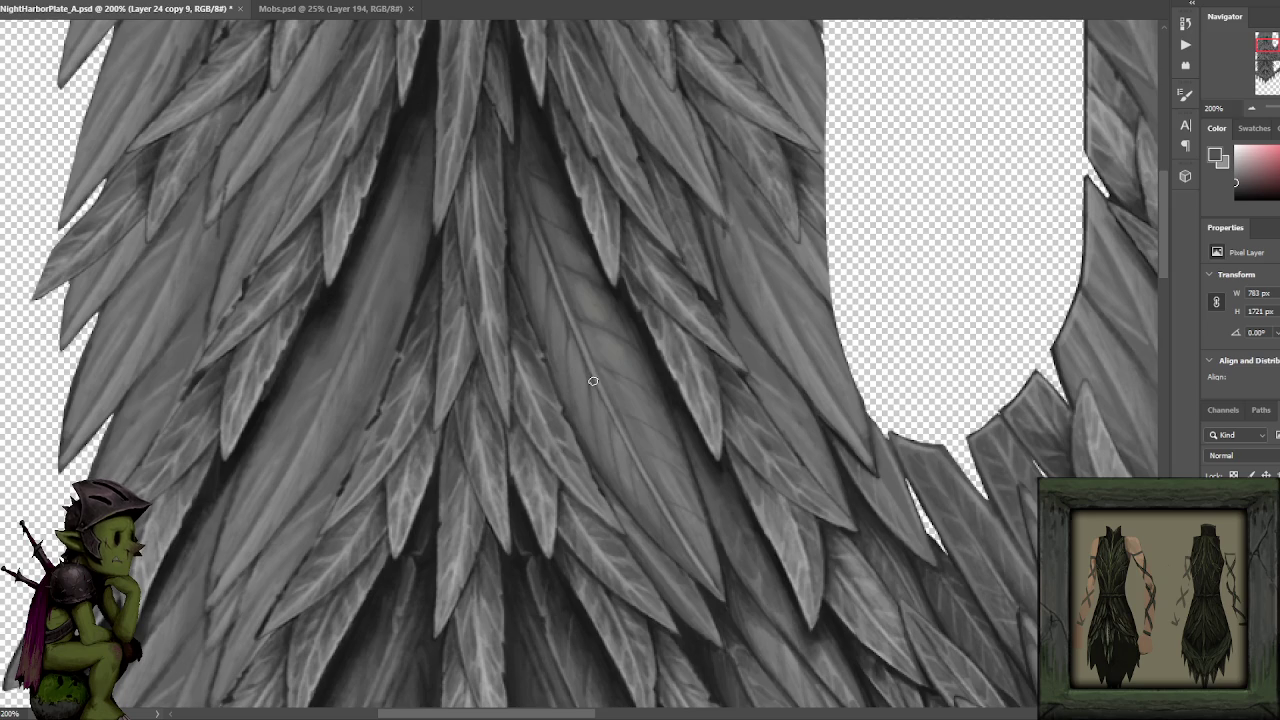
Add dark and lighter grey tones along the central feather blades.
alt+click(592, 292)
alt+click(590, 268)
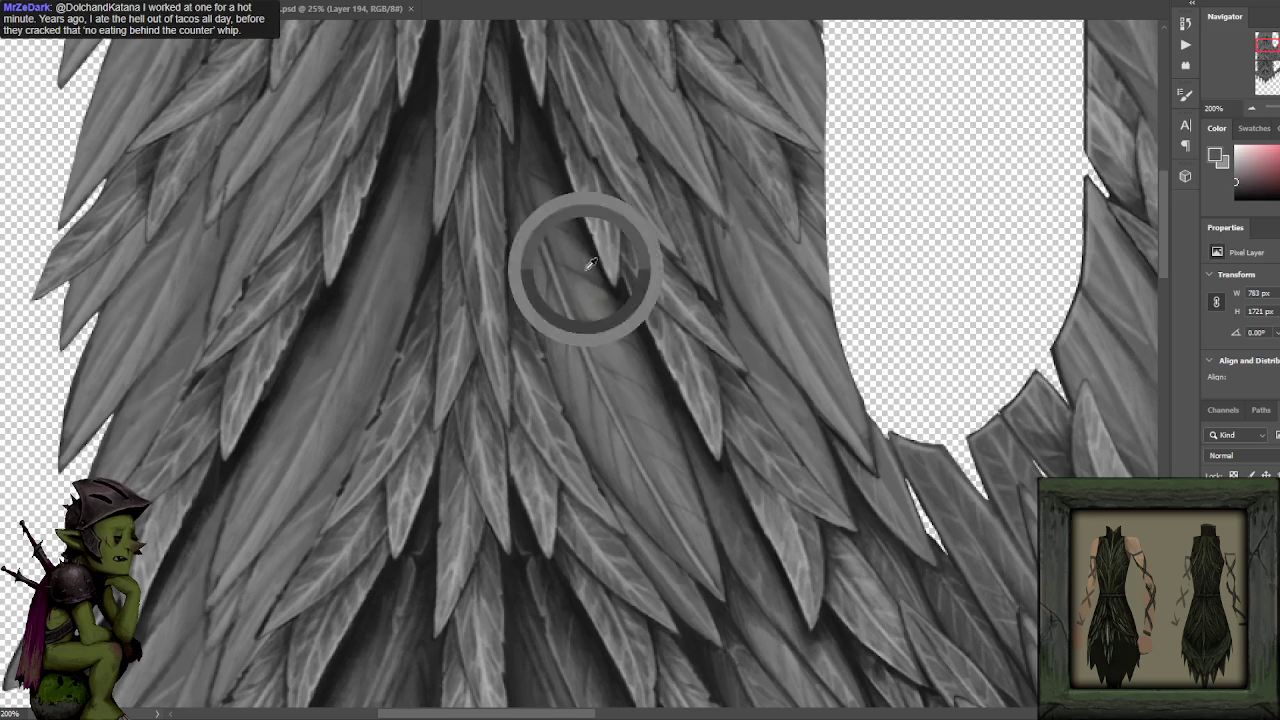
alt+click(600, 258)
alt+click(599, 269)
alt+click(585, 252)
alt+click(590, 254)
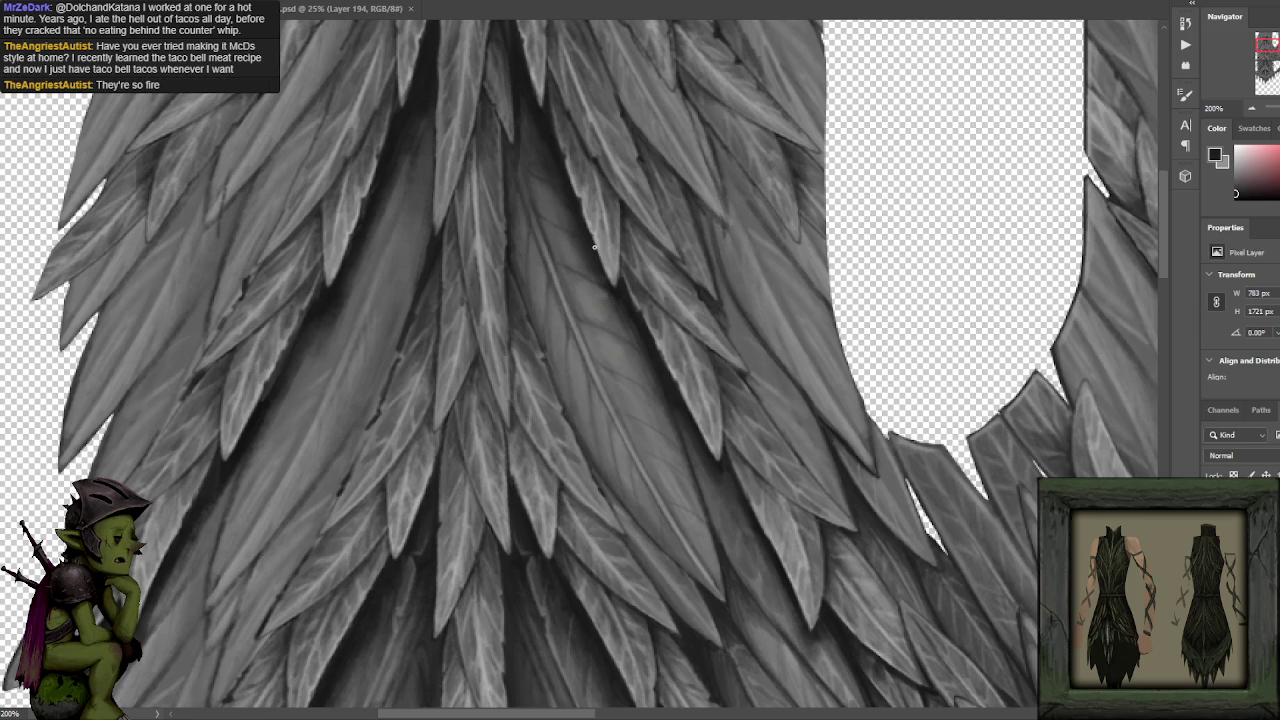
Paint lighter vein highlights with sampled greys, then return the paint colour to black.
alt+click(614, 301)
alt+click(584, 294)
scroll(603, 286, down, 1)
alt+click(567, 259)
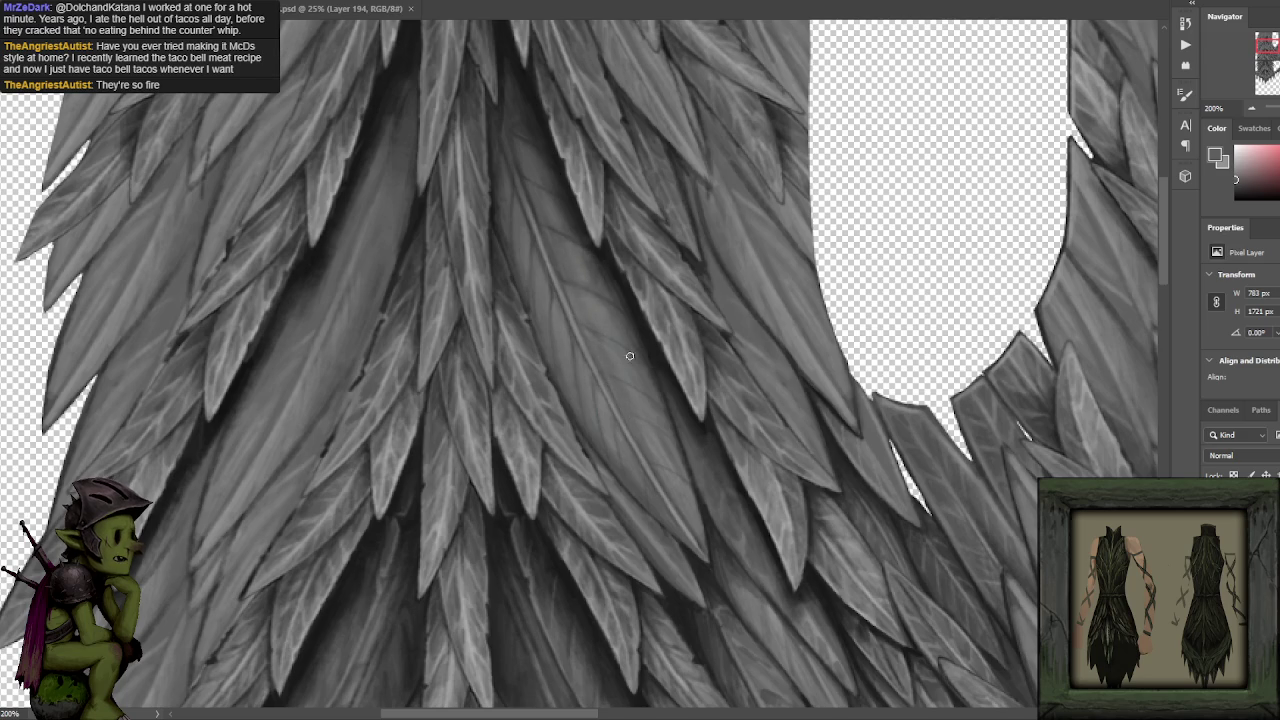
key(x)
key(x)
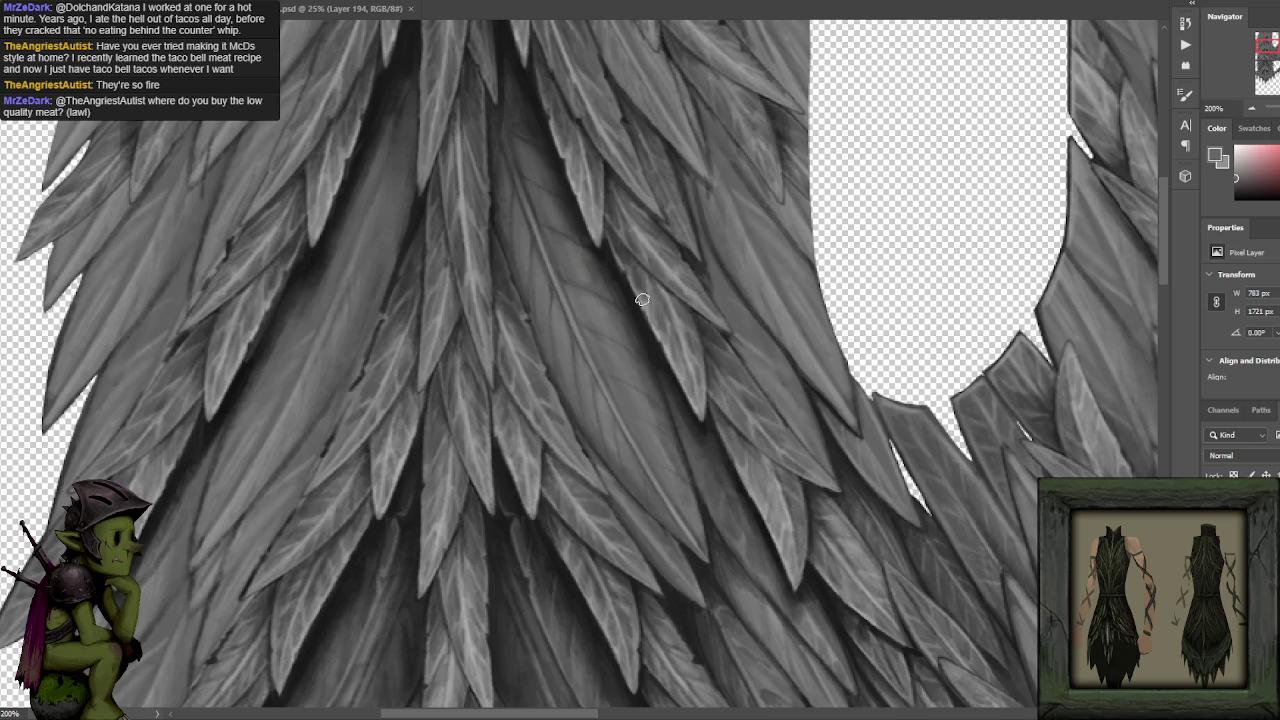
Brush a faint dark shading stroke down the central feathers, then zoom out to 100%.
alt+click(598, 300)
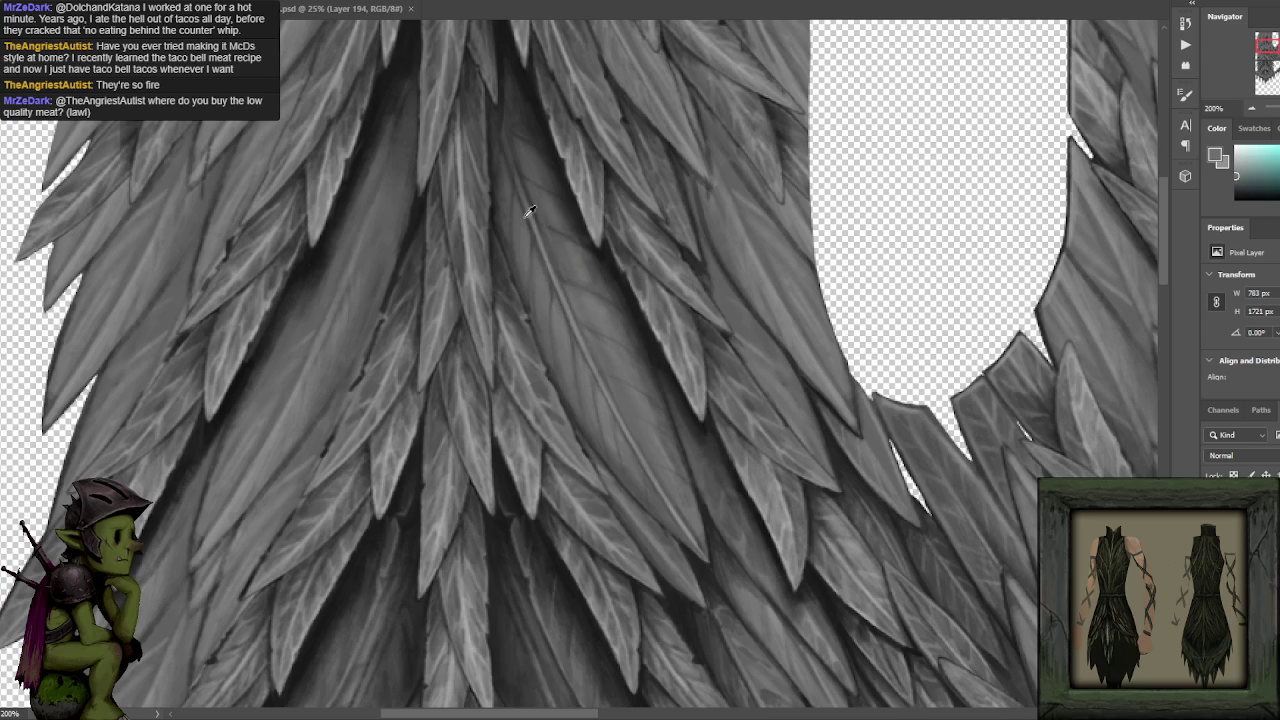
alt+click(510, 140)
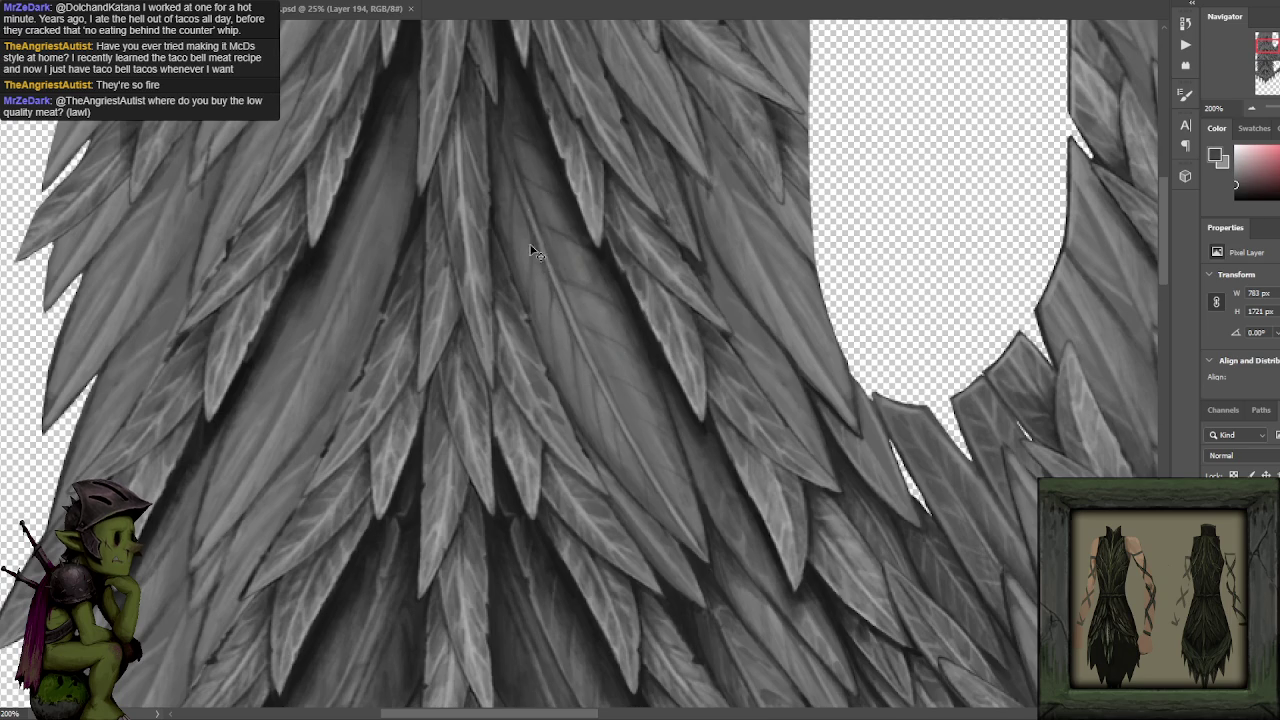
alt+click(520, 117)
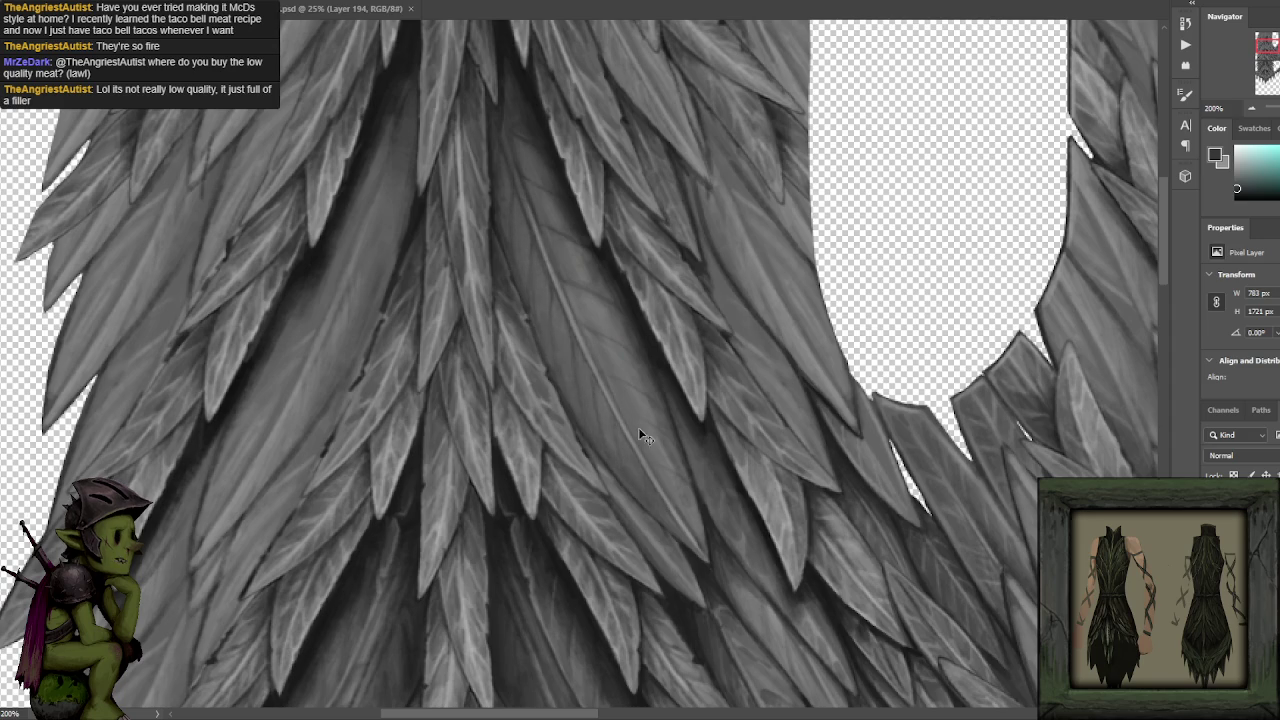
alt+click(584, 276)
mouse_move(526, 279)
mouse_down()
mouse_move(609, 449)
mouse_move(667, 521)
mouse_up()
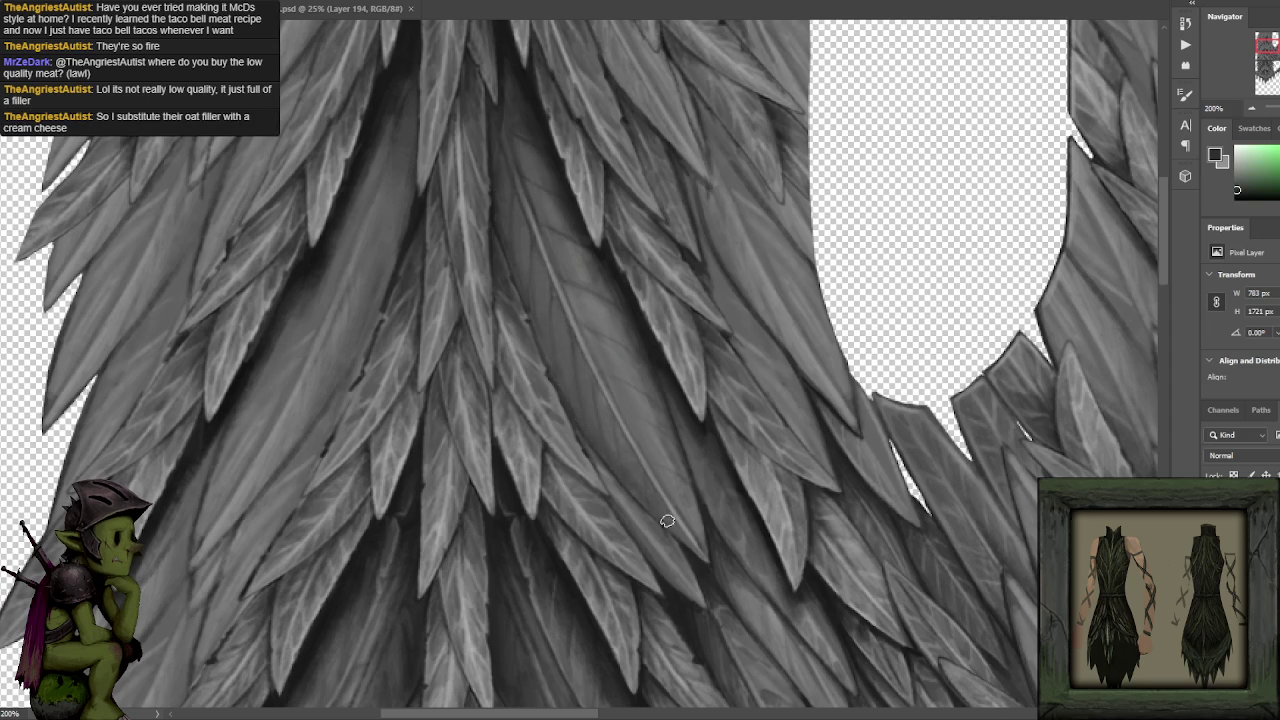
key(ctrl+minus)
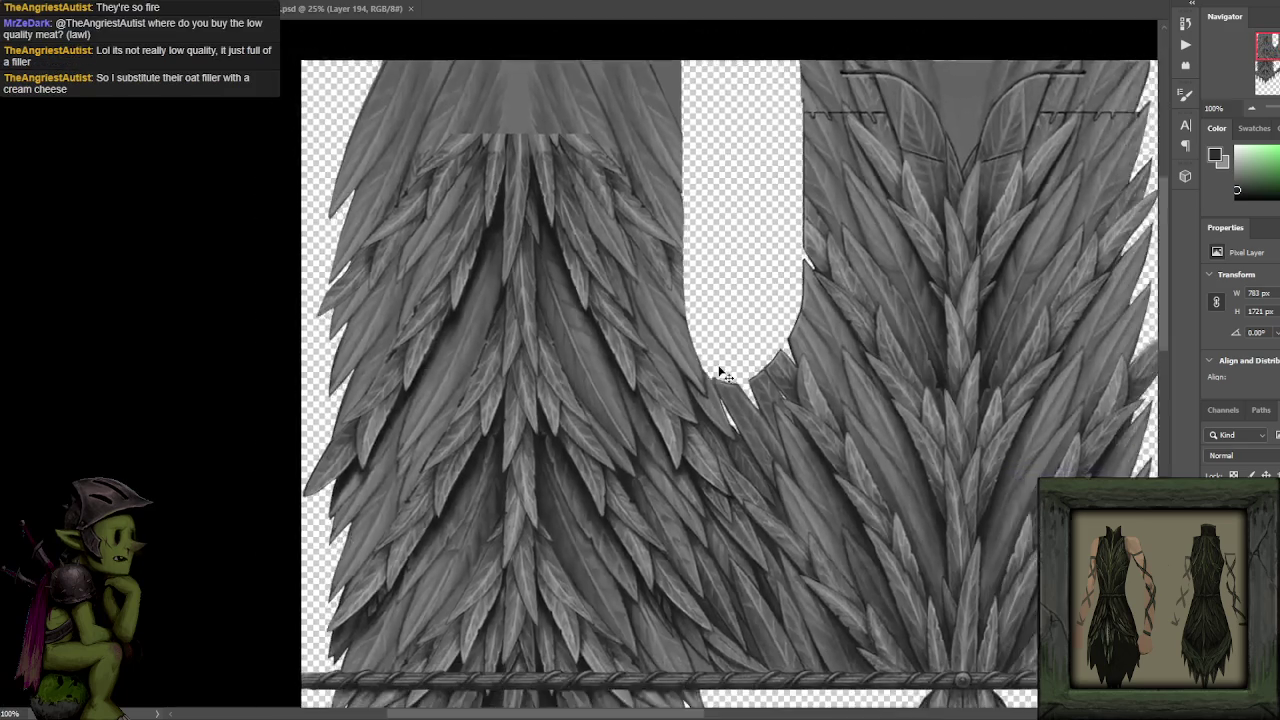
Zoom out to 66.67%, then zoom in to 300% where the left panel's central feathers meet.
key(ctrl+minus)
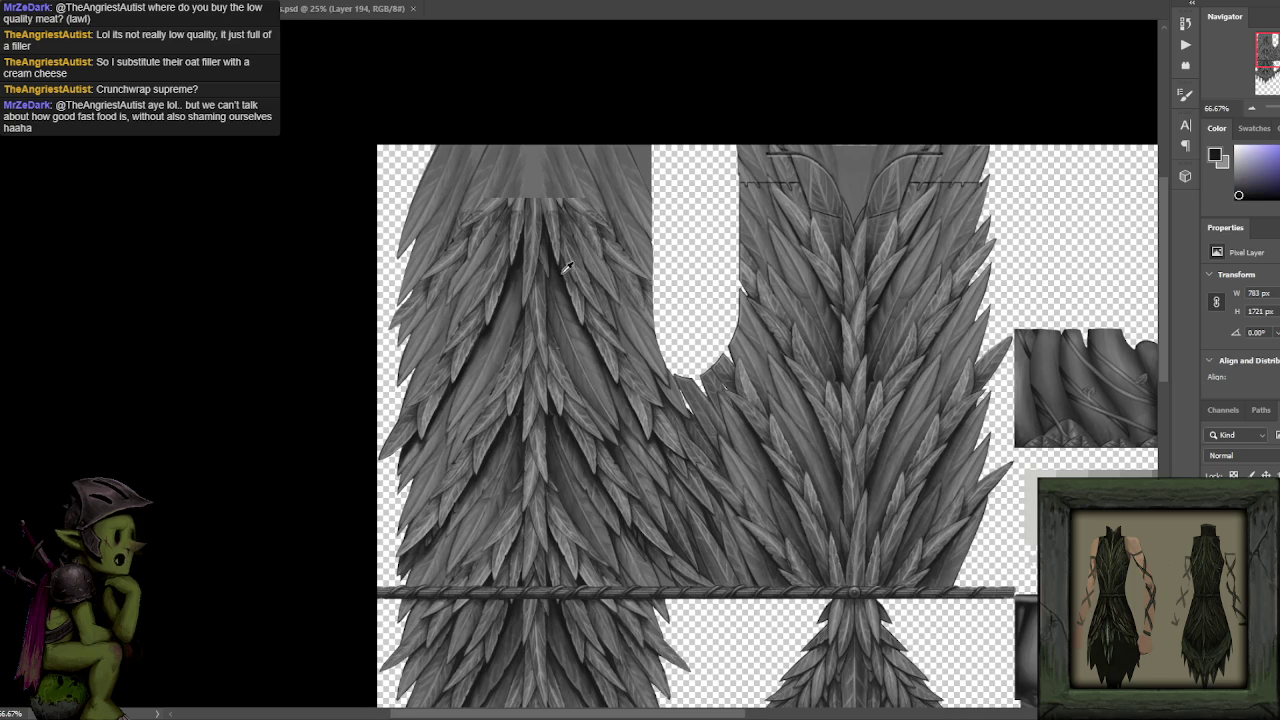
scroll(560, 272, up, 1)
key(x)
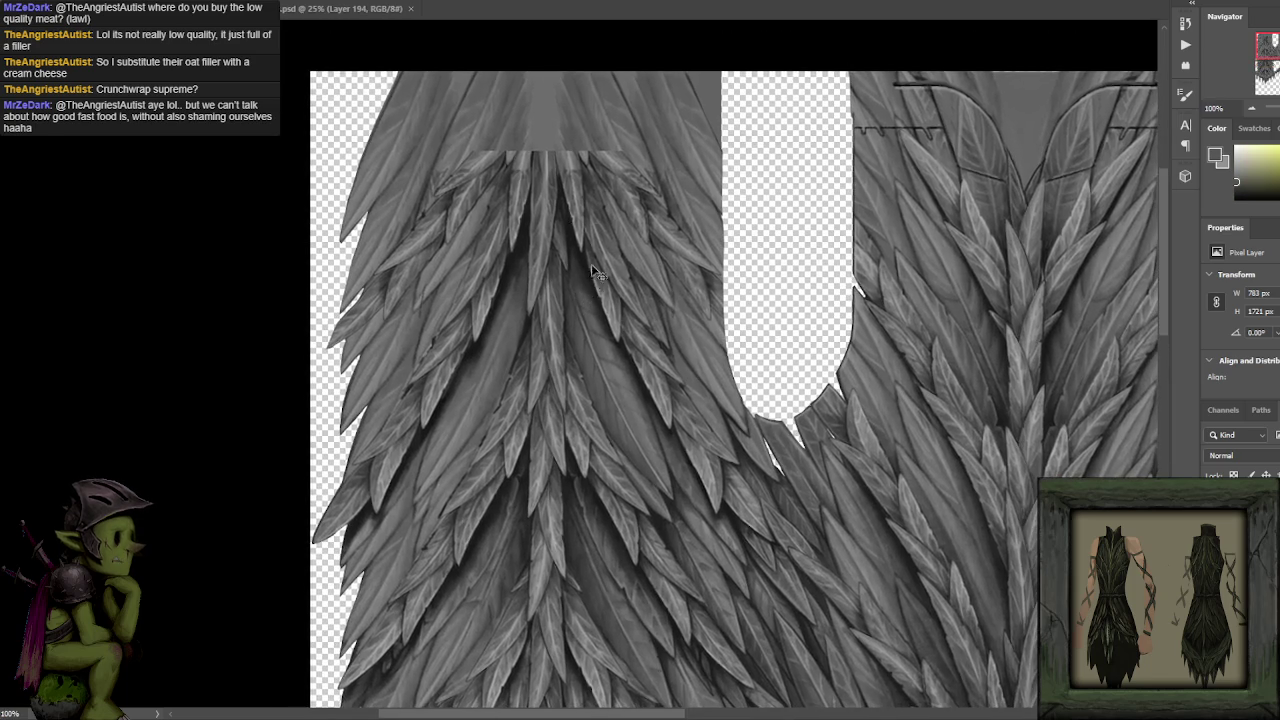
scroll(591, 264, up, 1)
scroll(626, 189, up, 1)
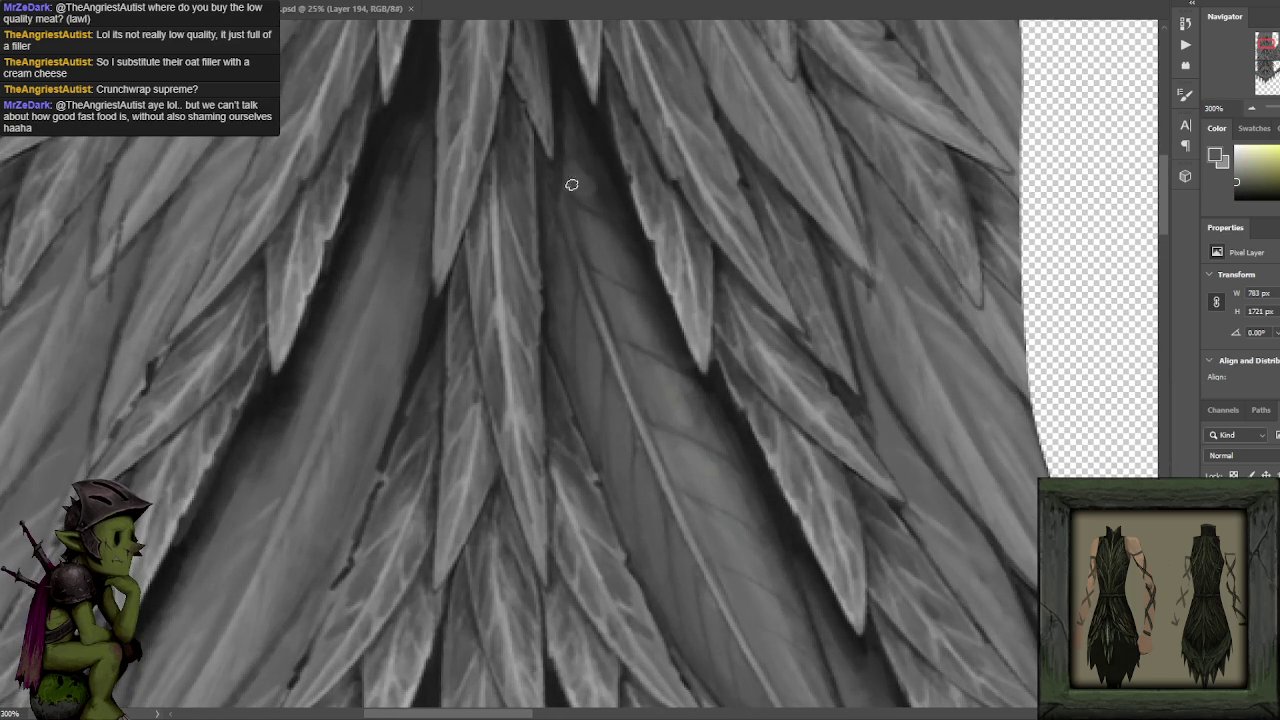
key(x)
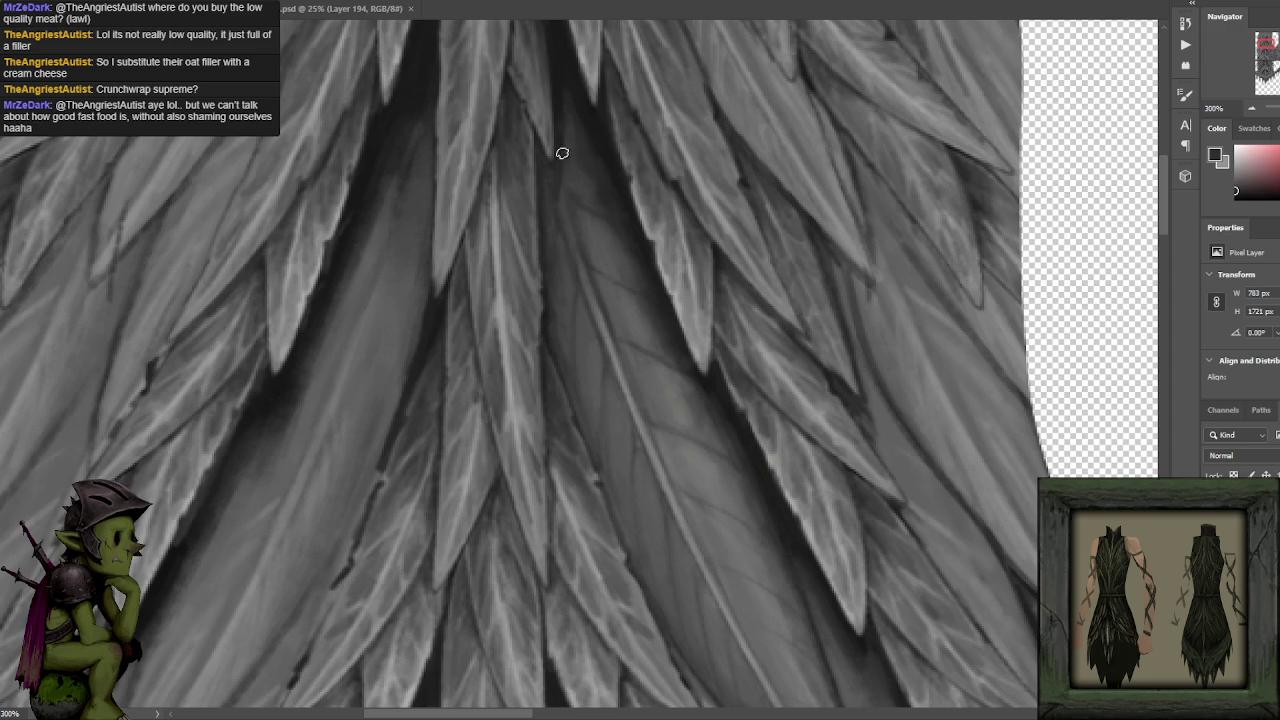
key(x)
key(x)
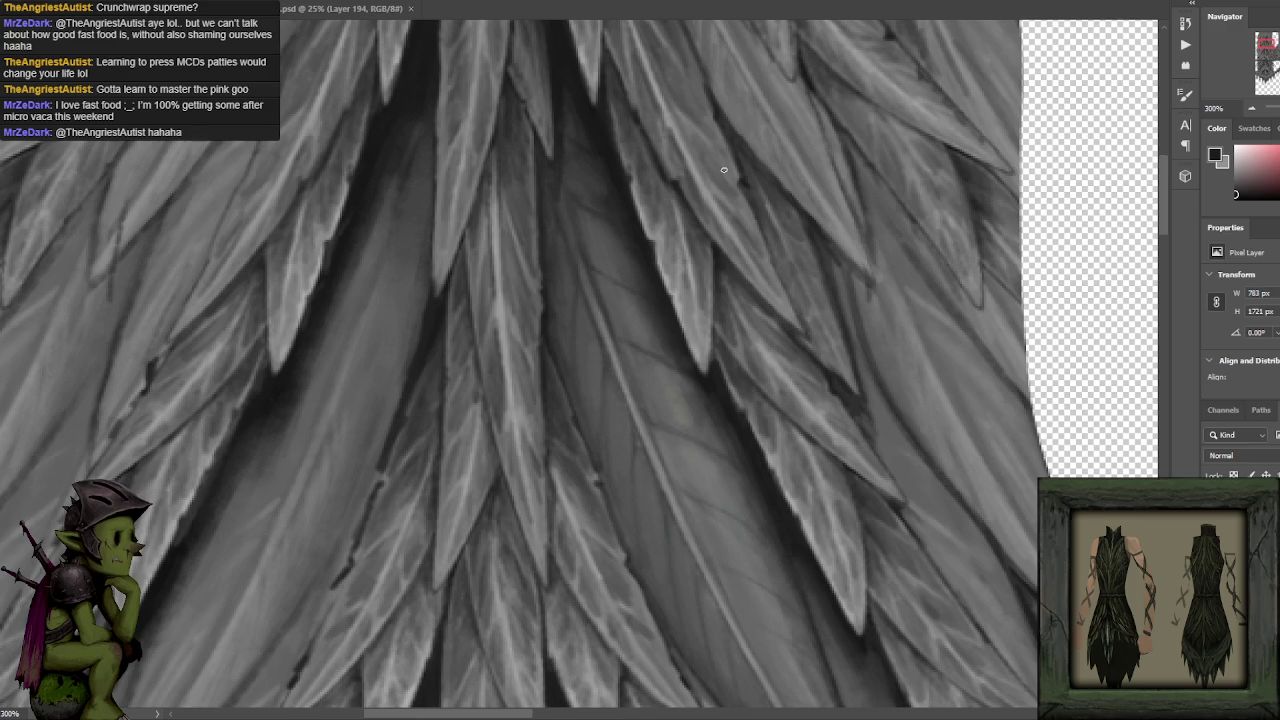
alt+click(683, 402)
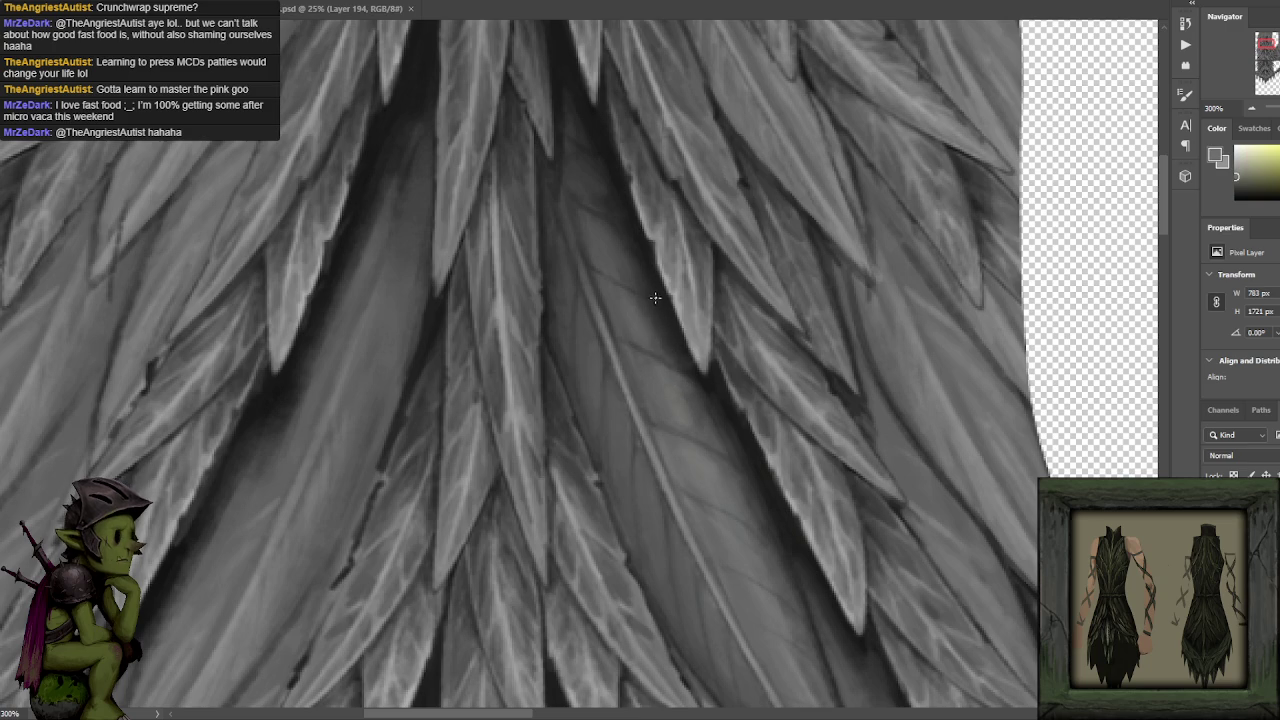
alt+click(650, 333)
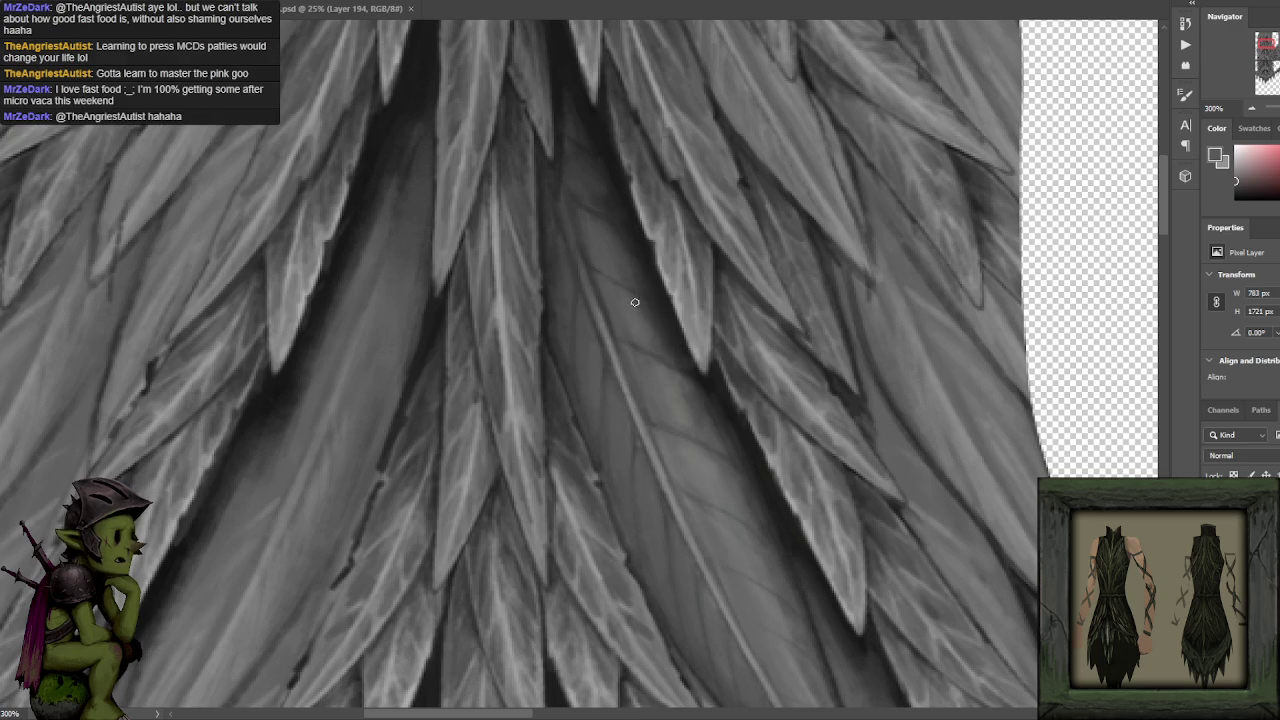
alt+click(648, 332)
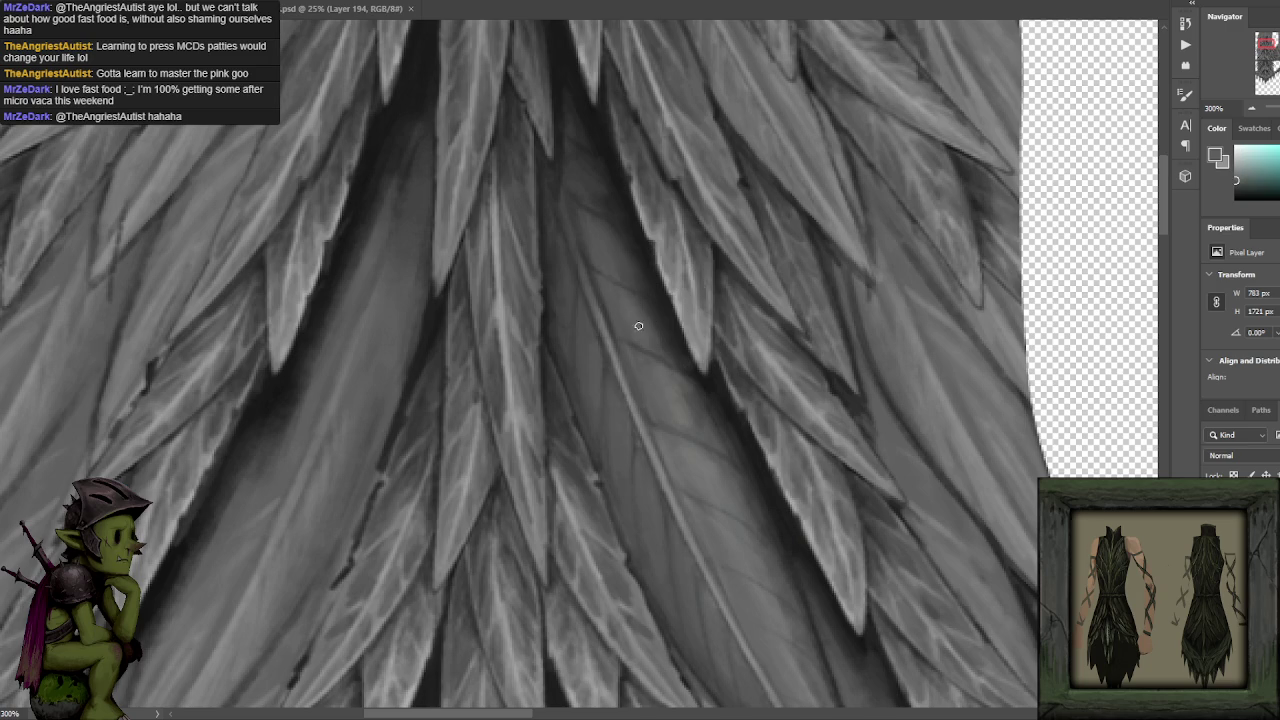
alt+click(608, 244)
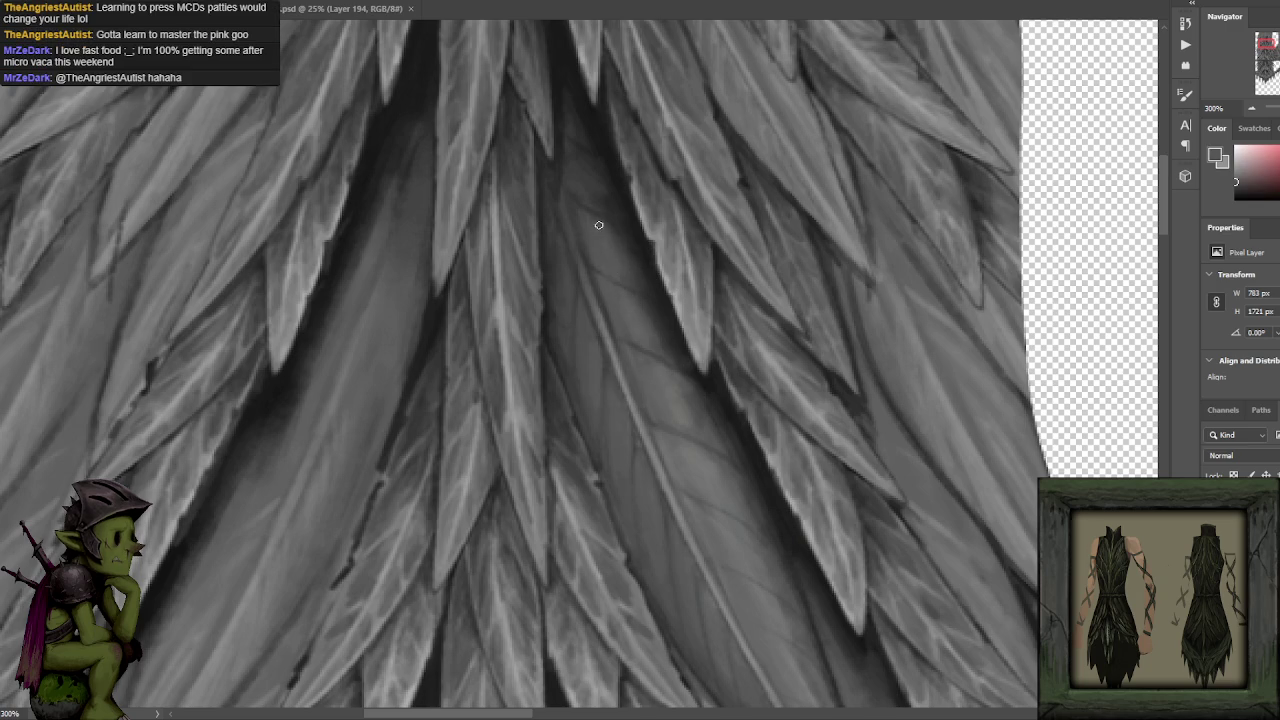
alt+click(614, 237)
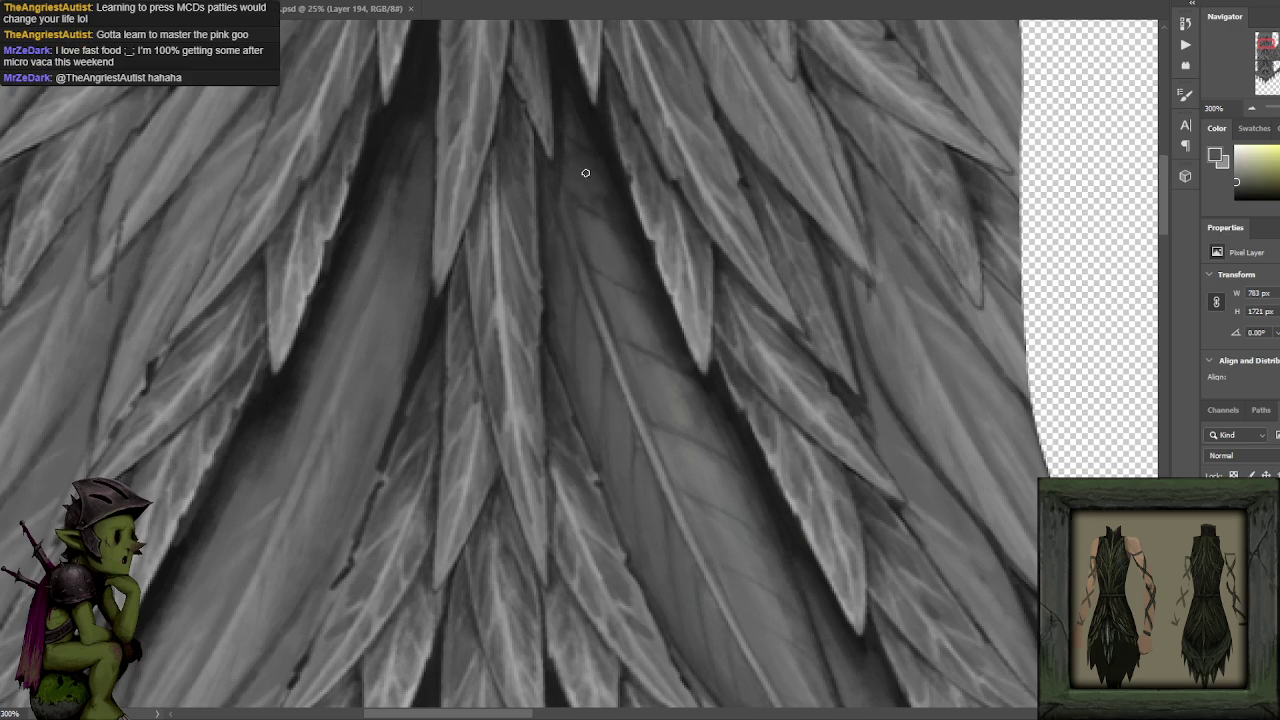
alt+click(612, 236)
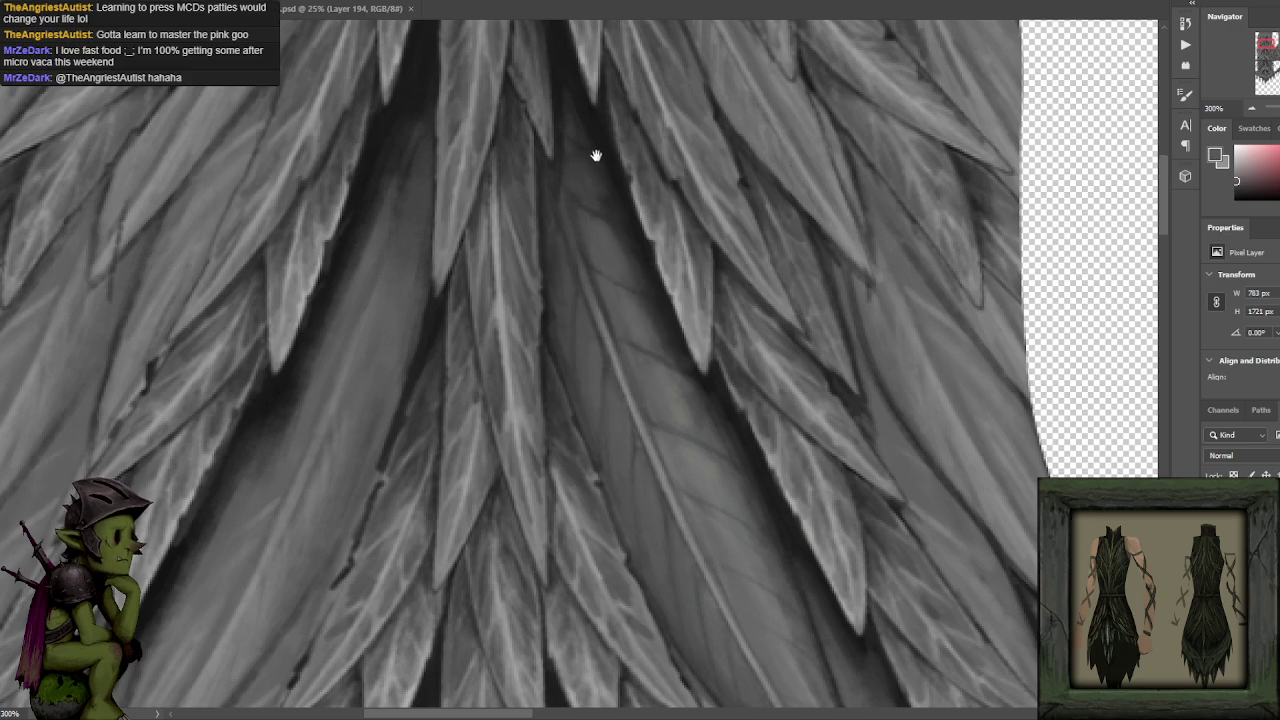
Sample dark shadow tones between the central feathers and deepen the shadowed feather with them.
drag(594, 154, 630, 236)
alt+click(628, 238)
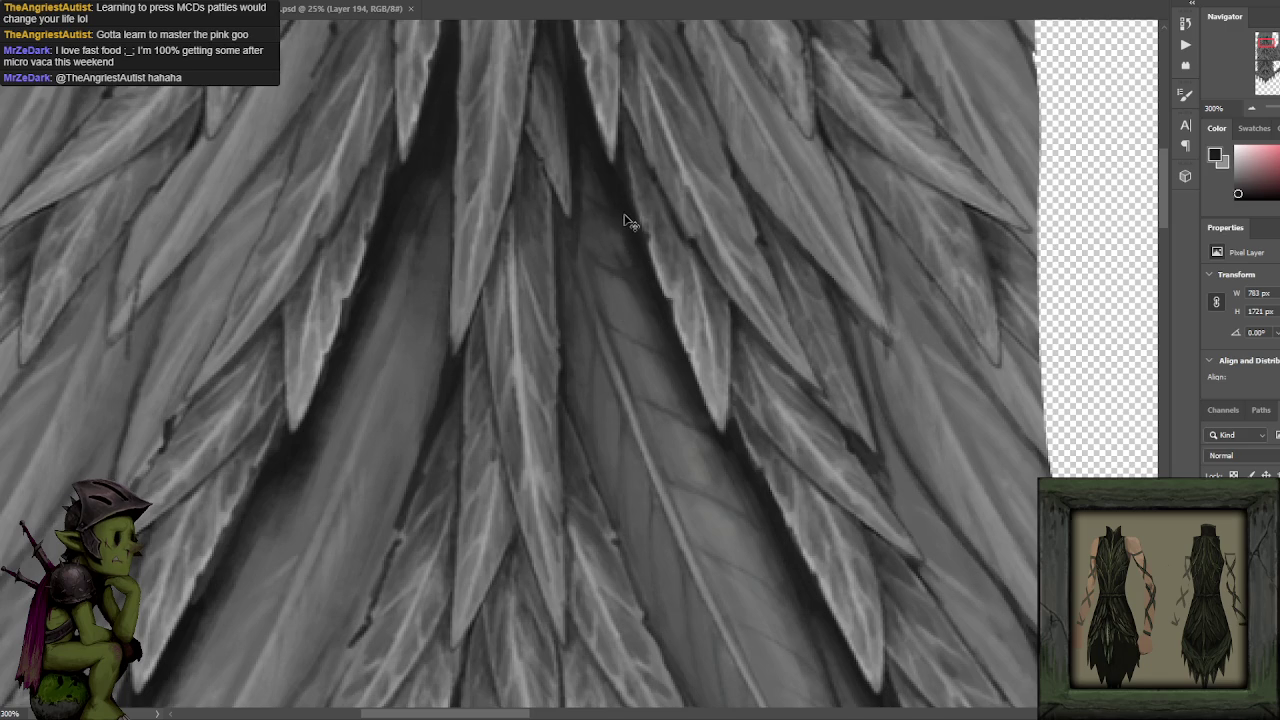
alt+click(630, 227)
alt+click(626, 290)
alt+click(628, 244)
alt+click(620, 227)
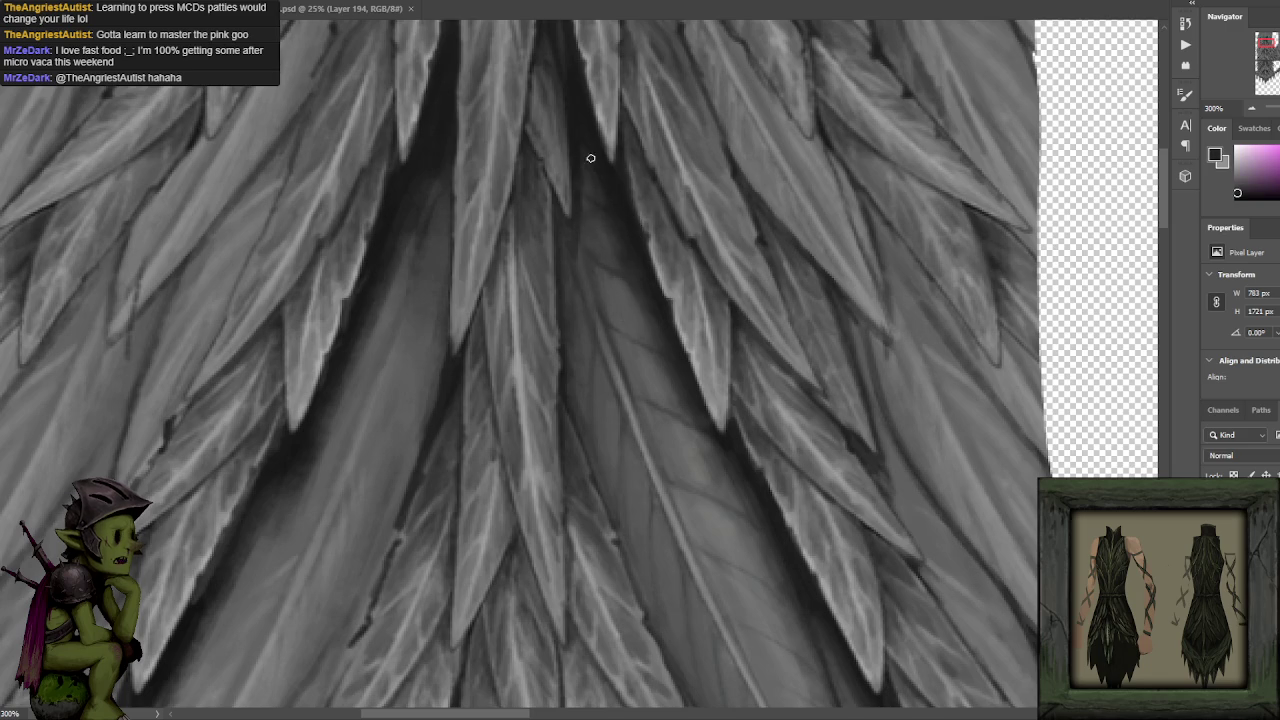
alt+click(580, 200)
alt+click(613, 287)
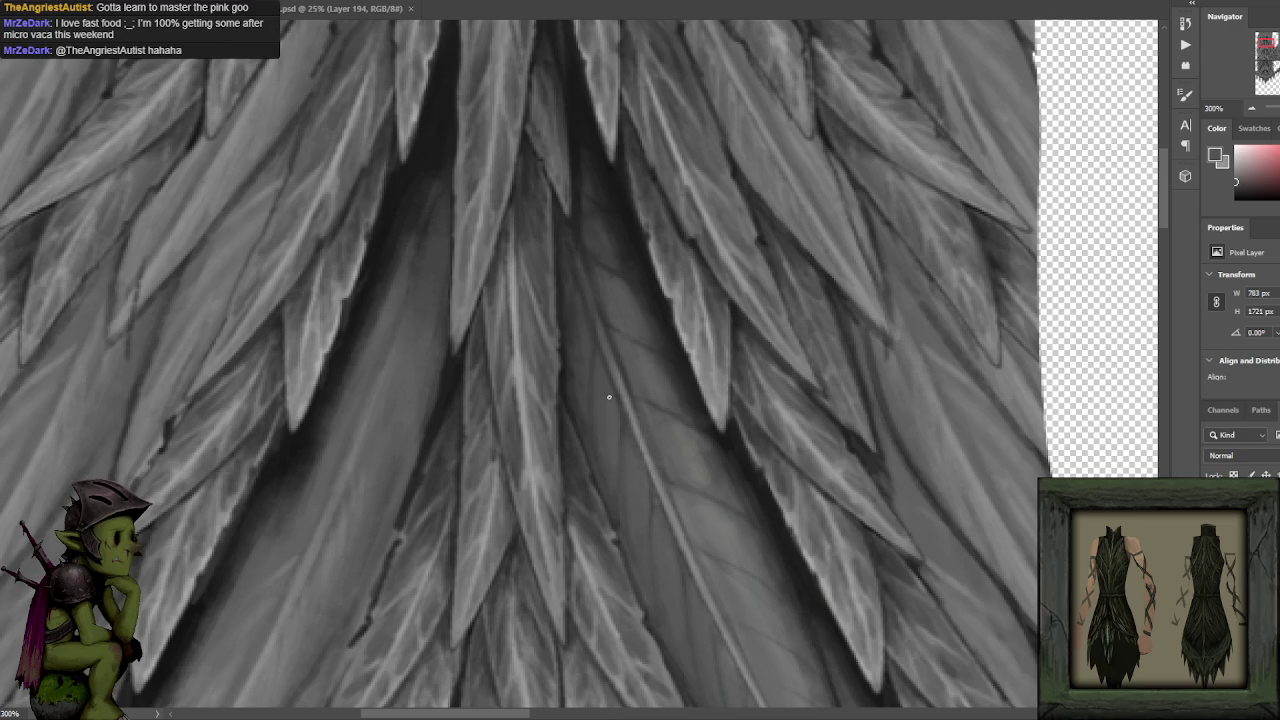
Sample greys from the central feathers and tips, then zoom out from 300% to 200%.
alt+click(622, 287)
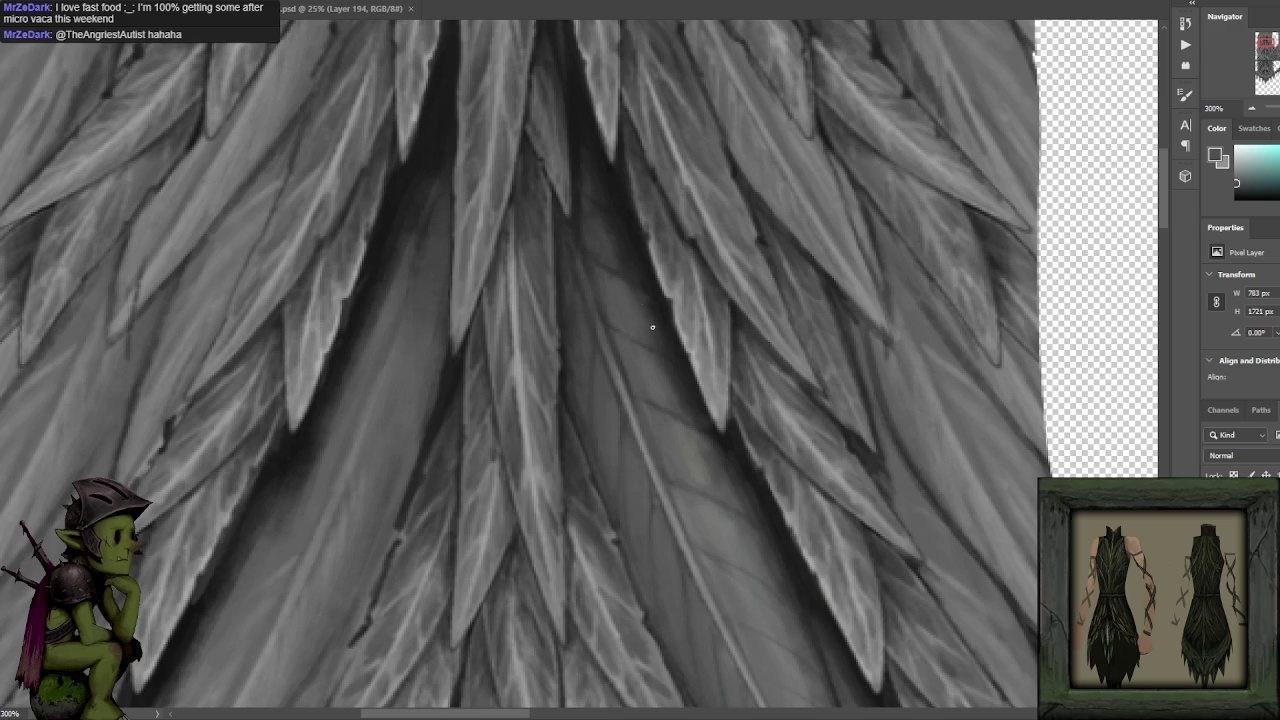
alt+click(620, 250)
alt+click(614, 253)
alt+click(594, 190)
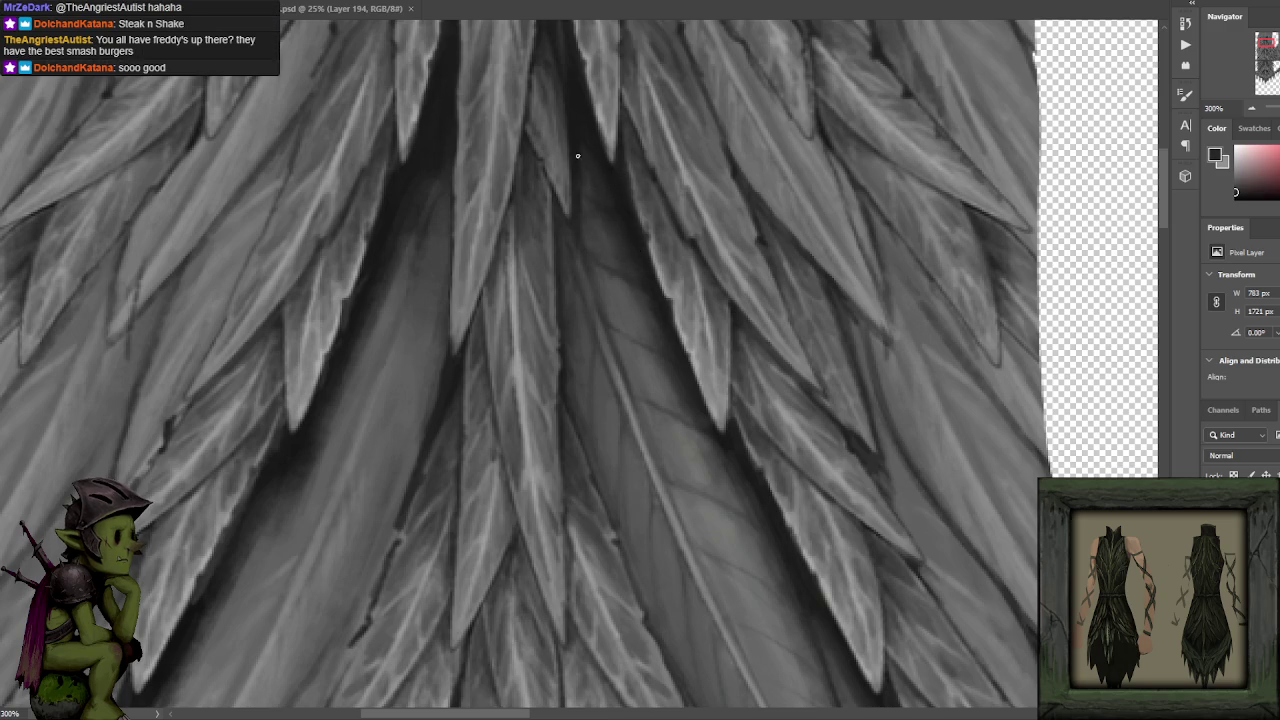
alt+click(591, 159)
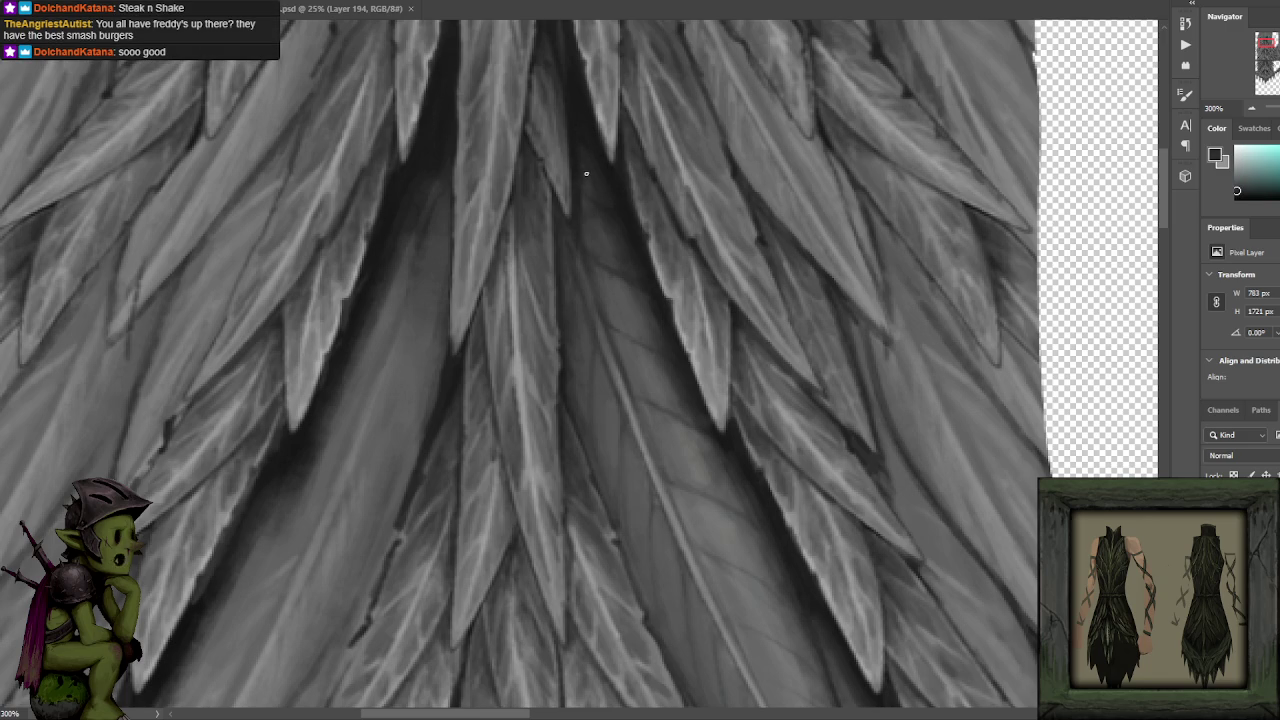
alt+click(585, 178)
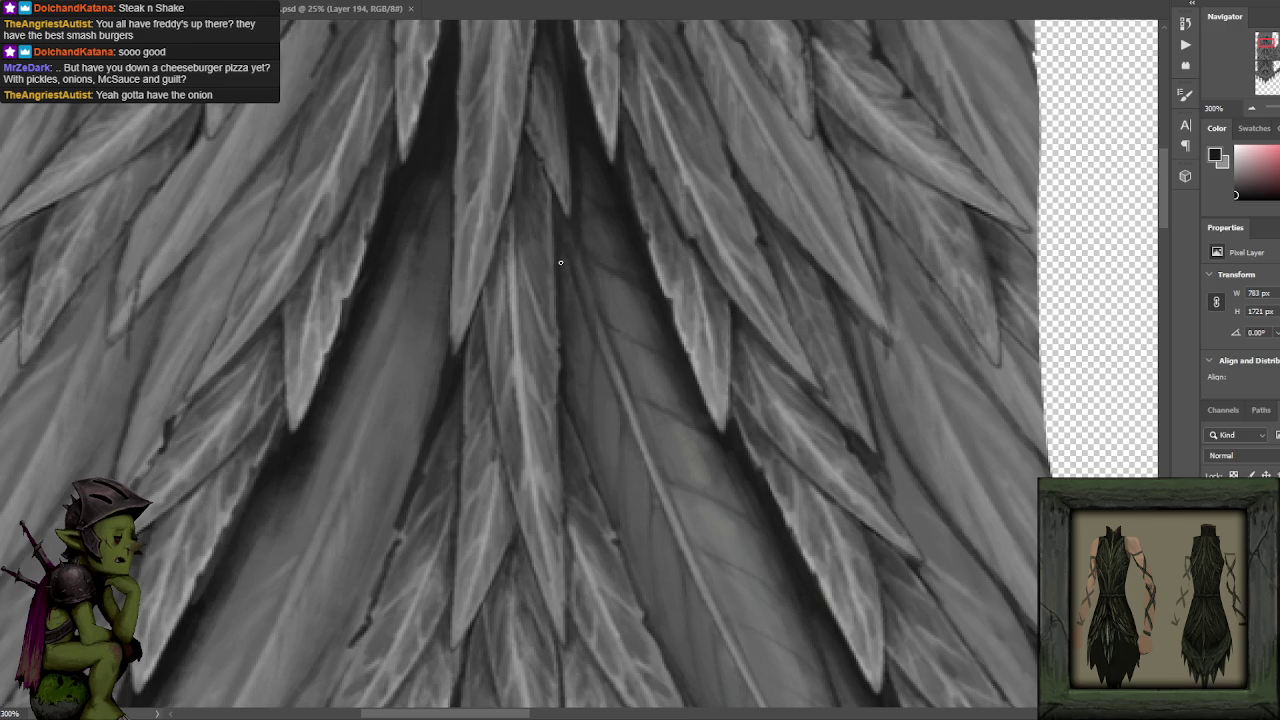
scroll(591, 291, down, 3)
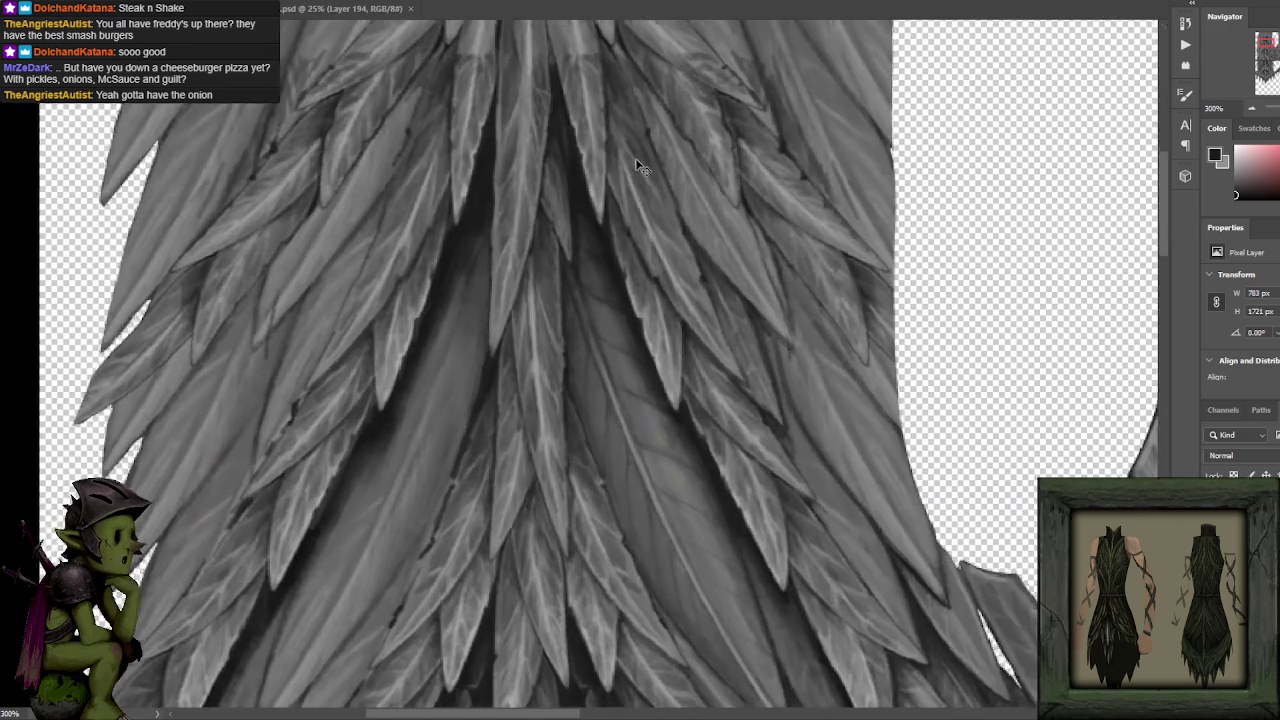
Paint soft shading on the long central feathers using dark and light greys sampled from them.
scroll(634, 160, up, 2)
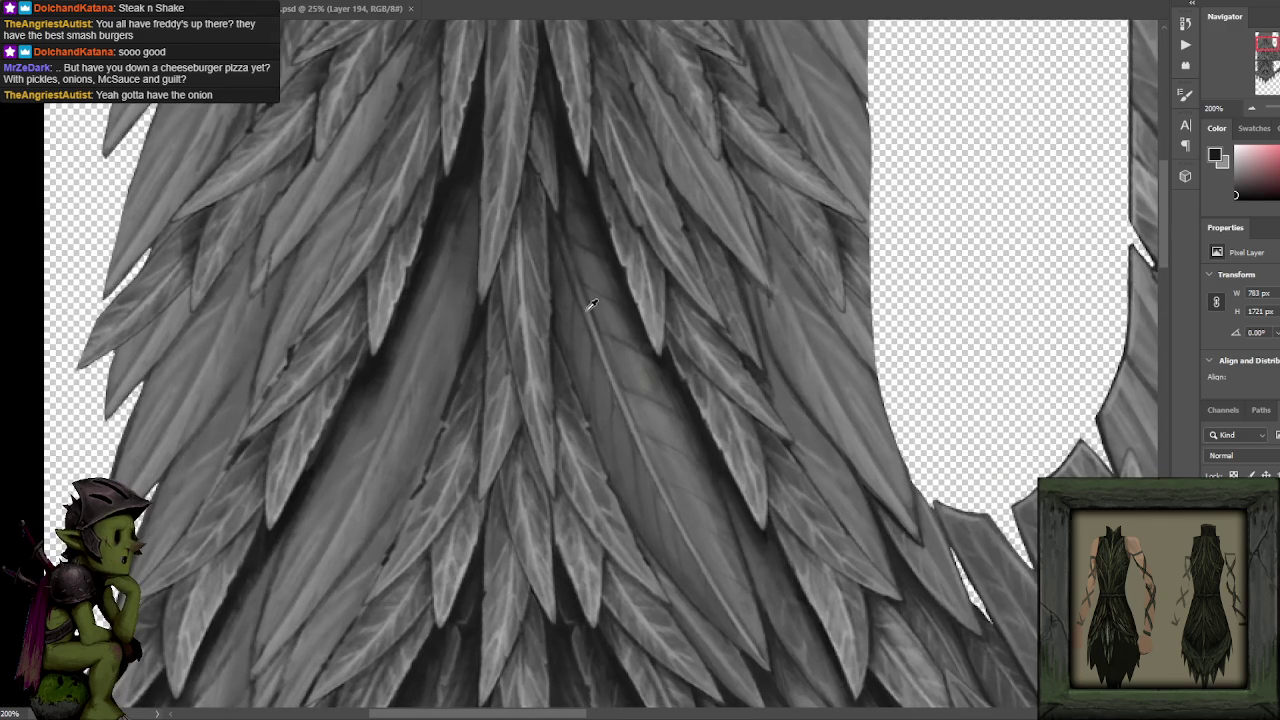
alt+click(588, 303)
alt+click(564, 277)
scroll(615, 265, down, 1)
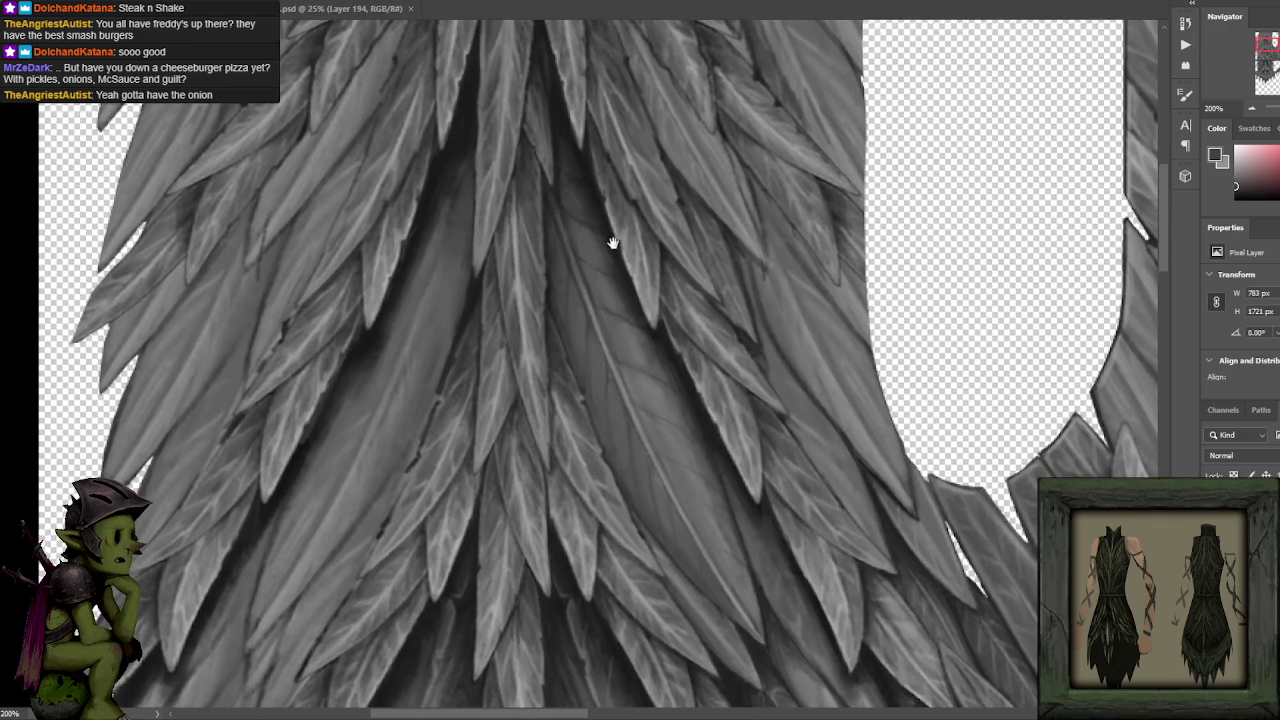
alt+click(616, 262)
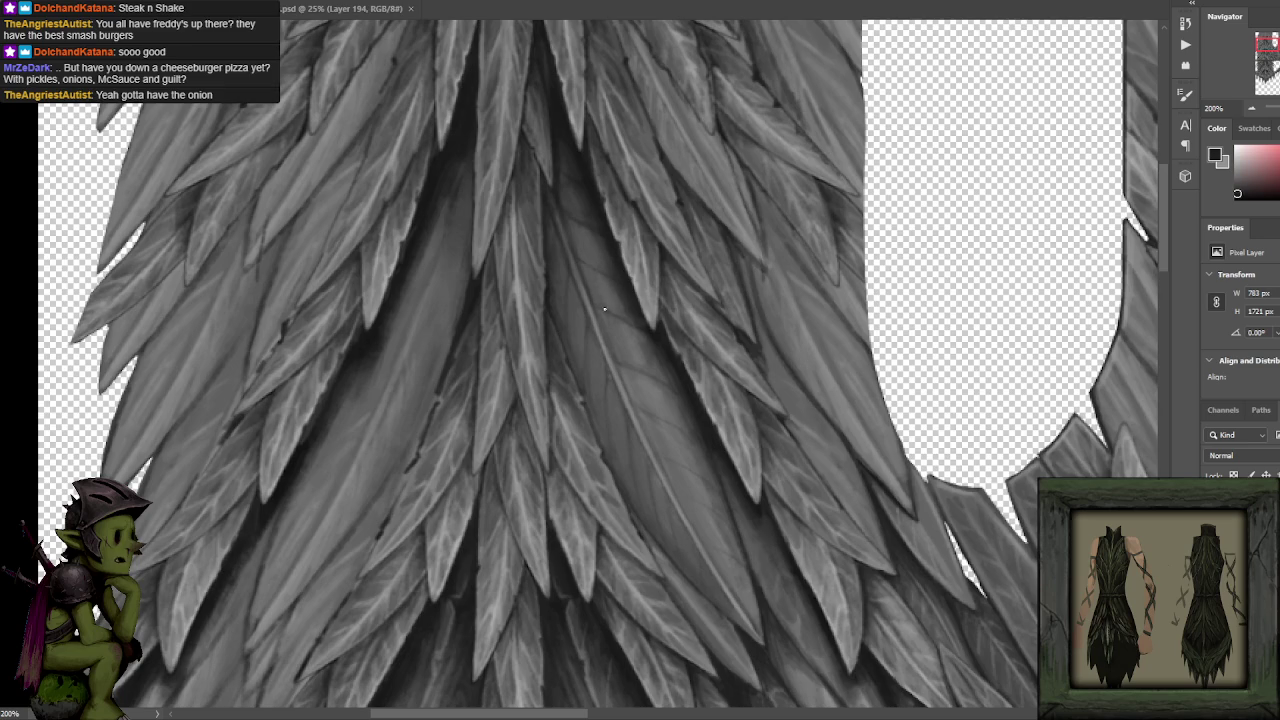
alt+click(571, 205)
alt+click(560, 157)
scroll(623, 246, down, 1)
alt+click(597, 257)
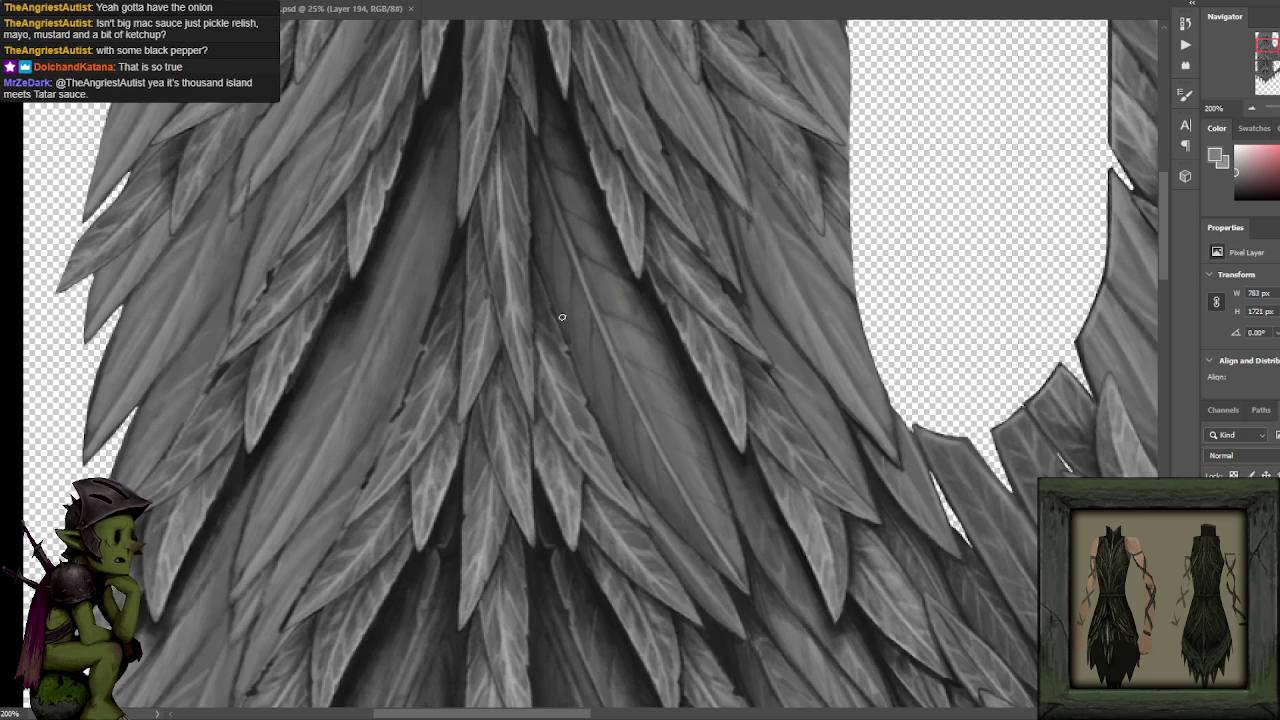
Add a soft darker stroke along the central feather, then undo it.
alt+click(563, 157)
alt+click(568, 163)
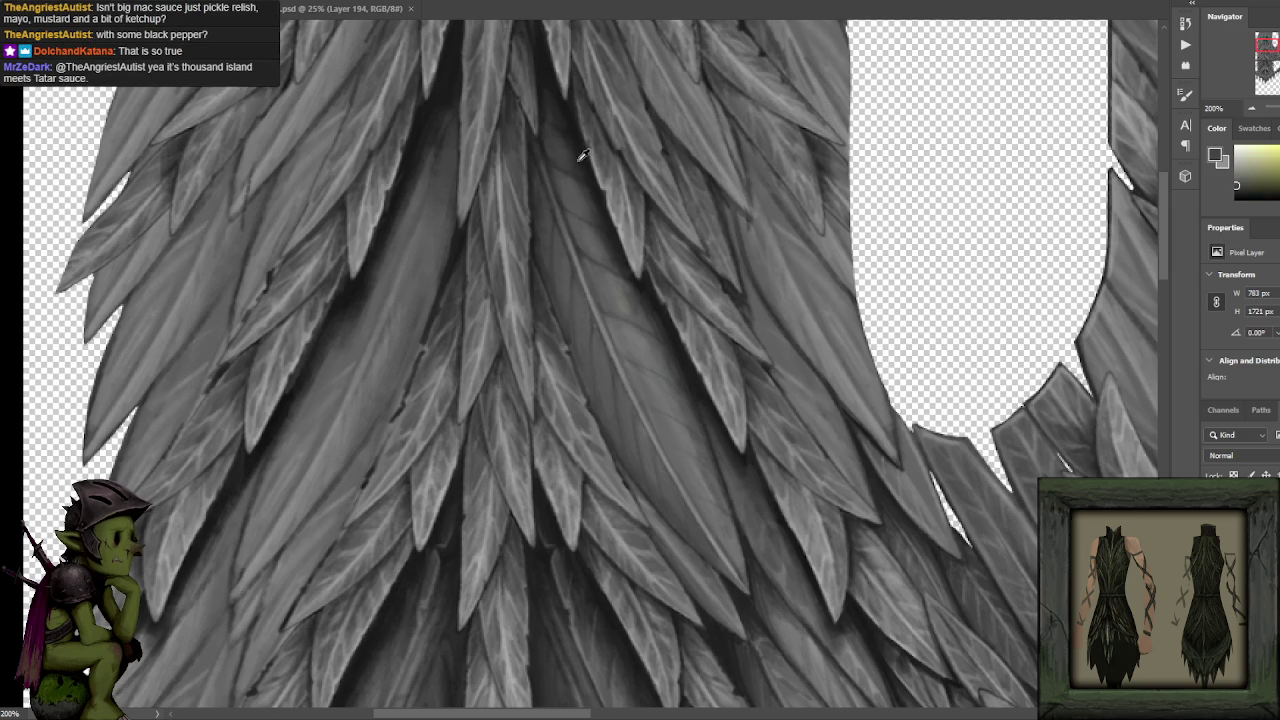
alt+click(575, 158)
alt+click(572, 125)
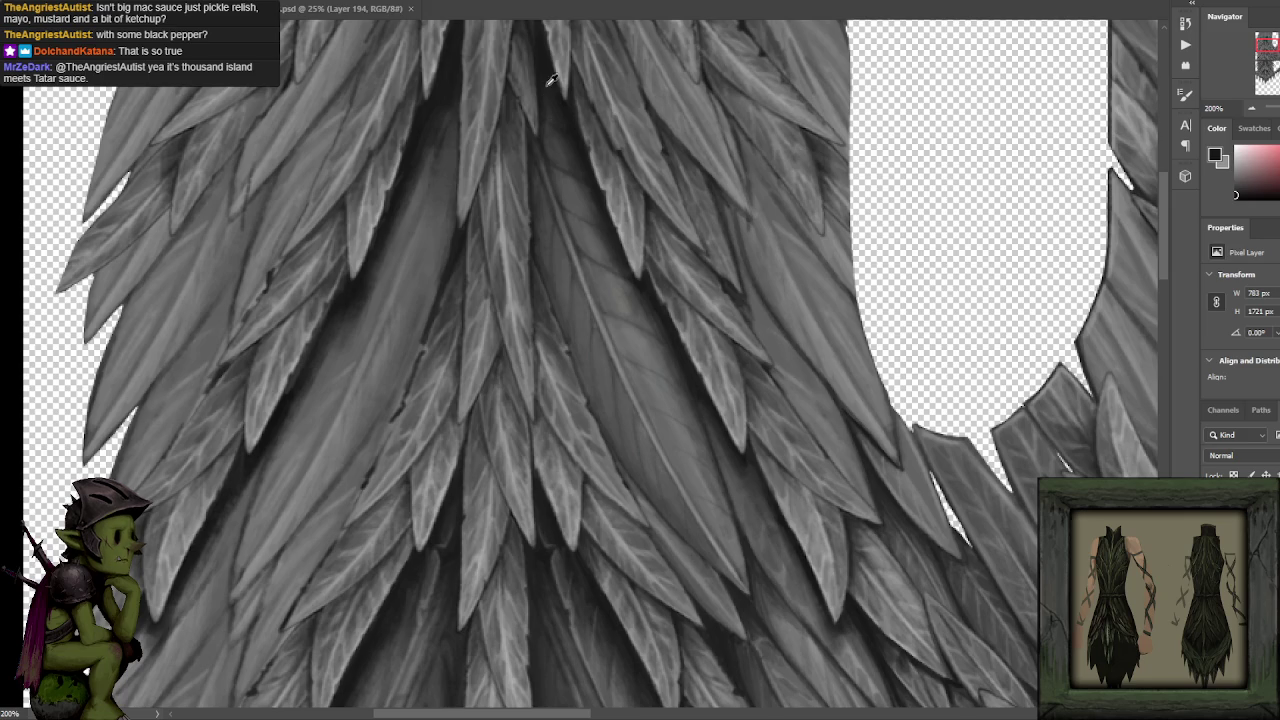
alt+click(542, 157)
alt+click(547, 95)
mouse_move(539, 190)
mouse_down()
mouse_move(608, 421)
mouse_move(586, 337)
mouse_move(663, 506)
mouse_move(623, 397)
mouse_up()
key(ctrl+z)
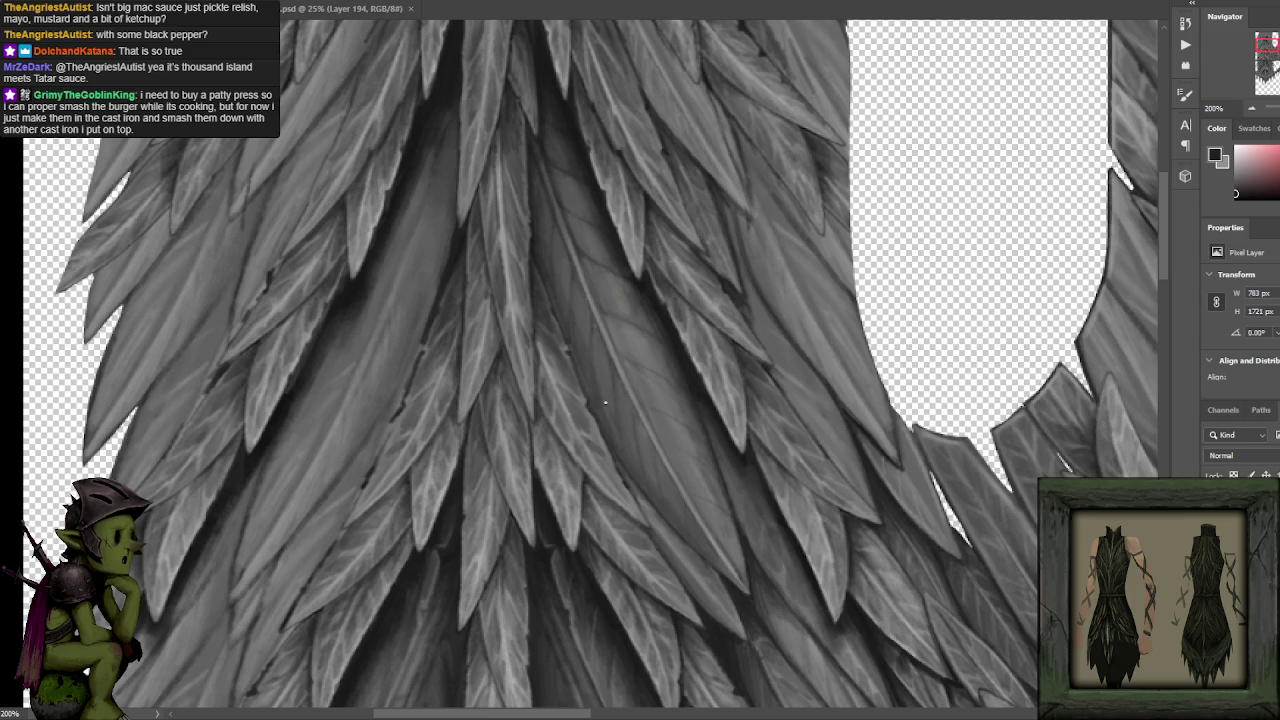
Resample light and darker greys and keep blending the central feather into its neighbours.
alt+click(611, 430)
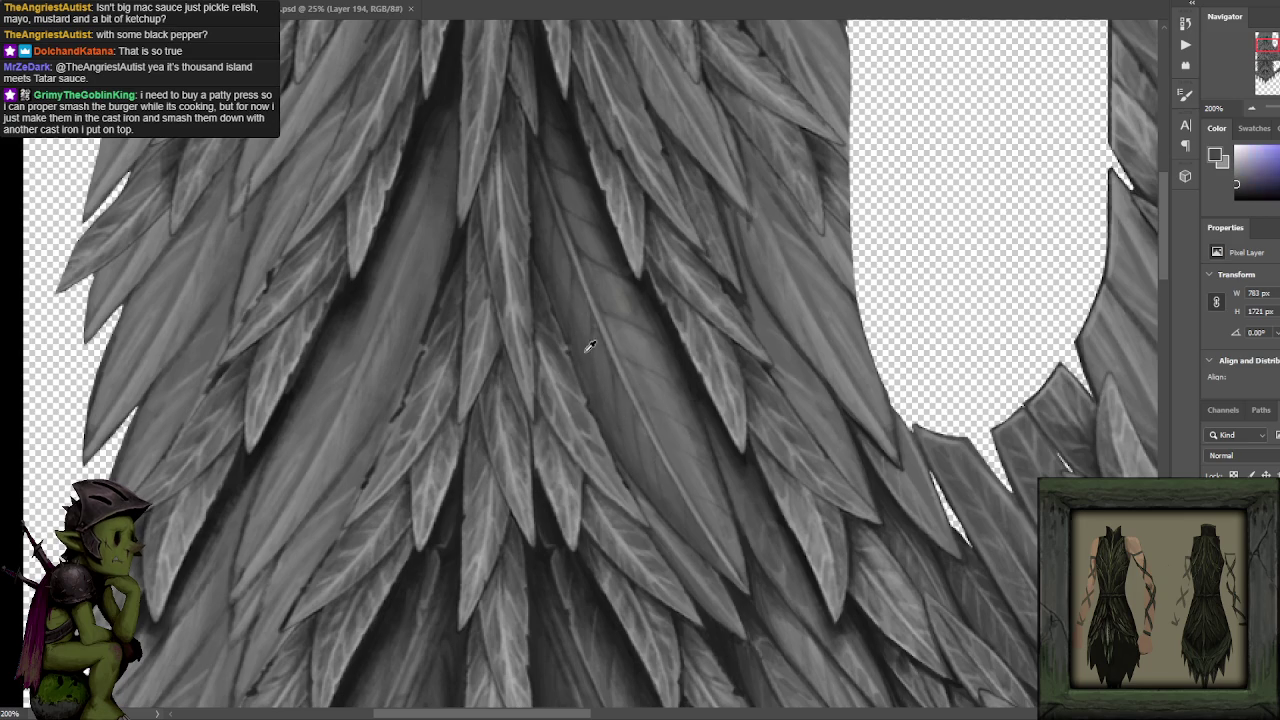
alt+click(666, 296)
alt+click(632, 283)
alt+click(609, 238)
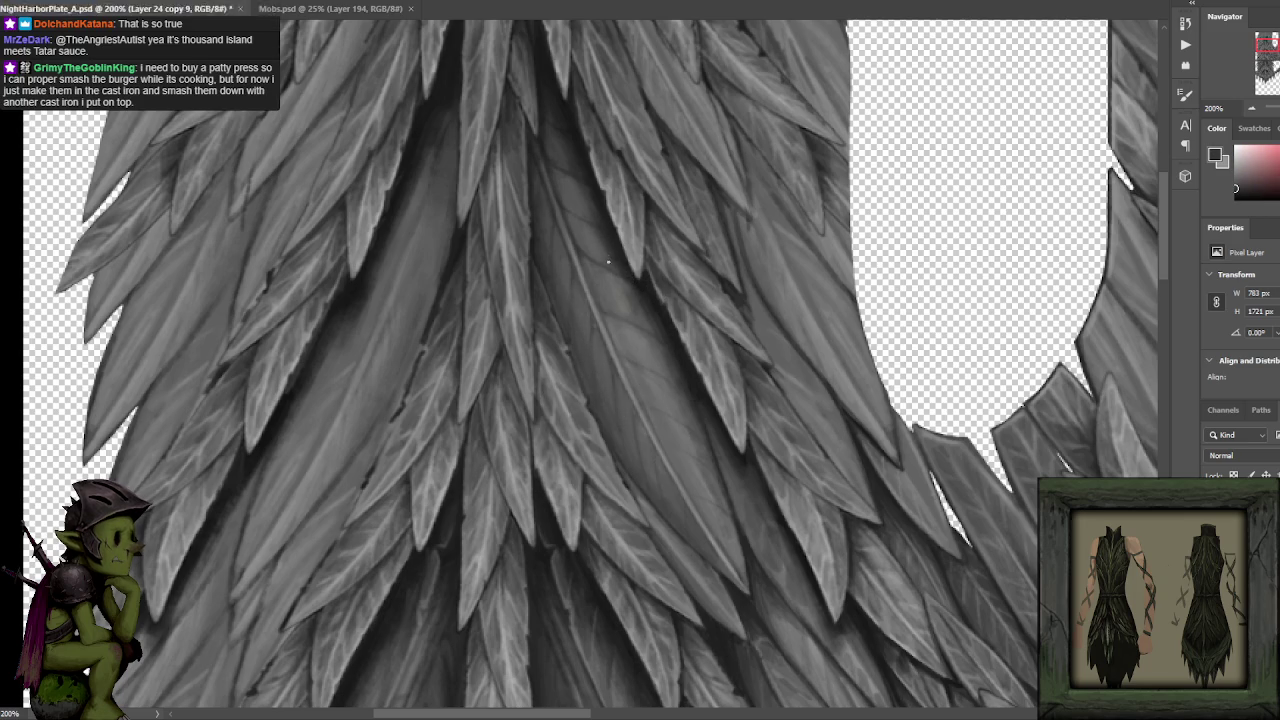
alt+click(596, 196)
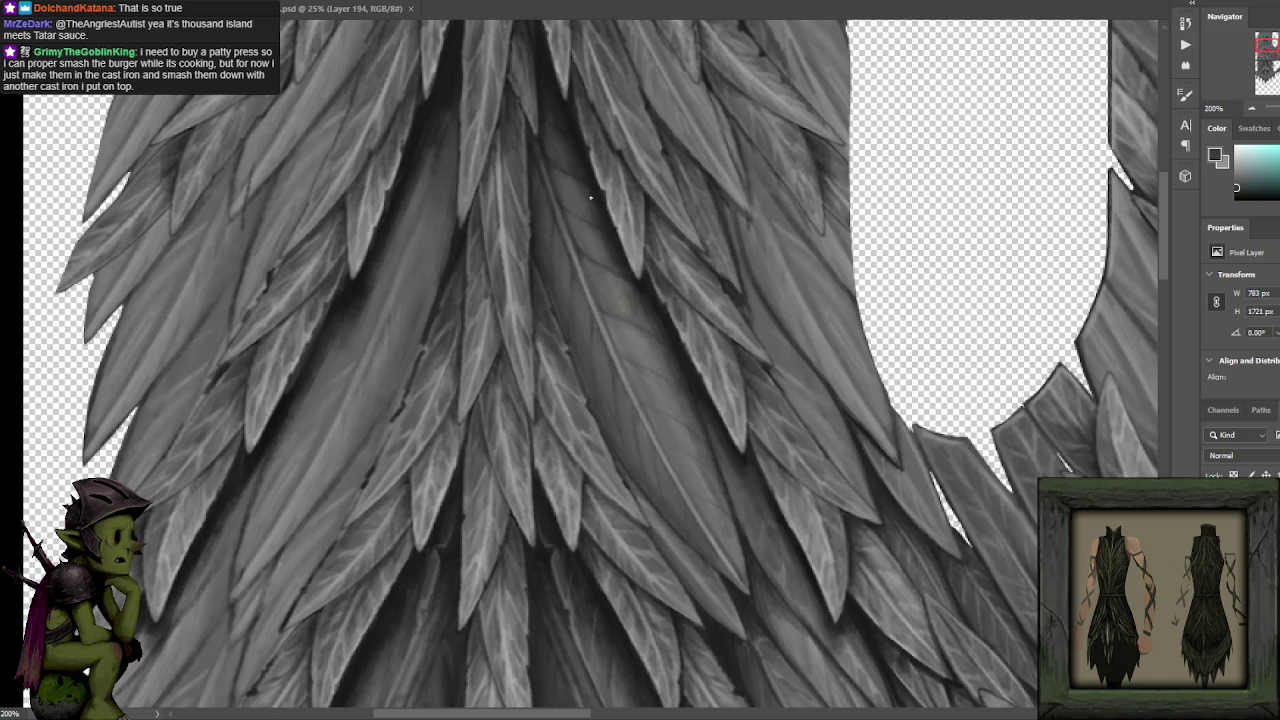
alt+click(602, 216)
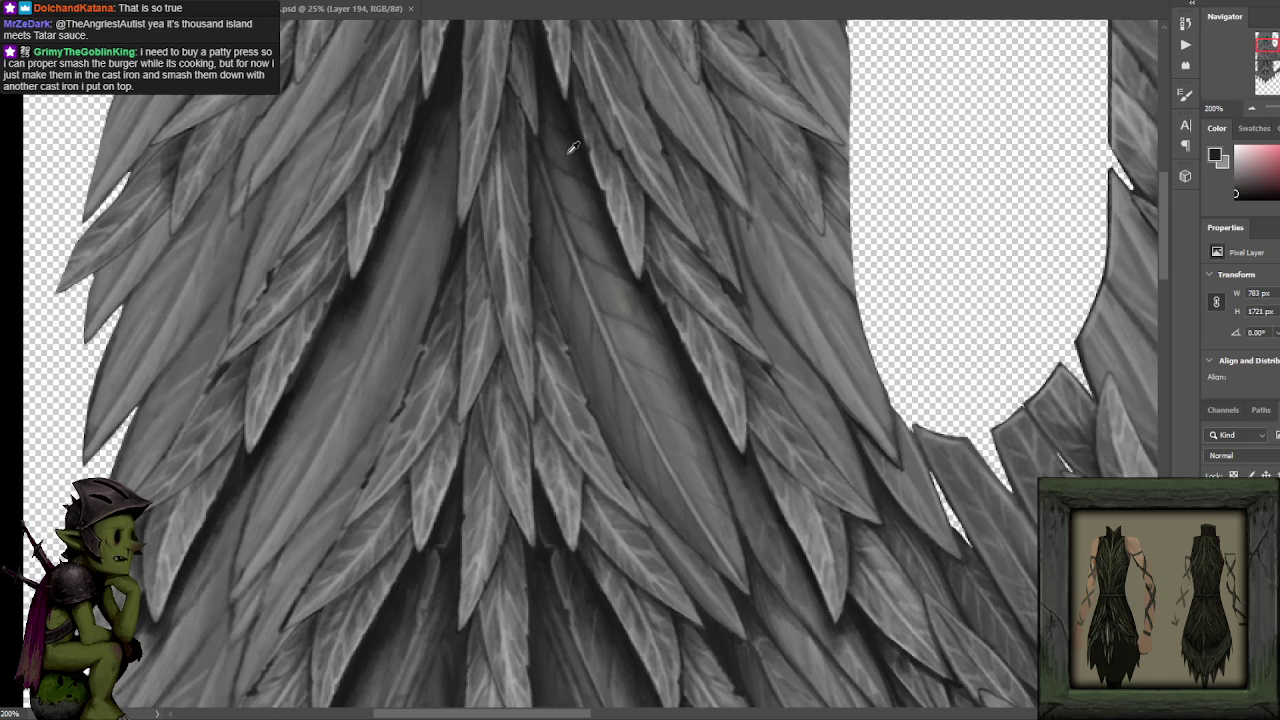
alt+click(567, 151)
alt+click(590, 181)
Darken one central feather edge with a soft near-black stroke and resample feather greys.
alt+click(640, 296)
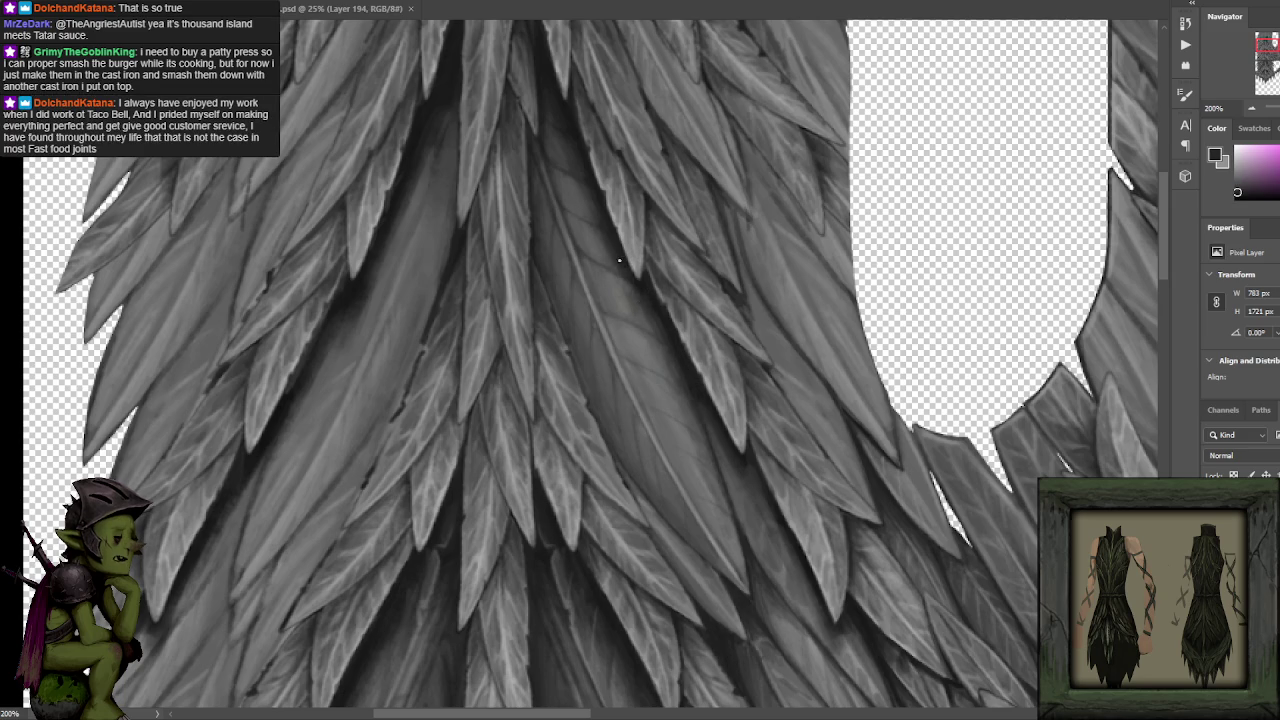
alt+click(637, 298)
alt+click(642, 305)
alt+click(620, 284)
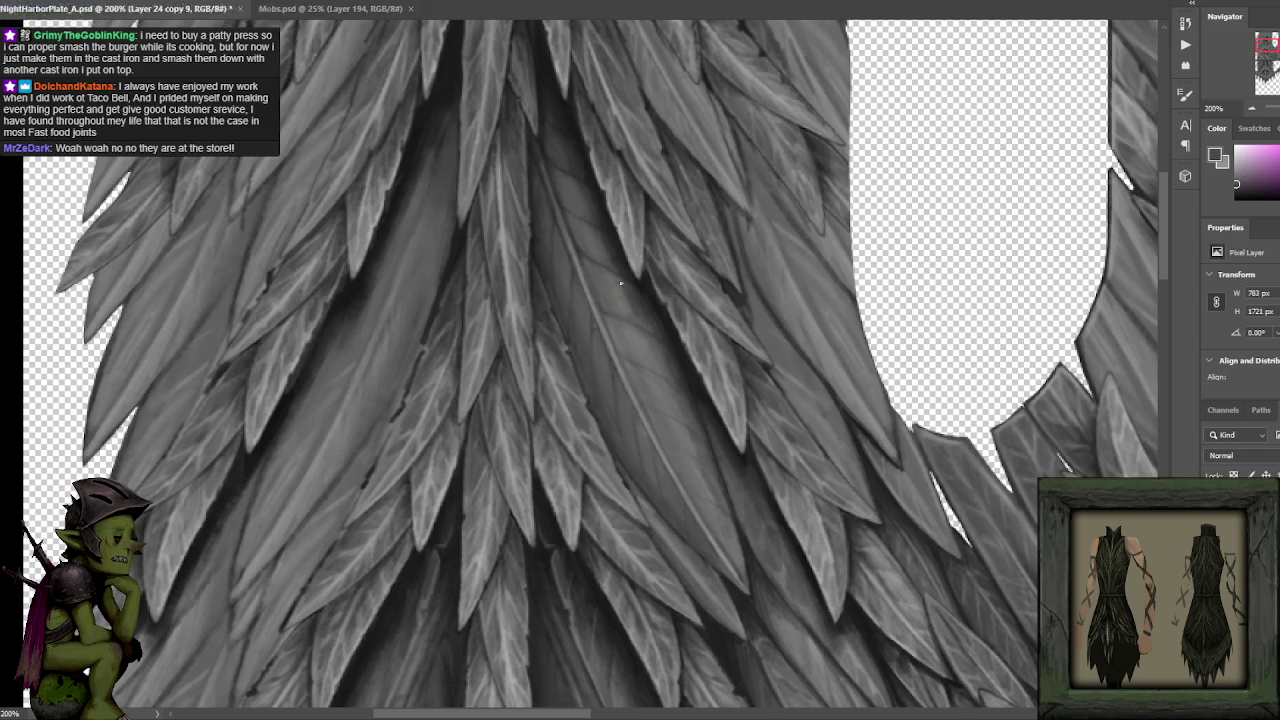
alt+click(616, 256)
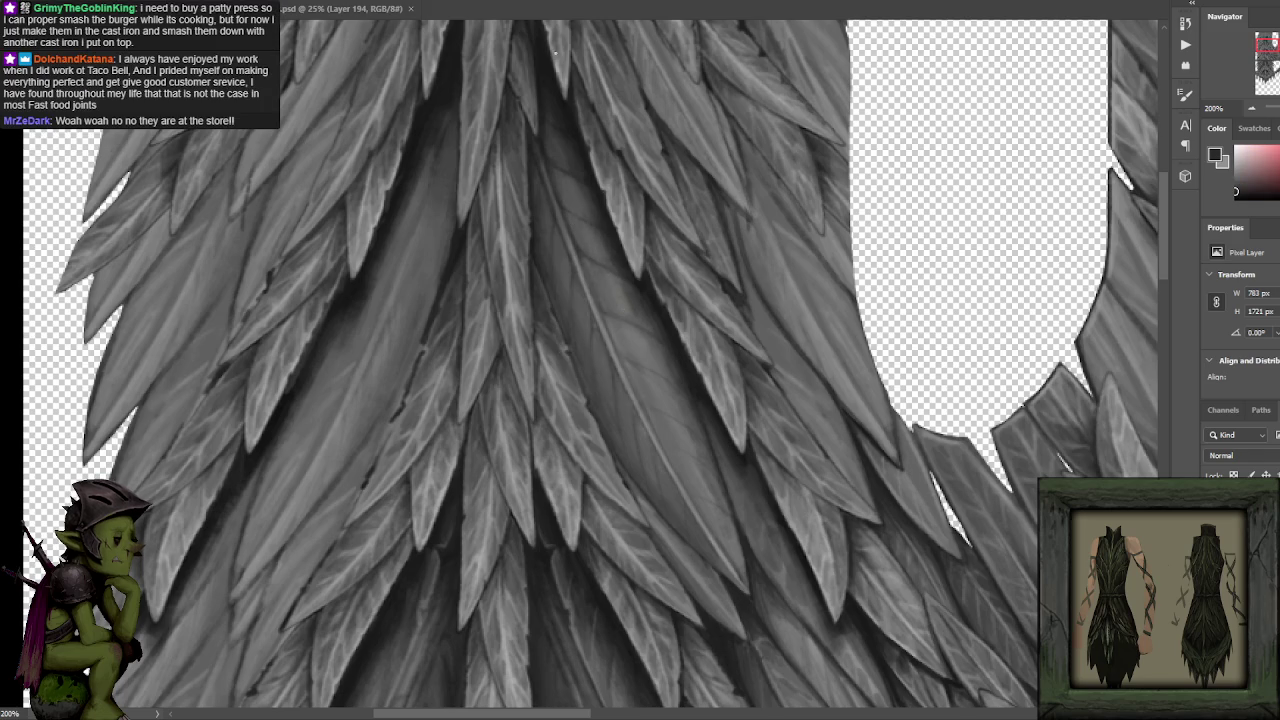
drag(560, 180, 585, 252)
alt+click(572, 157)
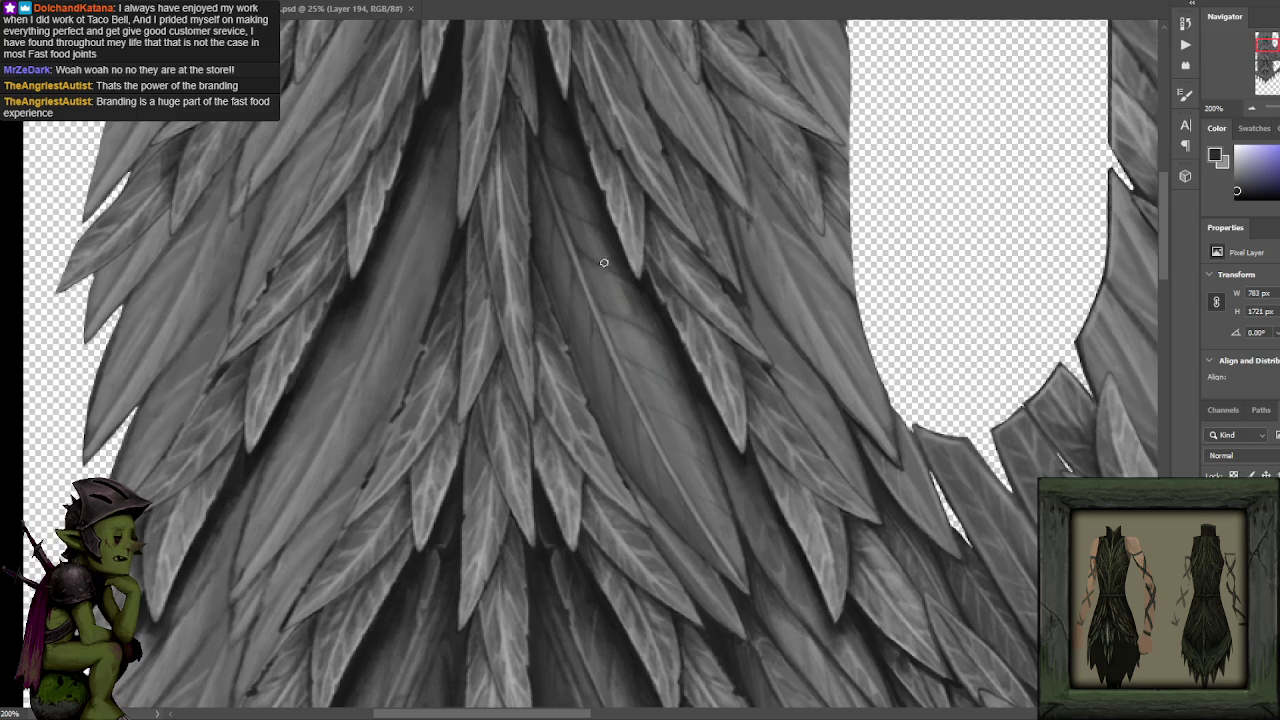
alt+click(669, 317)
scroll(669, 317, down, 2)
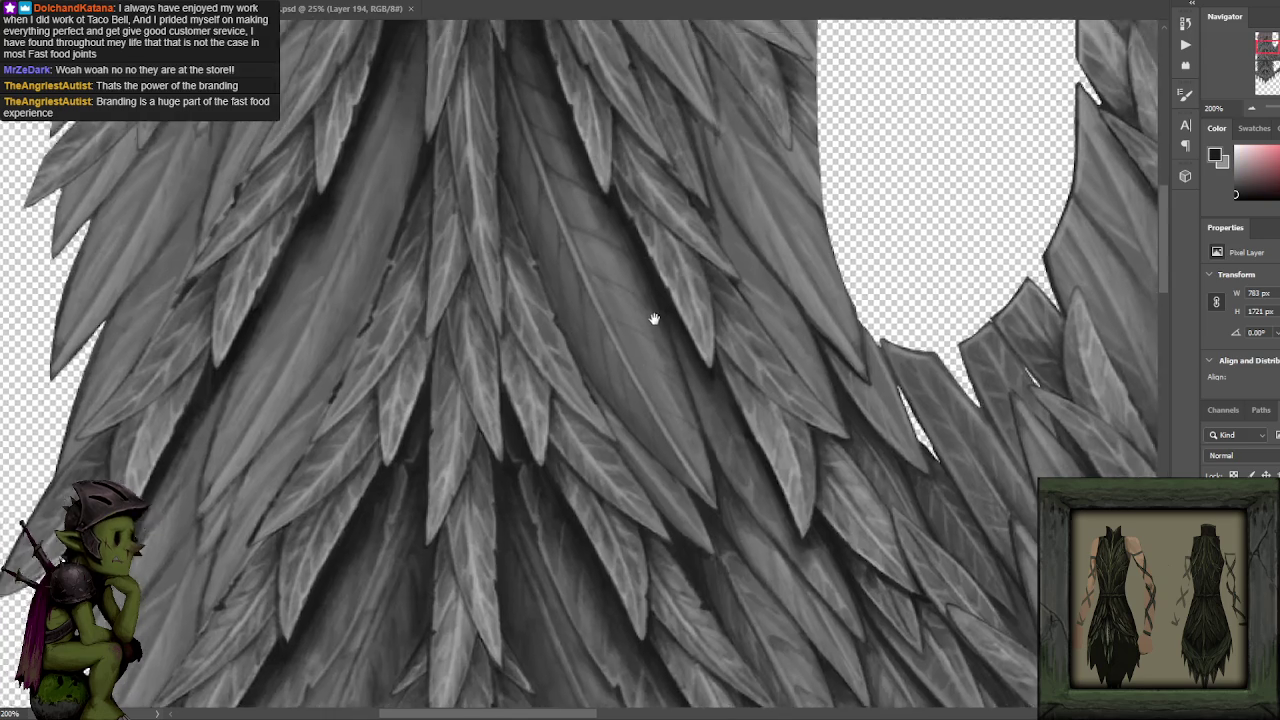
Sample a range of light and mid greys from the central feathers with Alt-clicks.
scroll(651, 320, down, 2)
alt+click(702, 460)
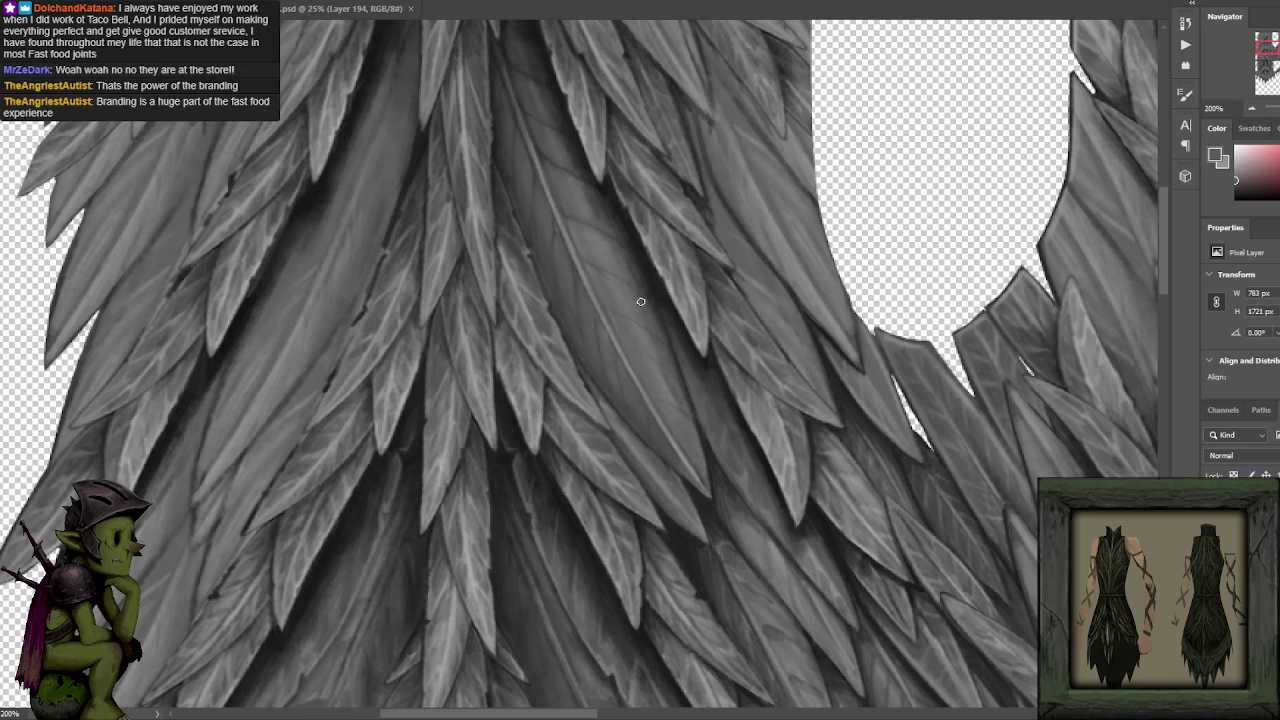
alt+click(592, 195)
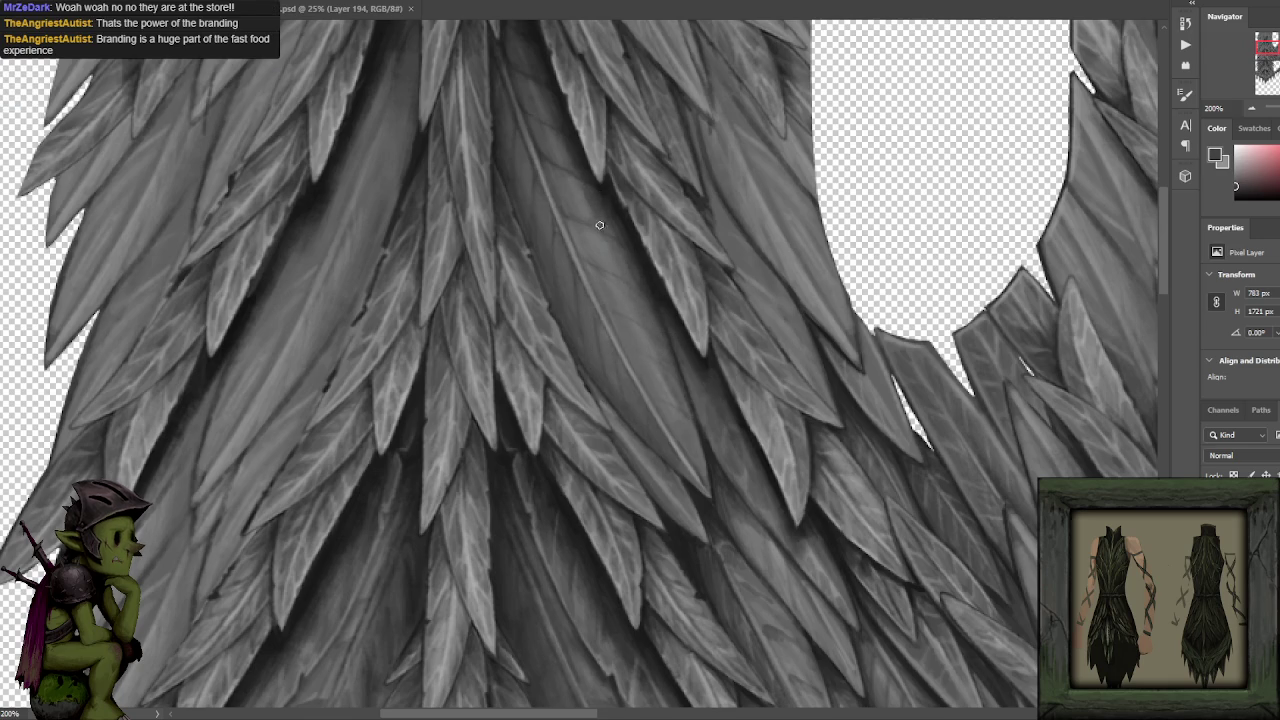
alt+click(599, 204)
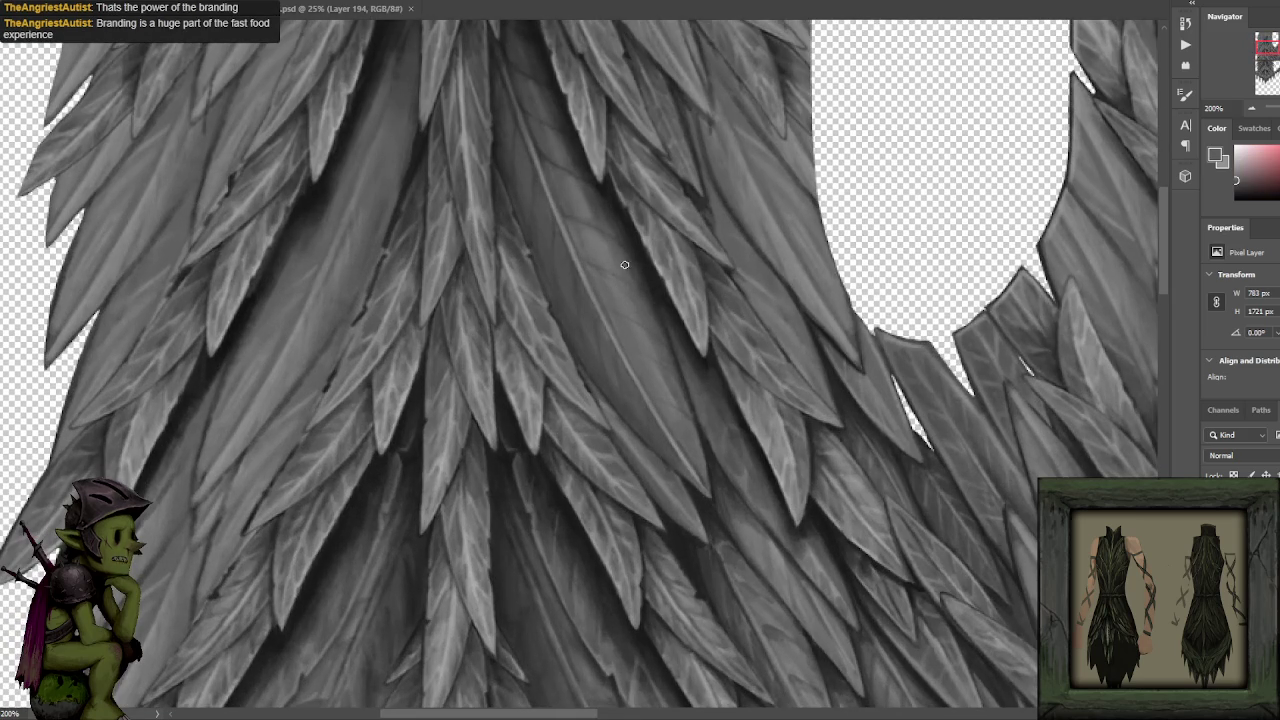
alt+click(626, 250)
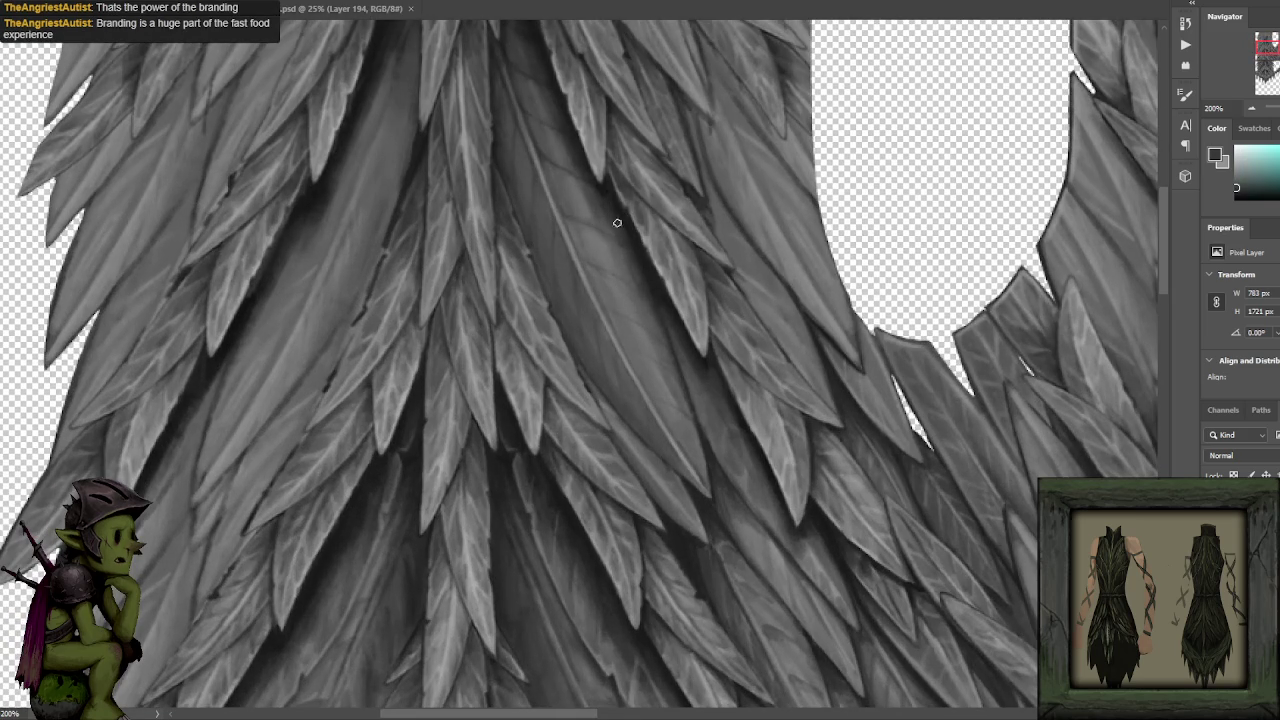
alt+click(632, 283)
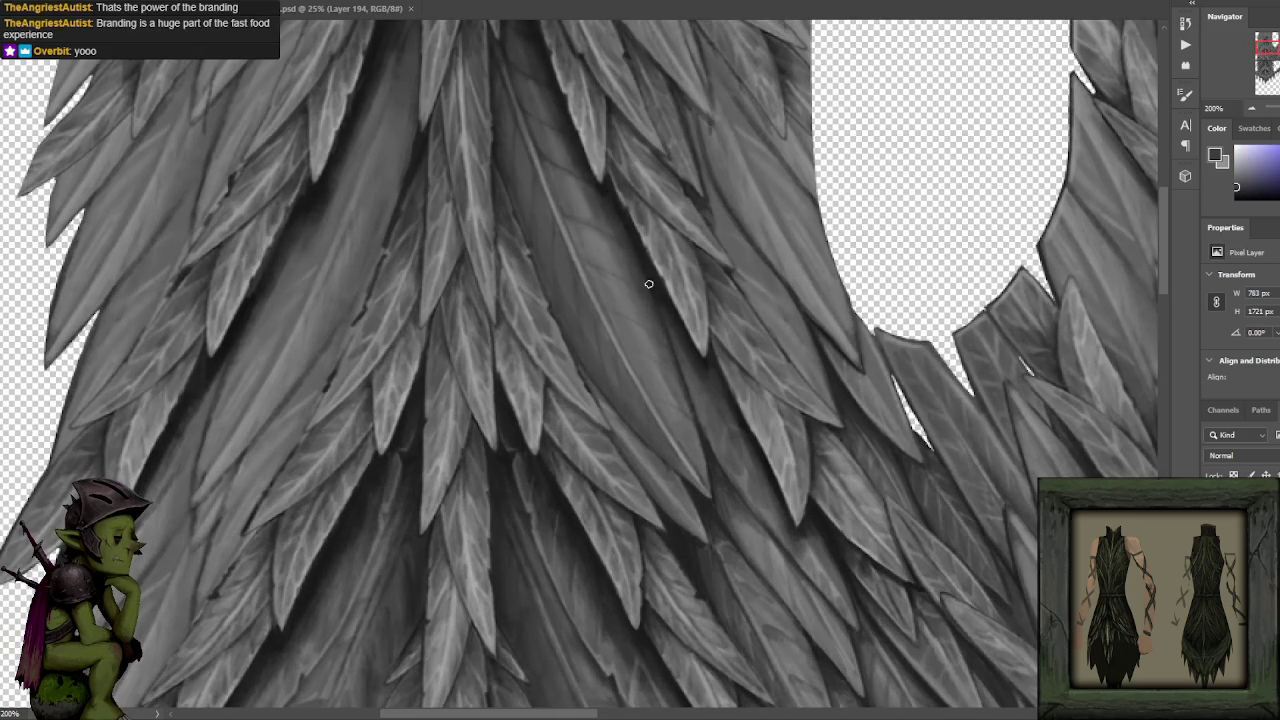
alt+click(670, 355)
alt+click(668, 370)
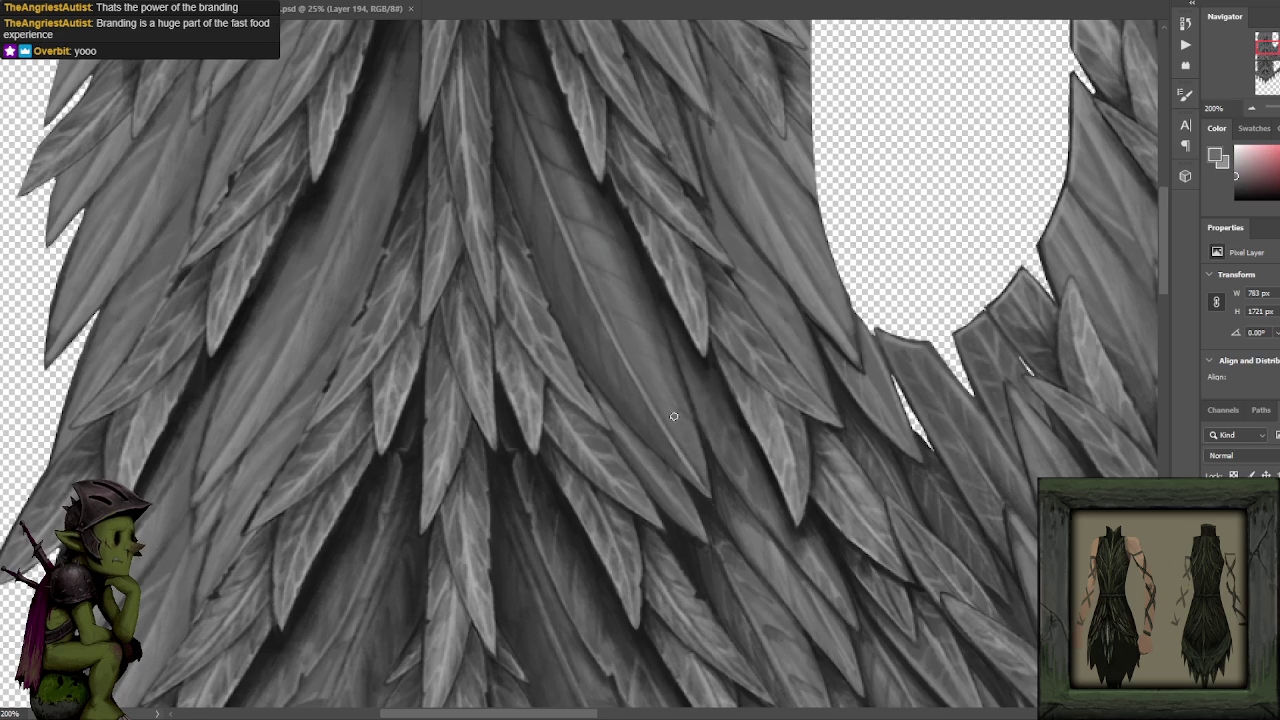
alt+click(657, 328)
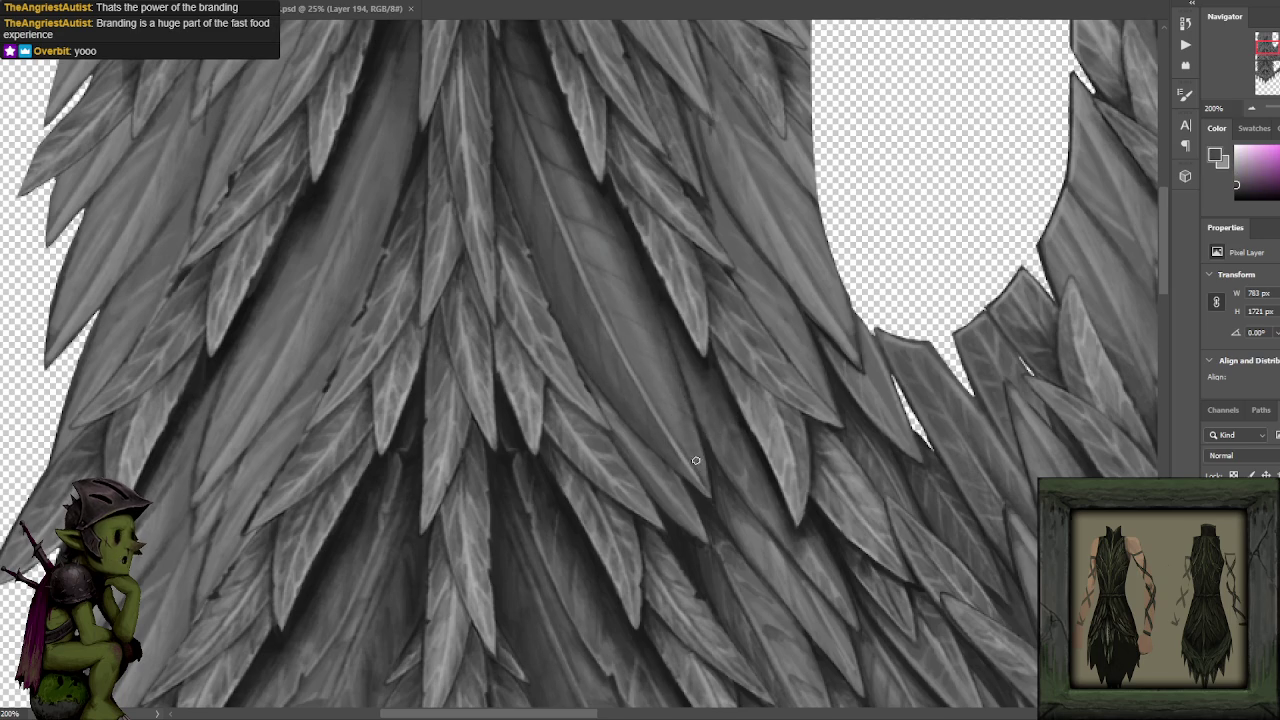
alt+click(680, 388)
alt+click(660, 362)
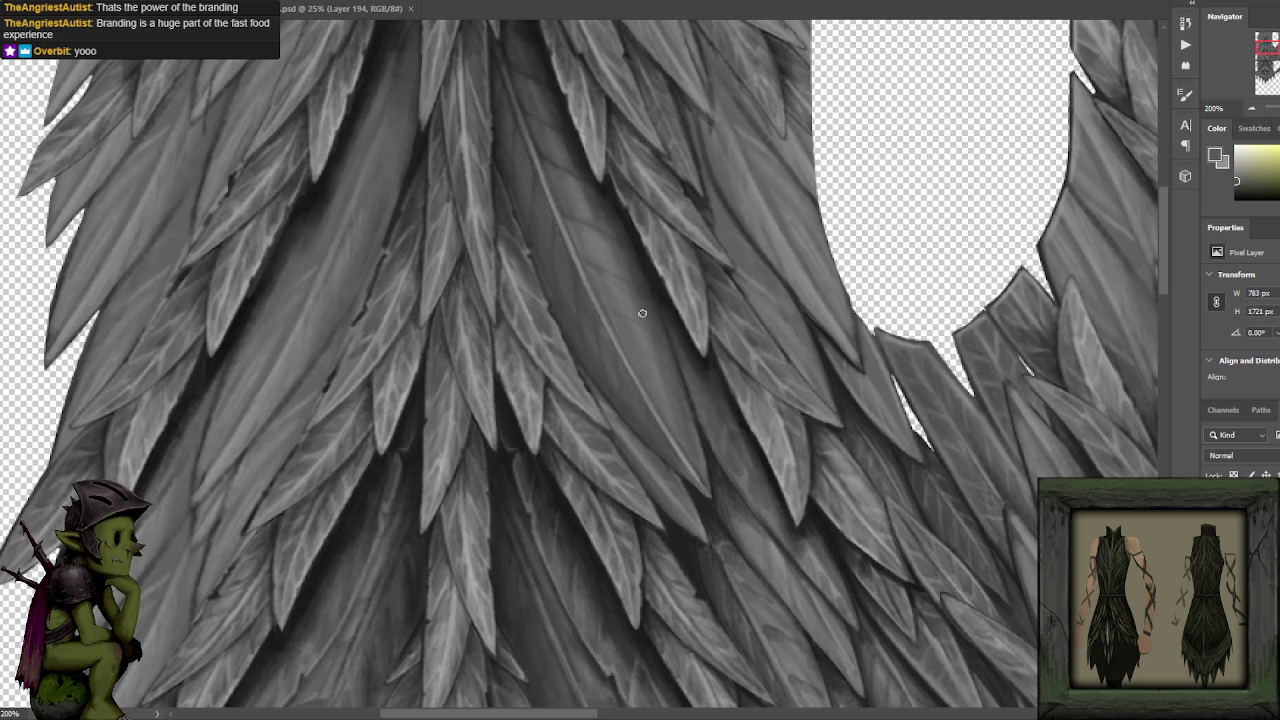
alt+click(634, 296)
alt+click(649, 296)
alt+click(627, 242)
alt+click(592, 255)
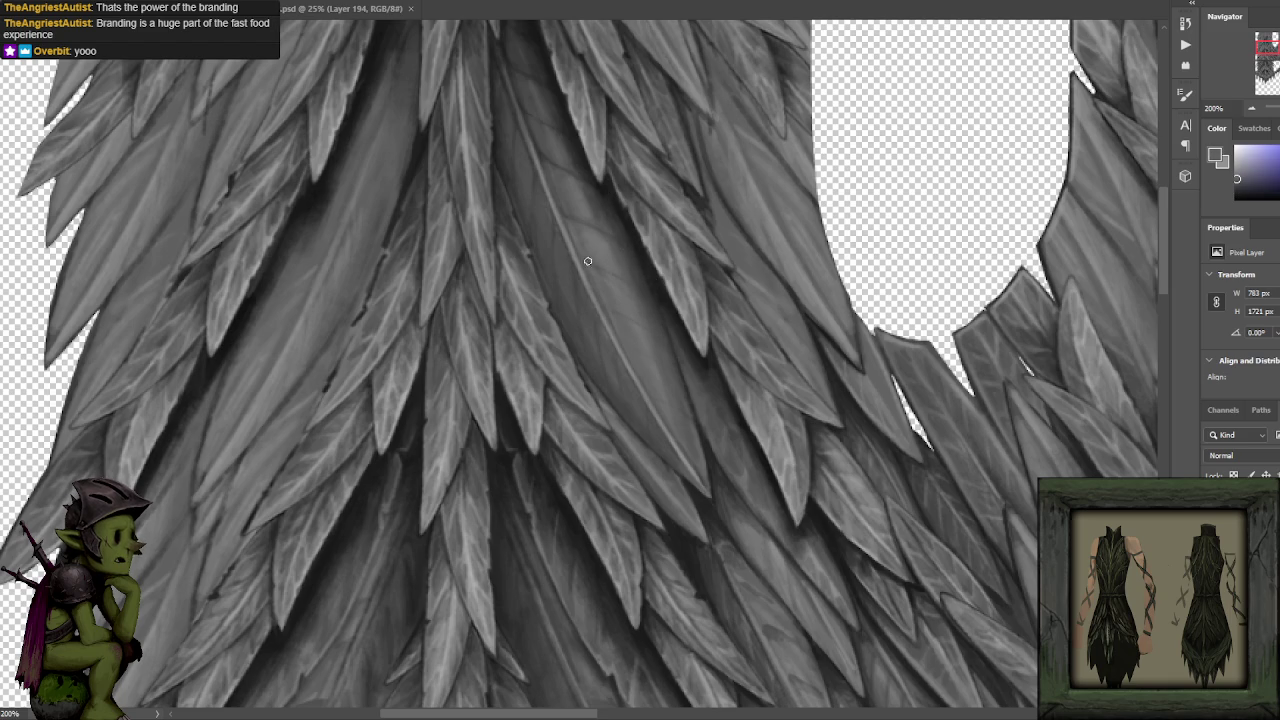
alt+click(612, 212)
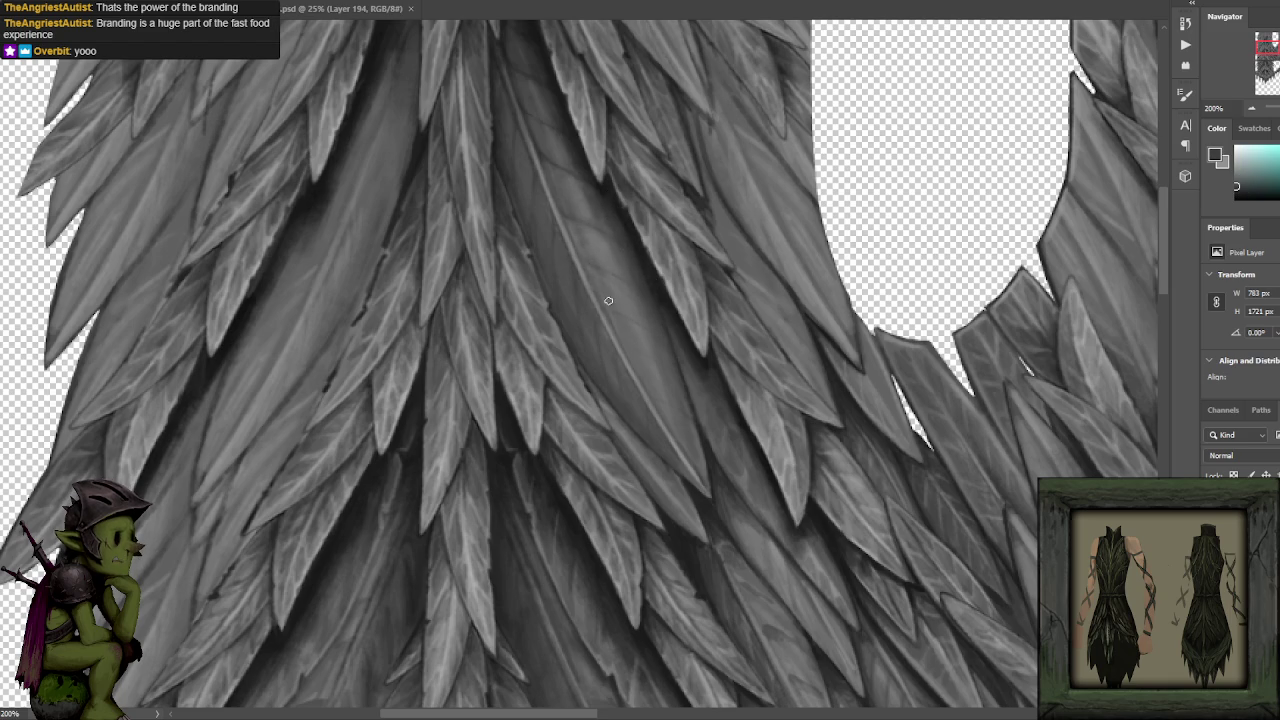
Keep sampling feather tones, settling on a dark grey foreground colour.
scroll(634, 294, down, 1)
scroll(620, 296, up, 1)
alt+click(618, 296)
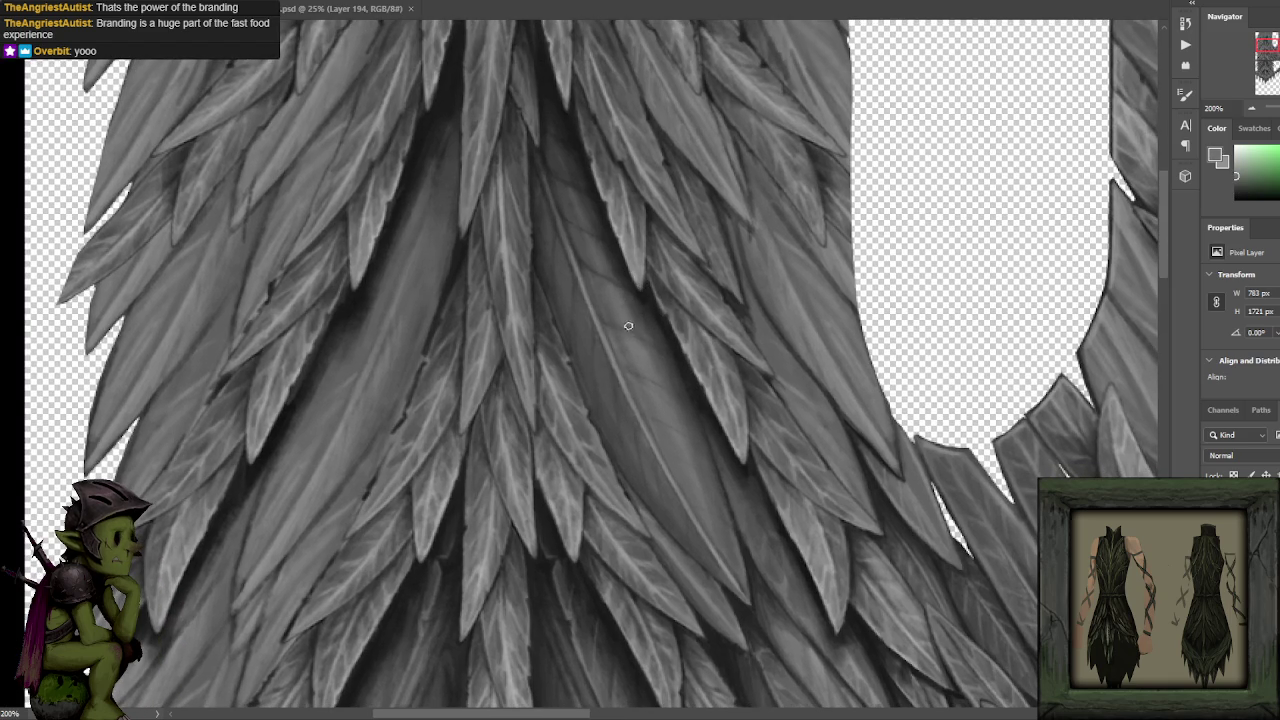
alt+click(636, 316)
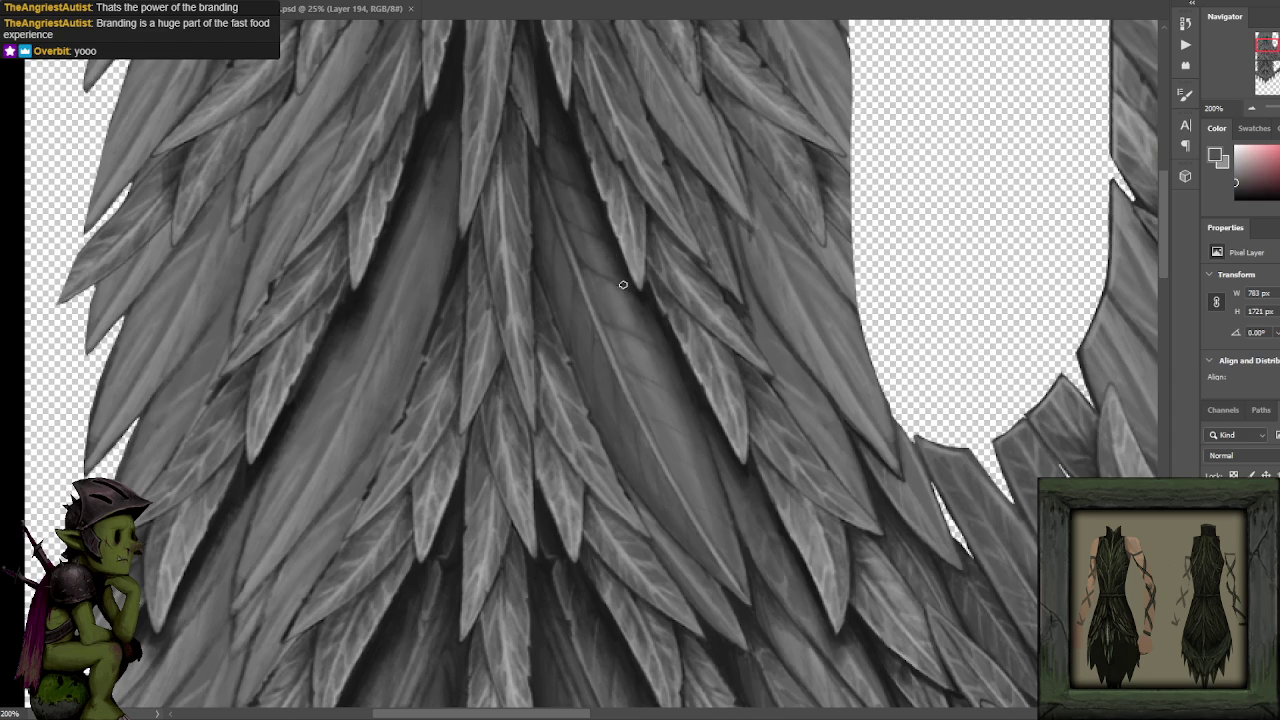
alt+click(596, 226)
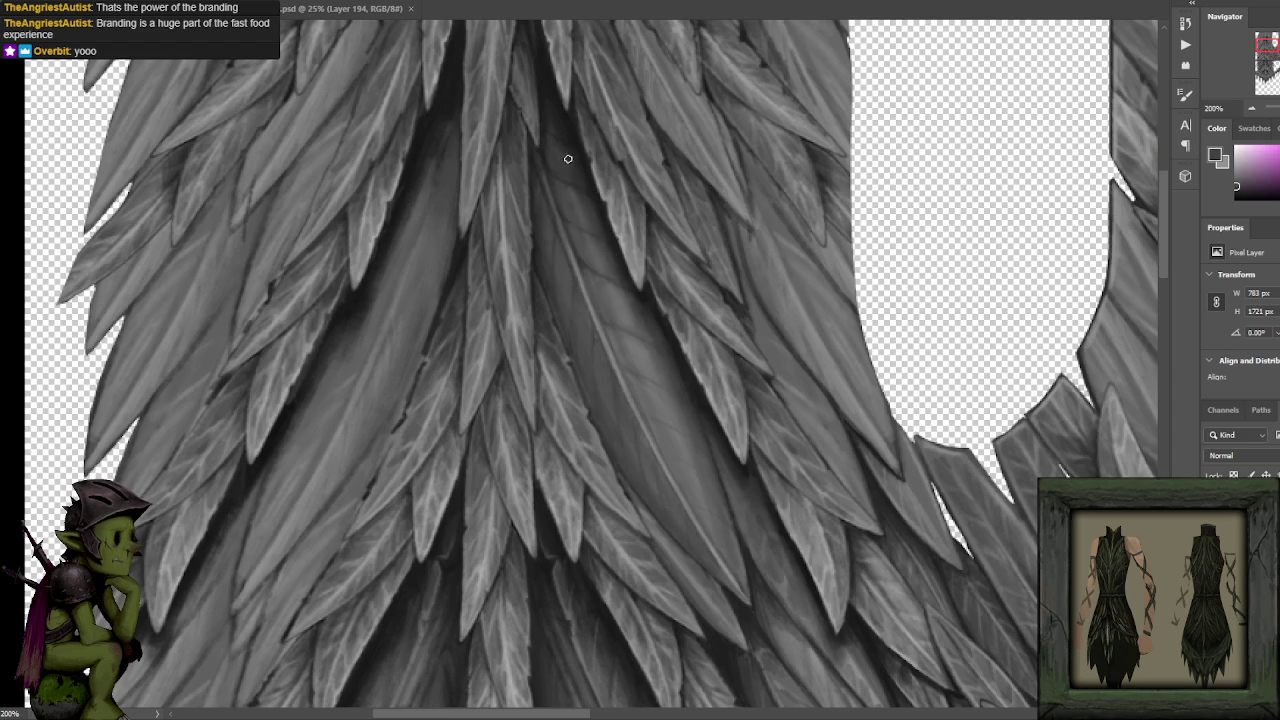
alt+click(585, 200)
alt+click(607, 219)
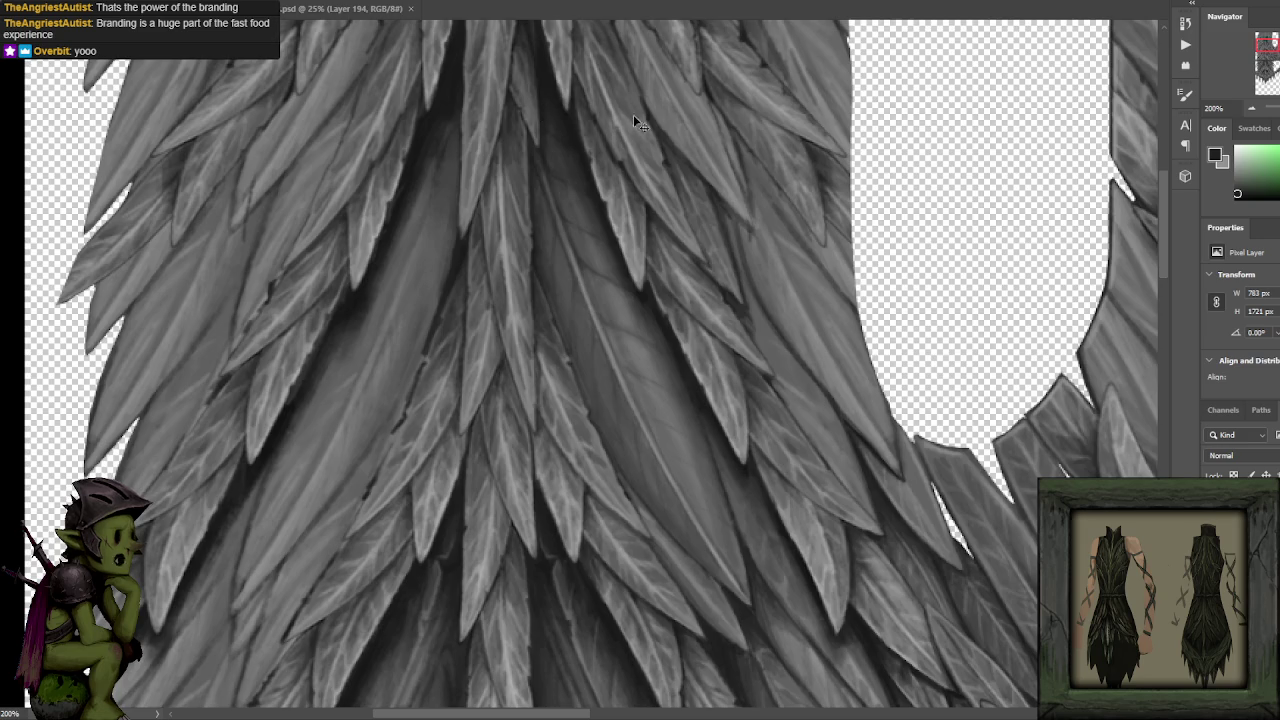
key(ctrl+Tab)
alt+click(567, 292)
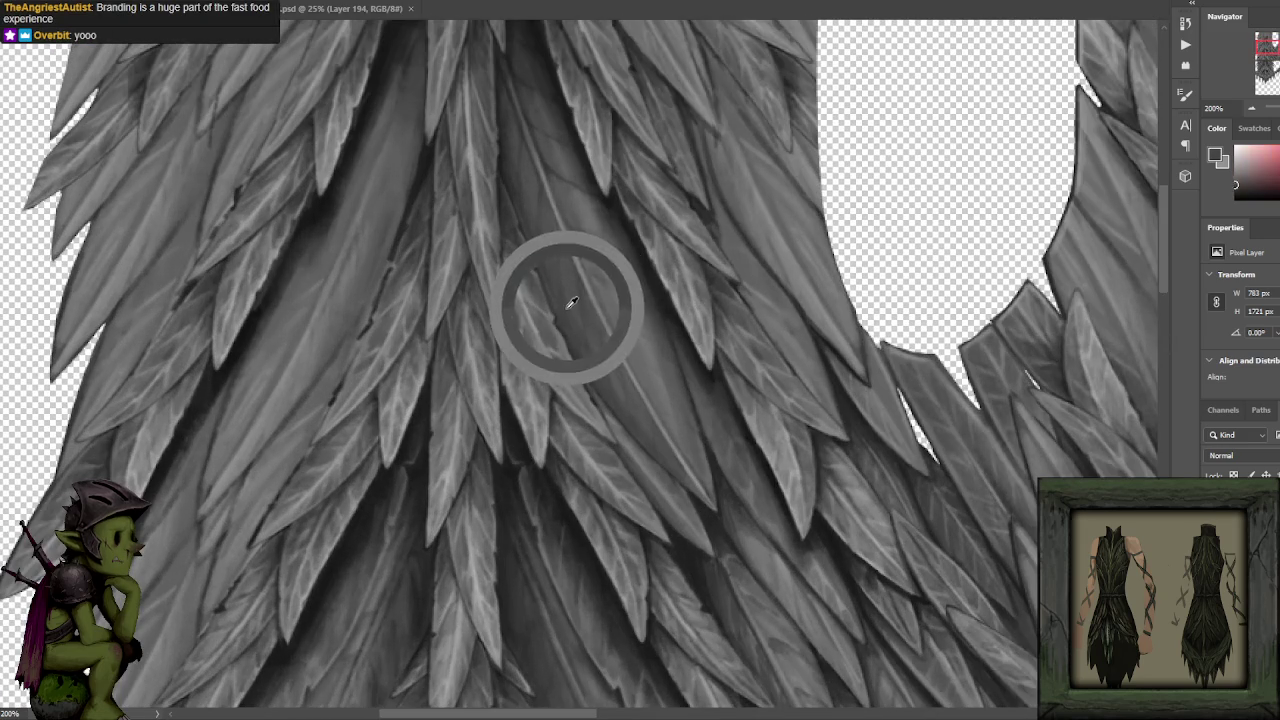
alt+click(567, 290)
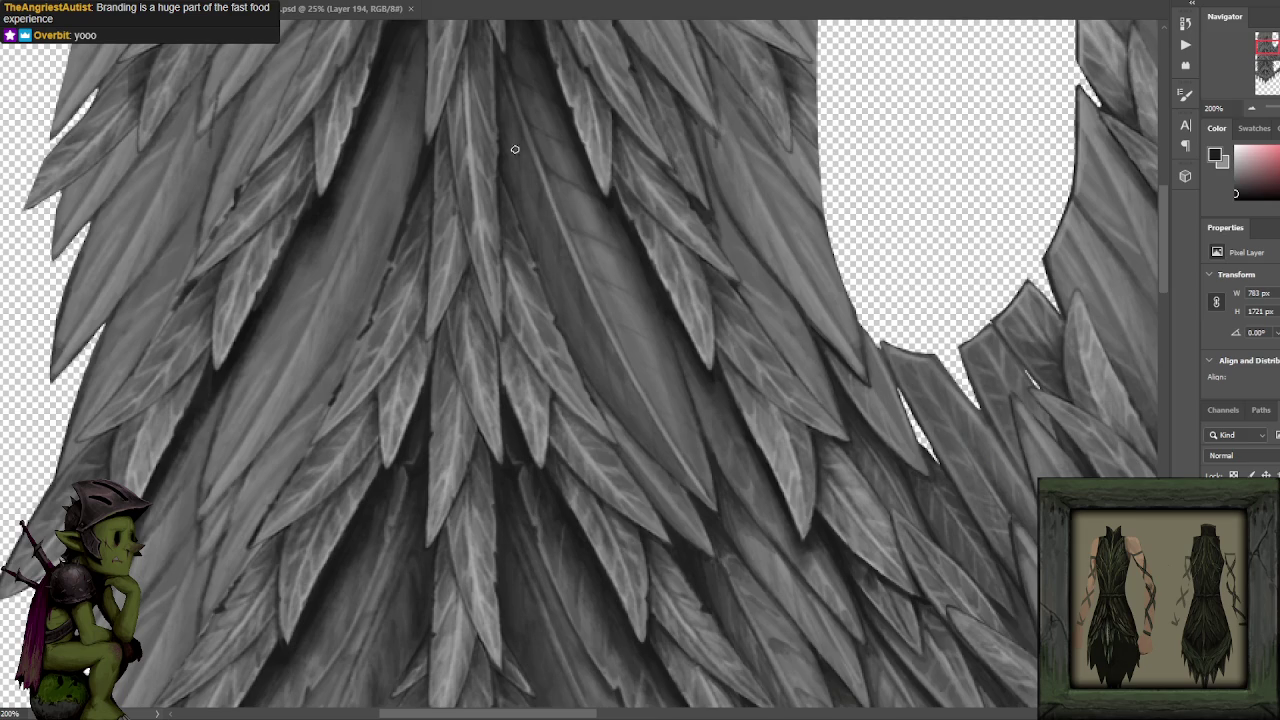
scroll(637, 190, down, 1)
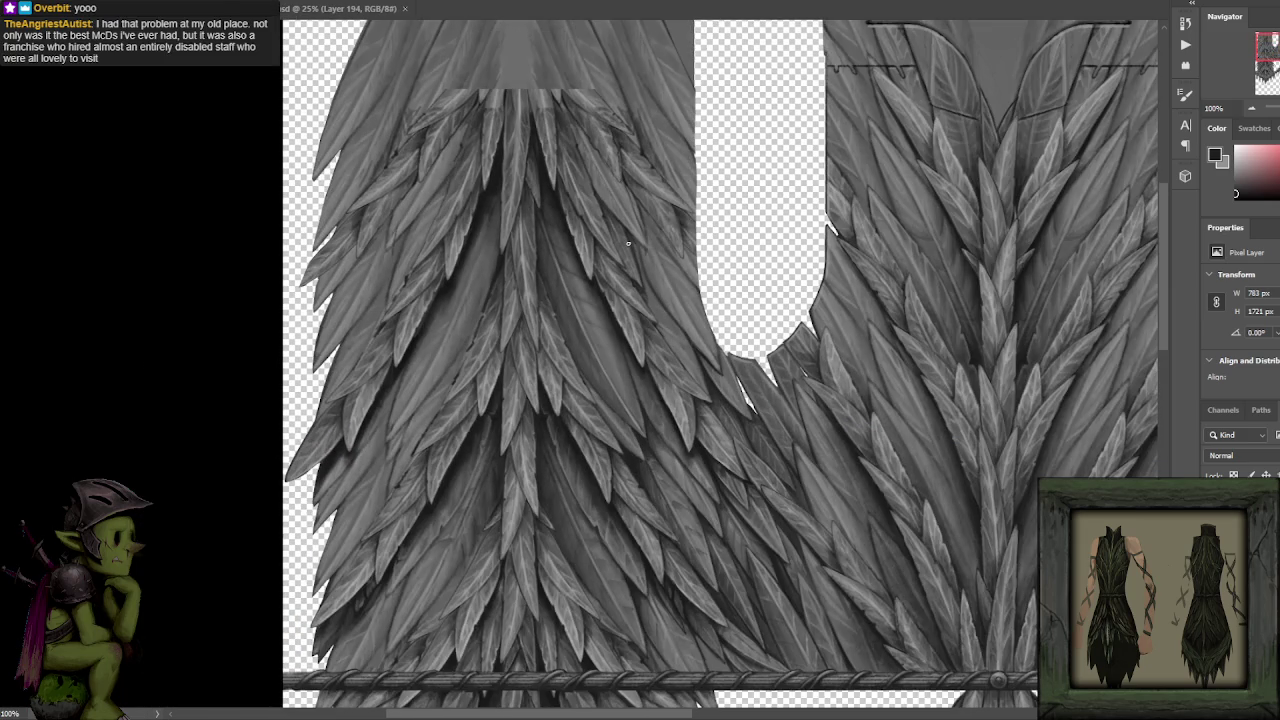
Pan toward the U-shaped cutout and zoom in on the feathers beneath it.
drag(795, 279, 733, 204)
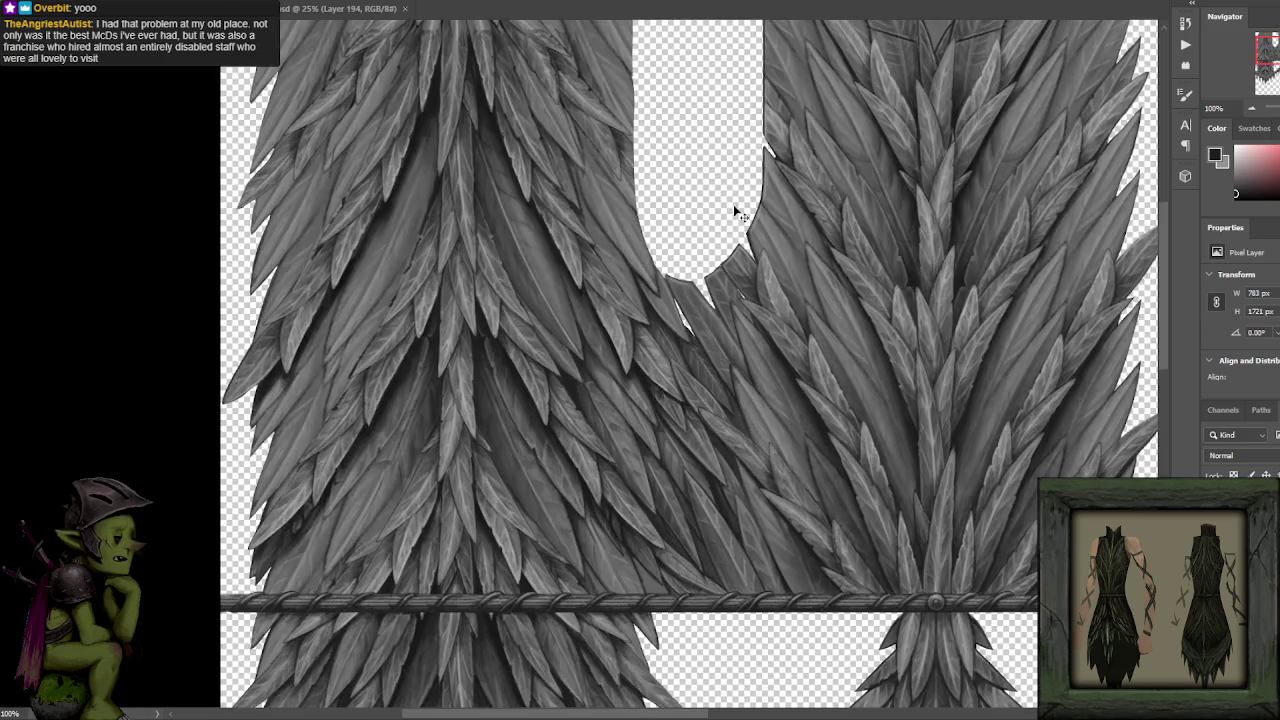
key(ctrl+plus)
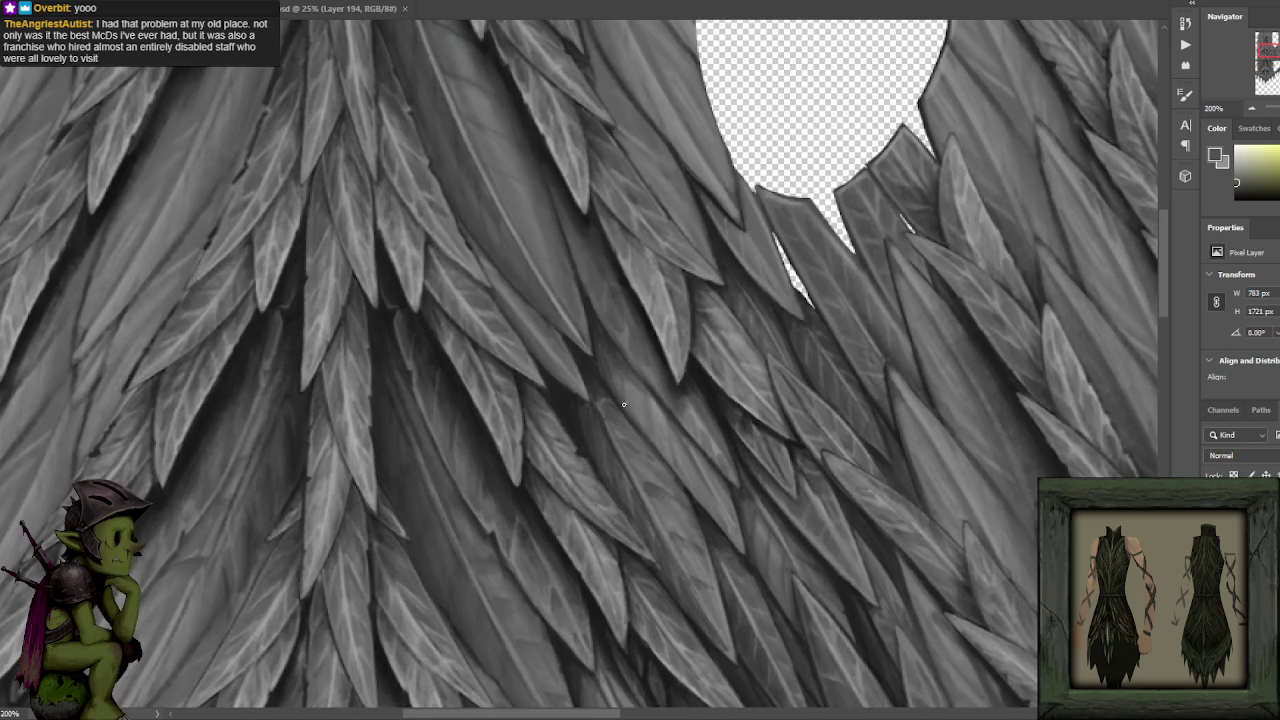
Sample several greys from the middle feathers below the cutout.
alt+click(626, 368)
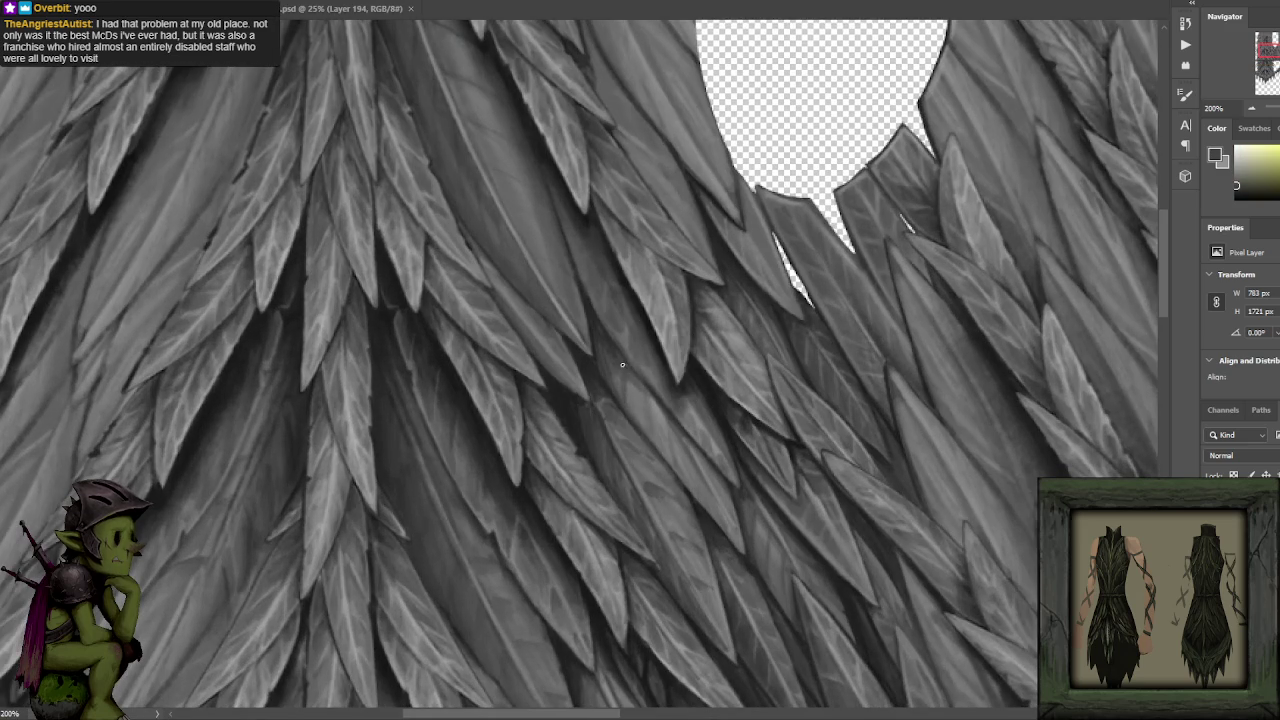
alt+click(615, 360)
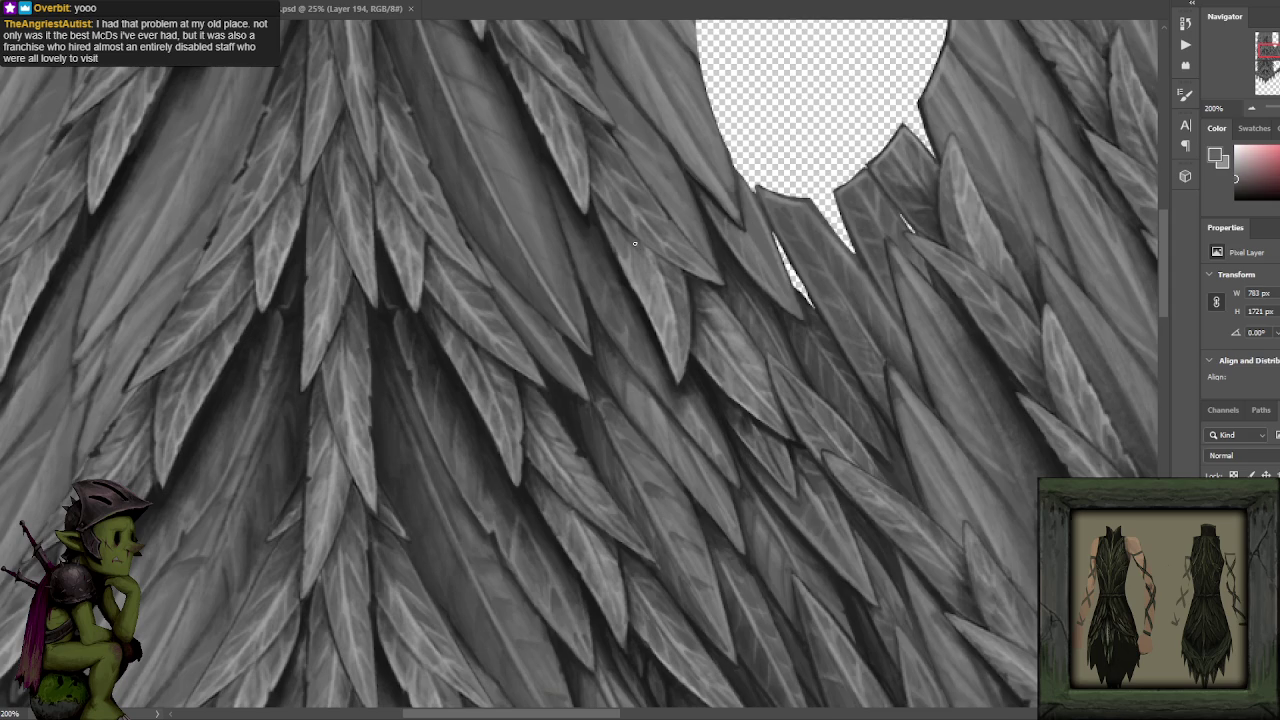
alt+click(651, 386)
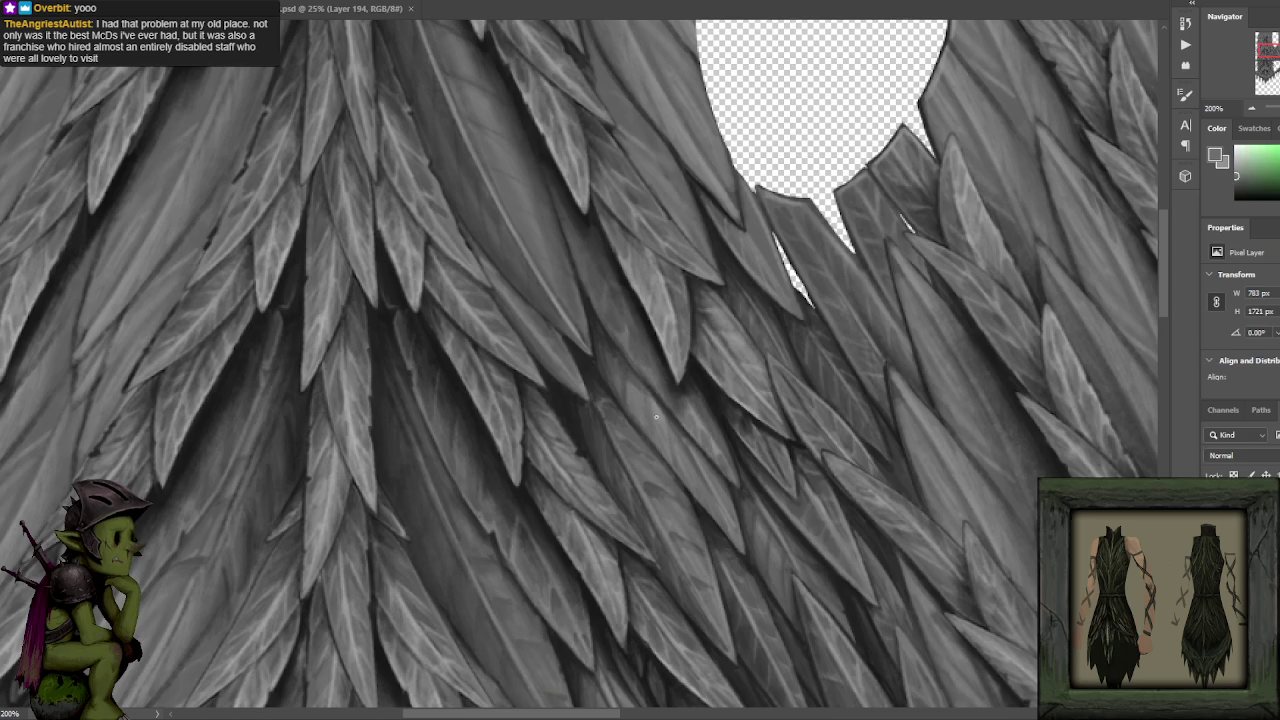
alt+click(670, 414)
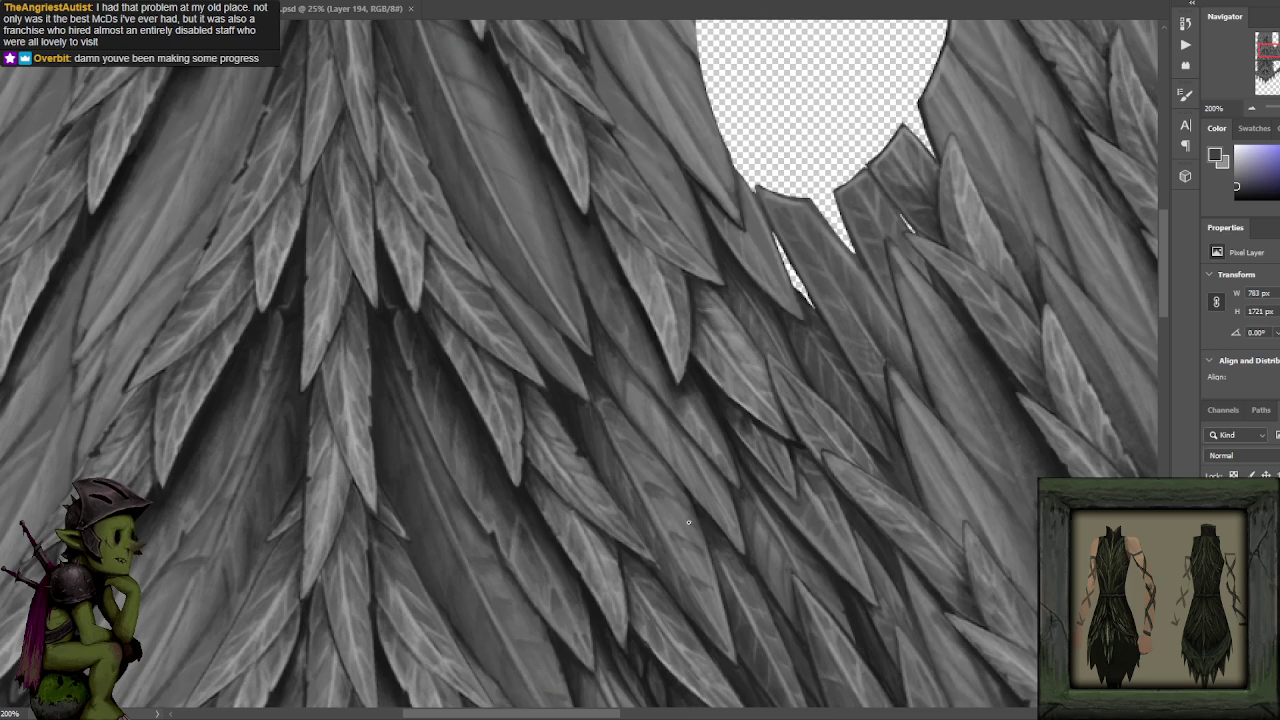
Pick a dark shadow grey between the feathers, then zoom out to 66.67% to show the whole sheet.
alt+click(455, 345)
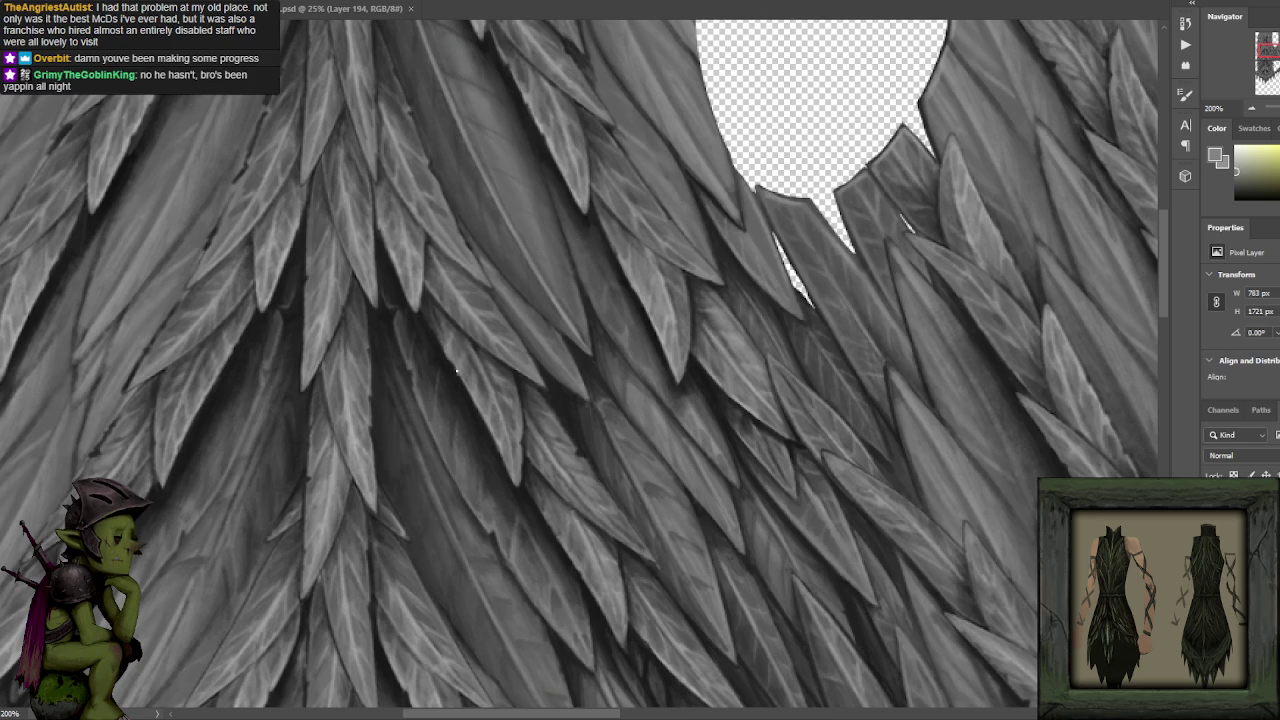
alt+click(452, 362)
alt+click(437, 339)
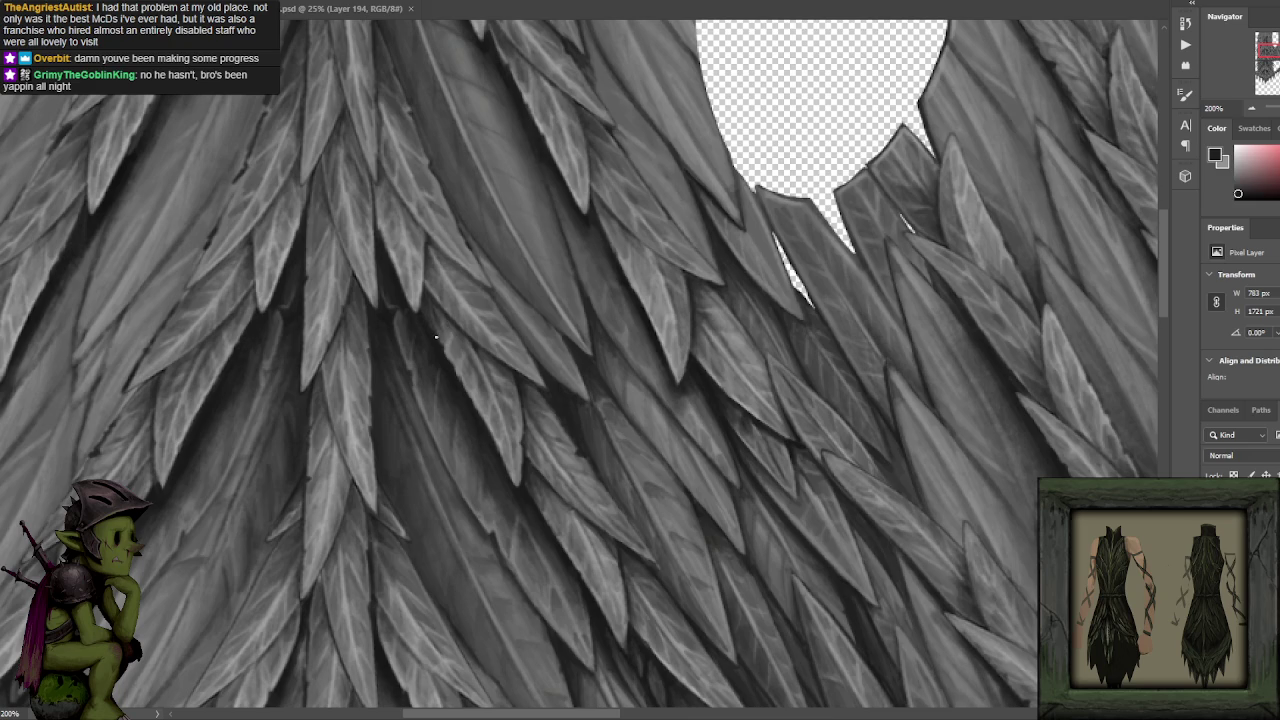
alt+click(388, 272)
key(ctrl+minus)
key(ctrl+minus)
mouse_move(785, 340)
mouse_down()
mouse_move(733, 268)
mouse_move(738, 284)
mouse_up()
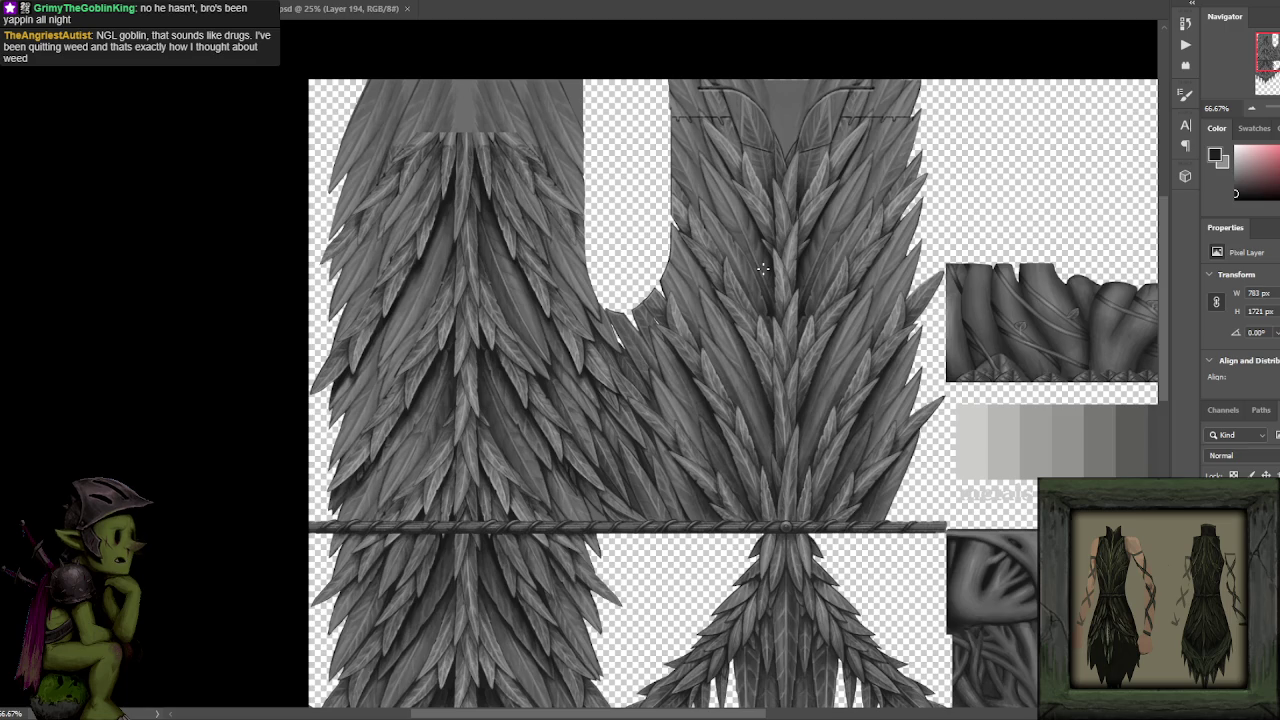
Zoom in toward 200% on the feathers below the U-shaped gap.
drag(666, 273, 659, 273)
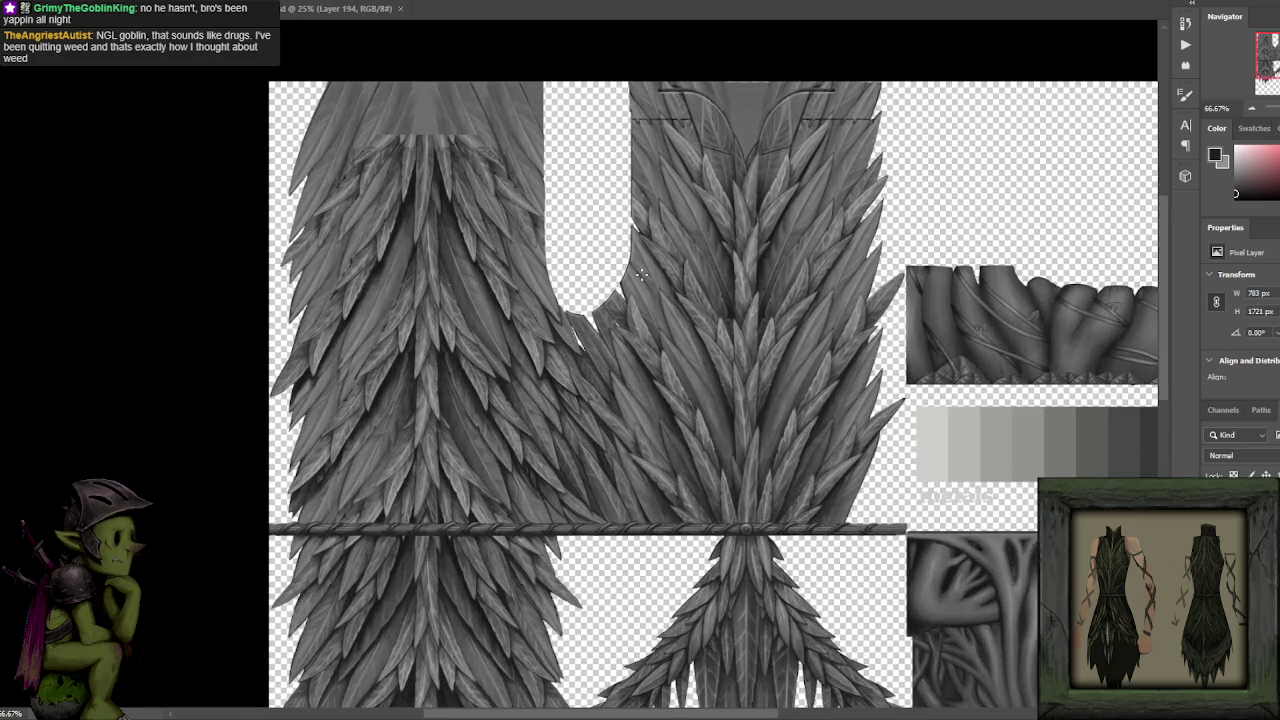
scroll(645, 275, up, 1)
scroll(650, 282, up, 1)
scroll(650, 280, up, 1)
scroll(648, 277, up, 1)
scroll(620, 278, up, 1)
scroll(618, 277, up, 2)
drag(618, 277, 588, 187)
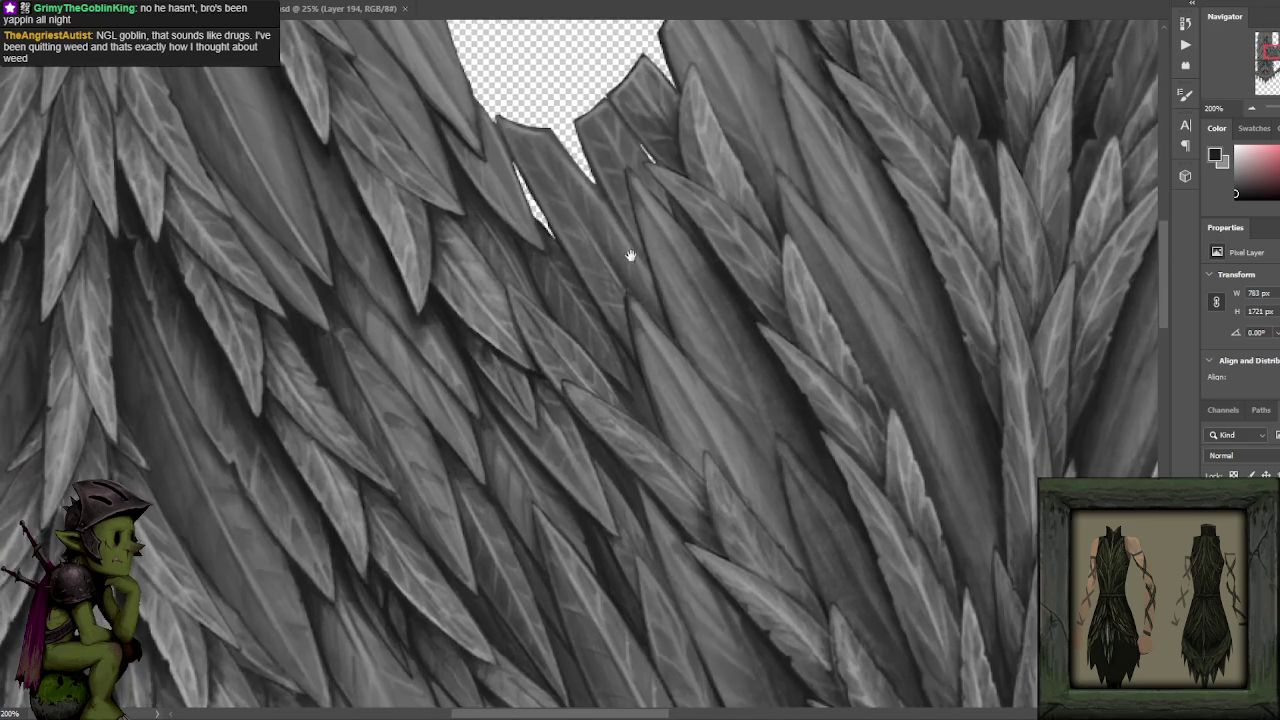
Readjust the zoom to settle at 200% near the cutout, then bring up the 3D preview.
scroll(645, 152, down, 2)
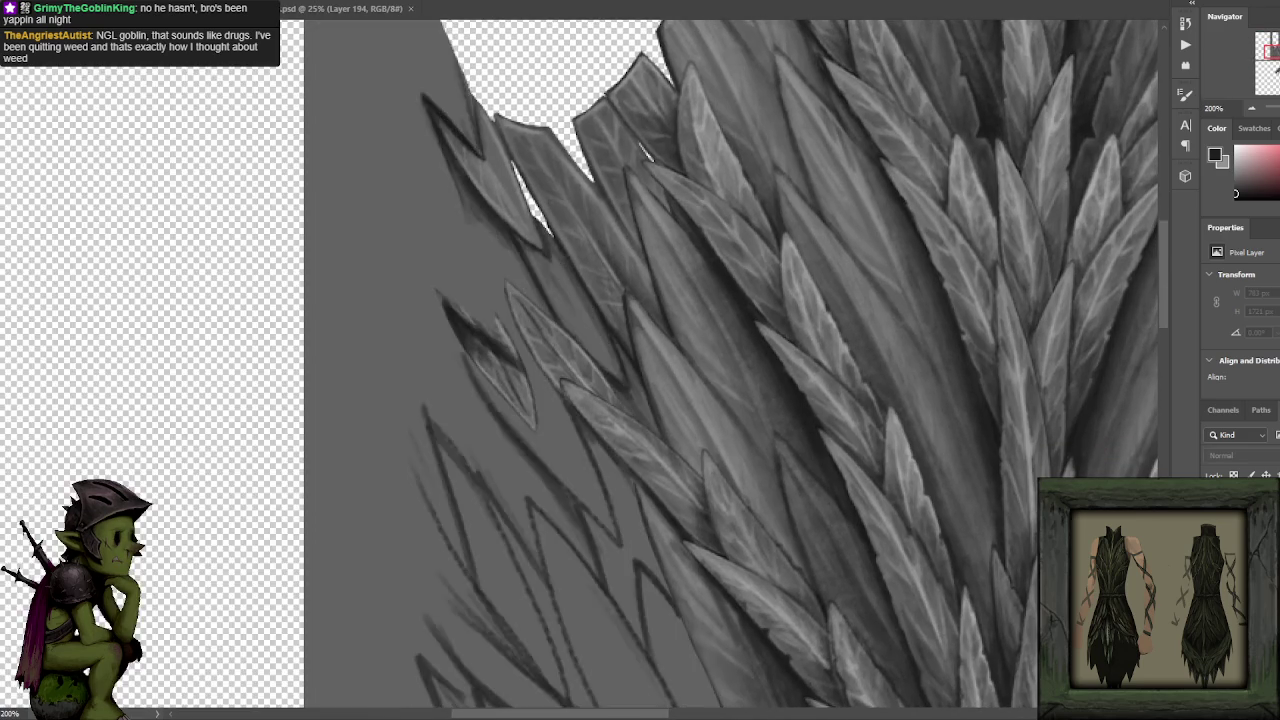
scroll(600, 285, down, 1)
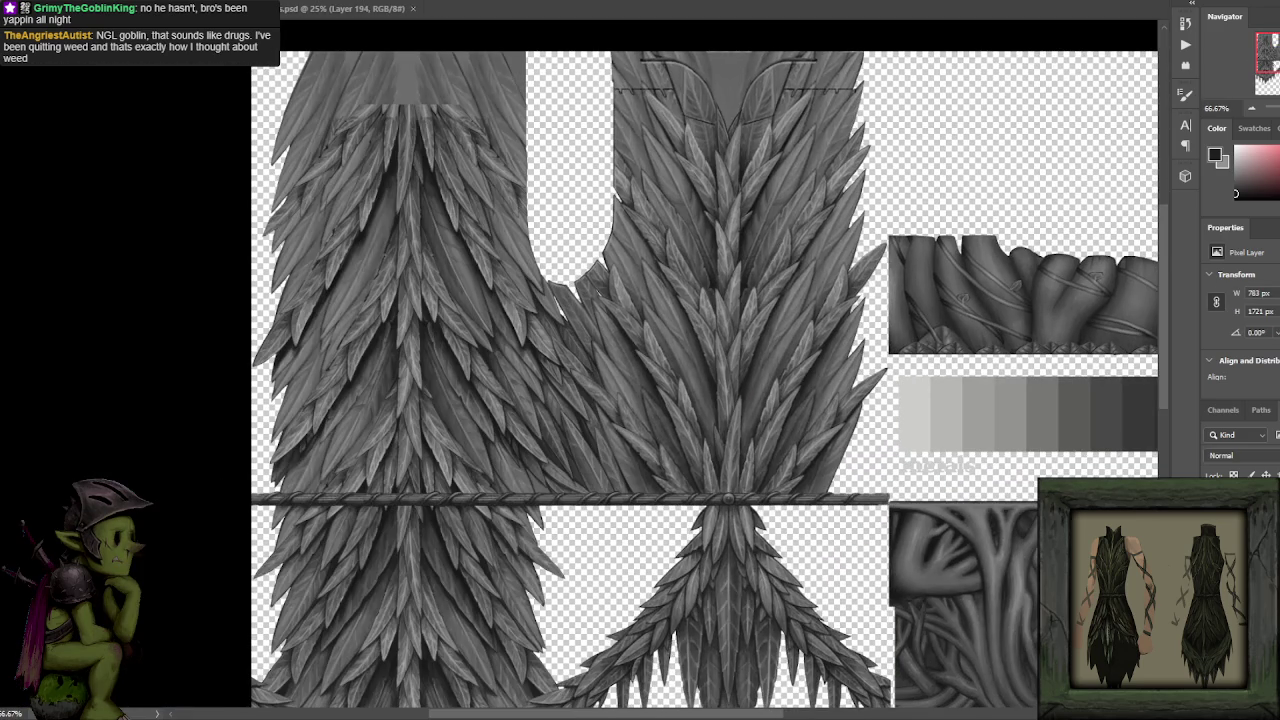
scroll(598, 290, up, 1)
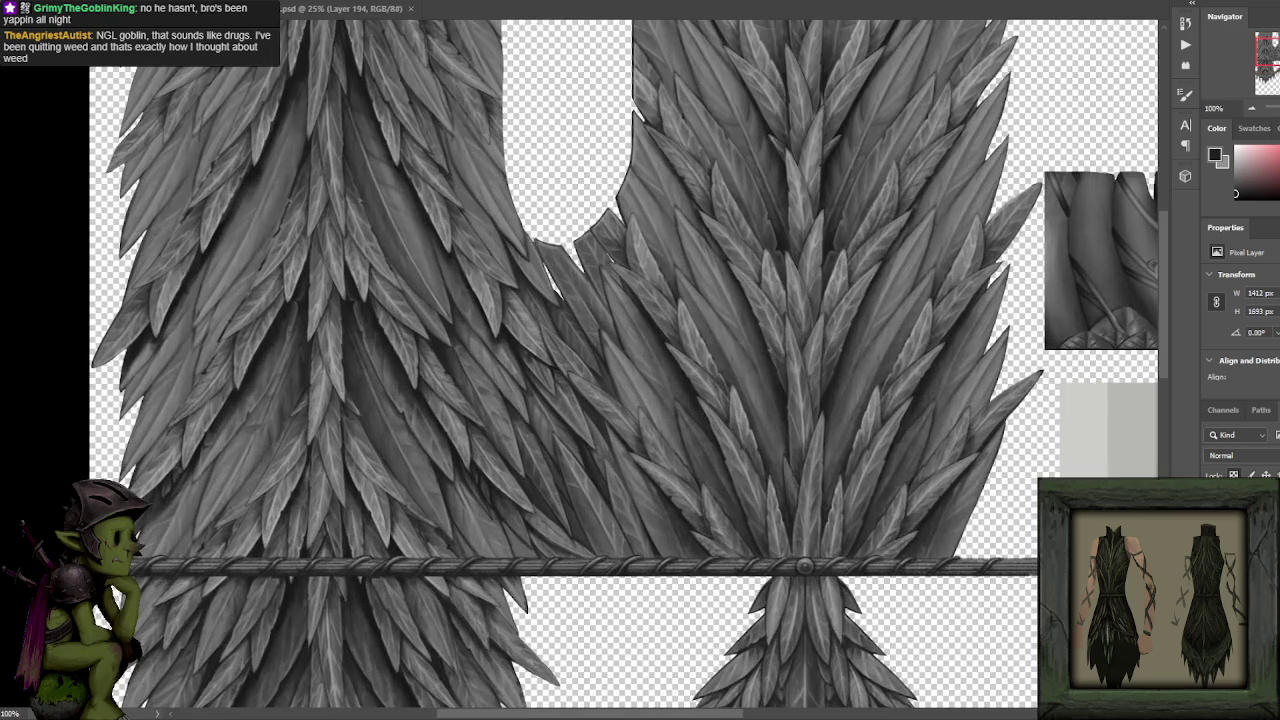
scroll(640, 330, up, 1)
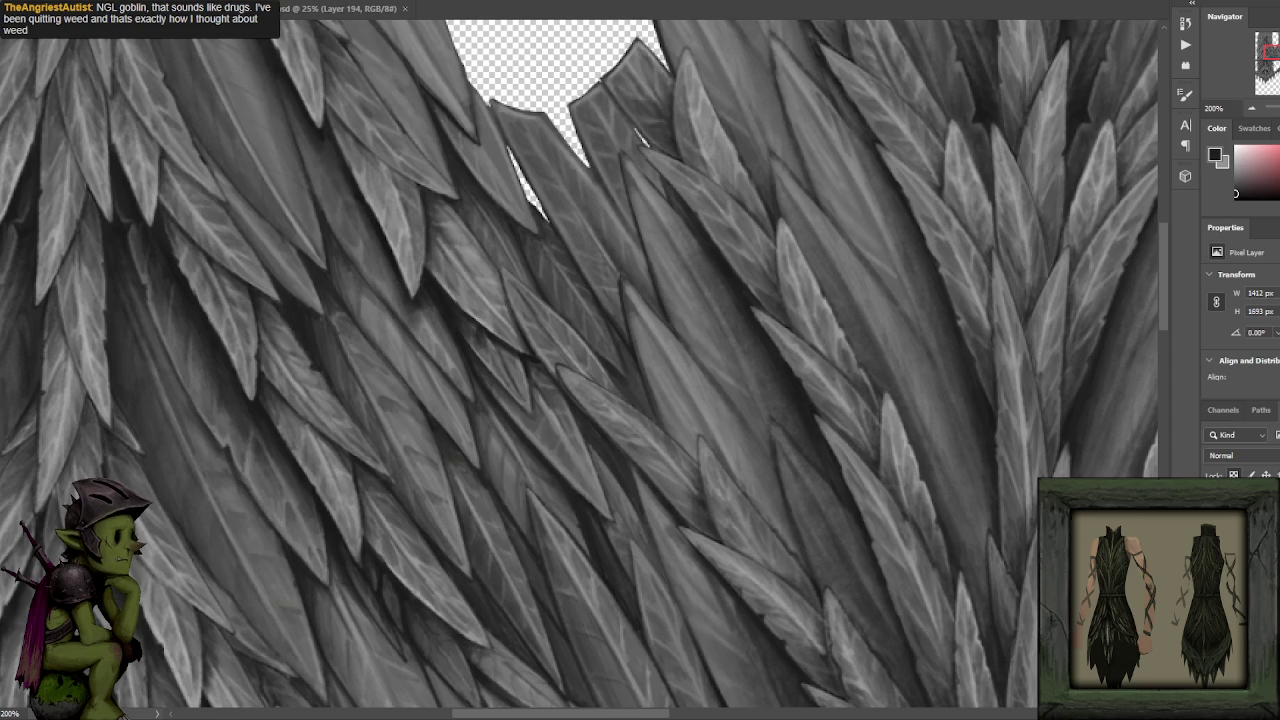
key(alt+Tab)
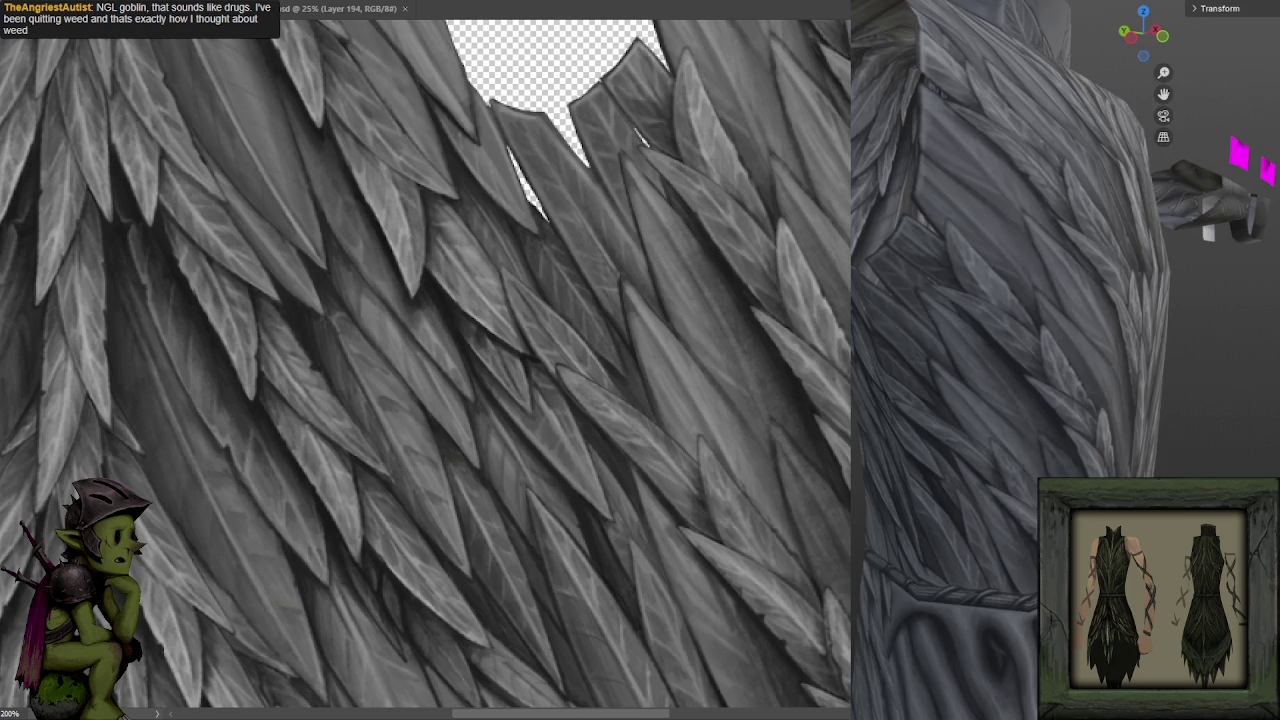
Orbit the Blender viewport closer onto the feather-textured front of the garment's torso.
mouse_move(853, 476)
mouse_down()
mouse_move(984, 444)
mouse_move(962, 489)
mouse_move(923, 480)
mouse_move(1011, 497)
mouse_move(863, 523)
mouse_move(886, 529)
mouse_move(912, 568)
mouse_move(1012, 501)
mouse_move(860, 512)
mouse_move(910, 506)
mouse_move(867, 499)
mouse_move(893, 492)
mouse_move(988, 508)
mouse_move(1014, 491)
mouse_move(1023, 543)
mouse_move(999, 530)
mouse_move(986, 559)
mouse_move(941, 557)
mouse_up()
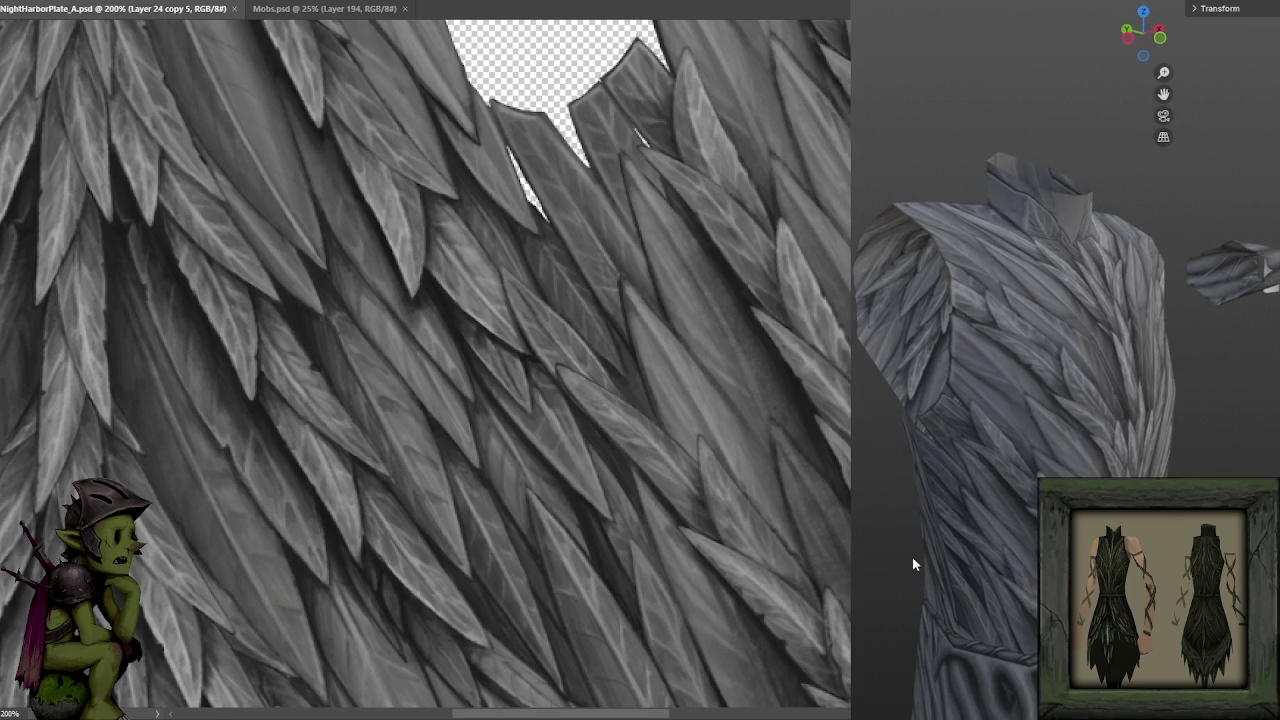
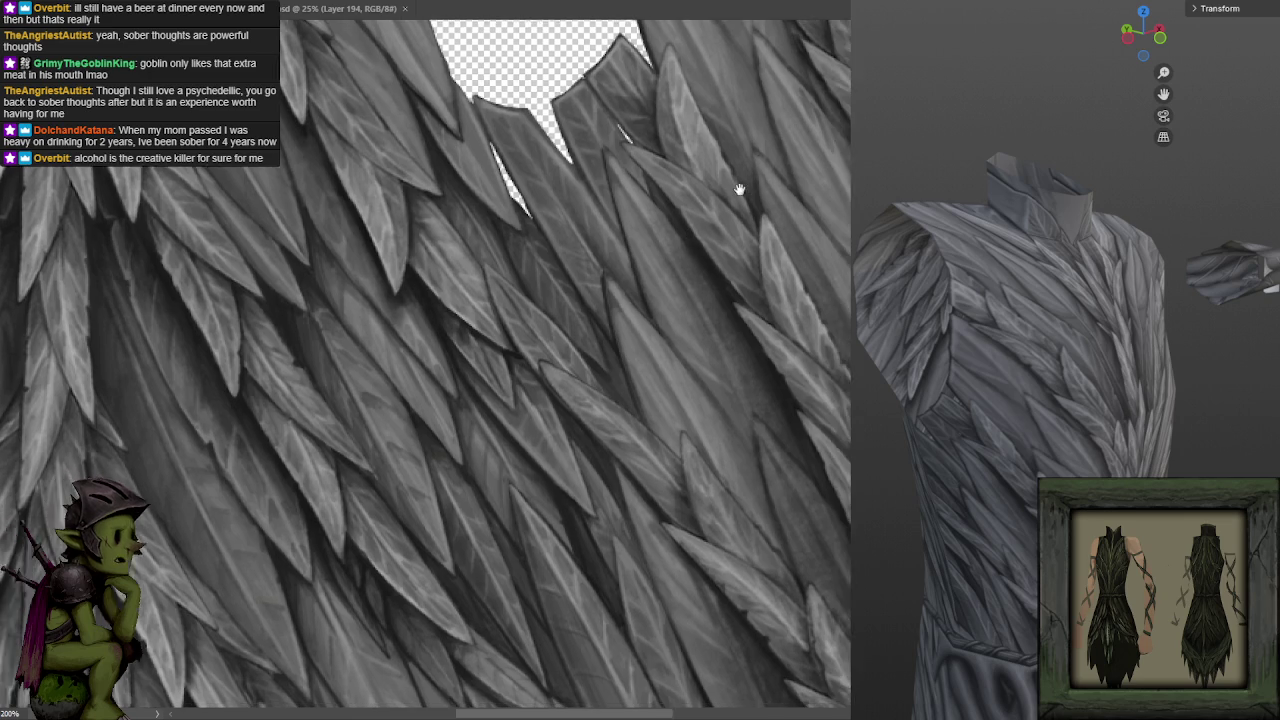
Pan the canvas down to the lower feathers sitting just above the rope border.
drag(749, 246, 716, 210)
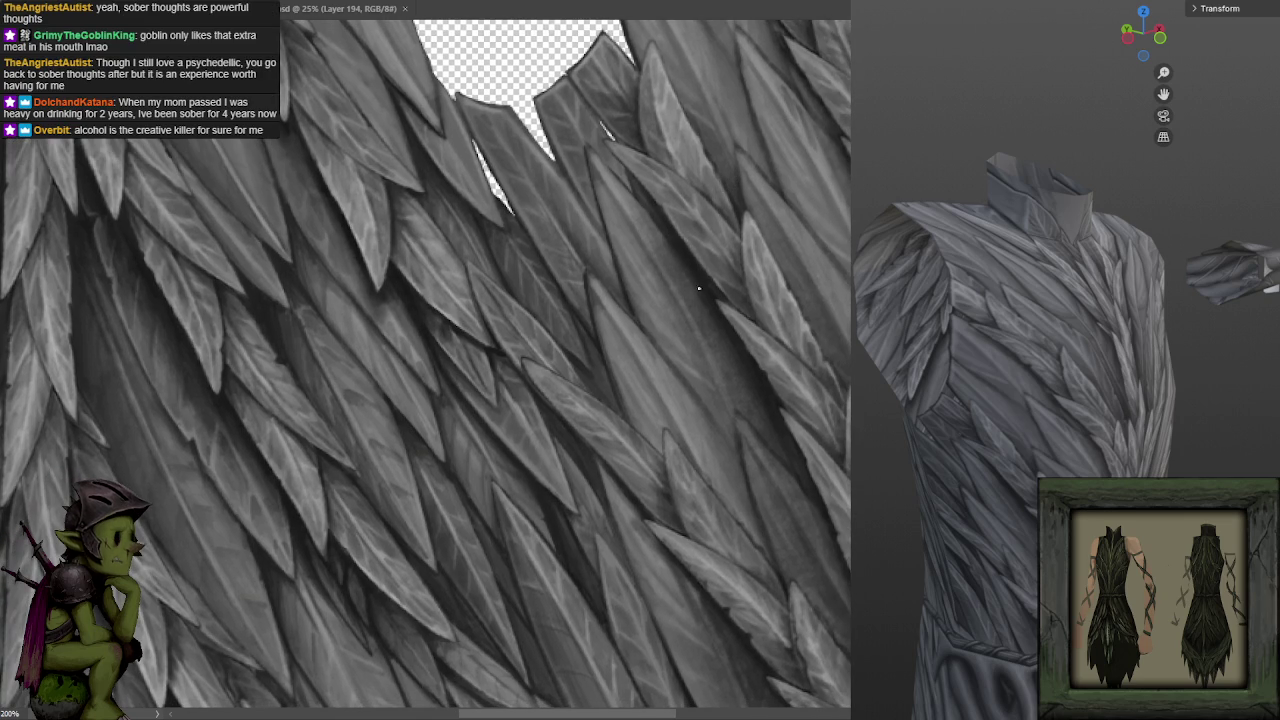
drag(721, 330, 686, 263)
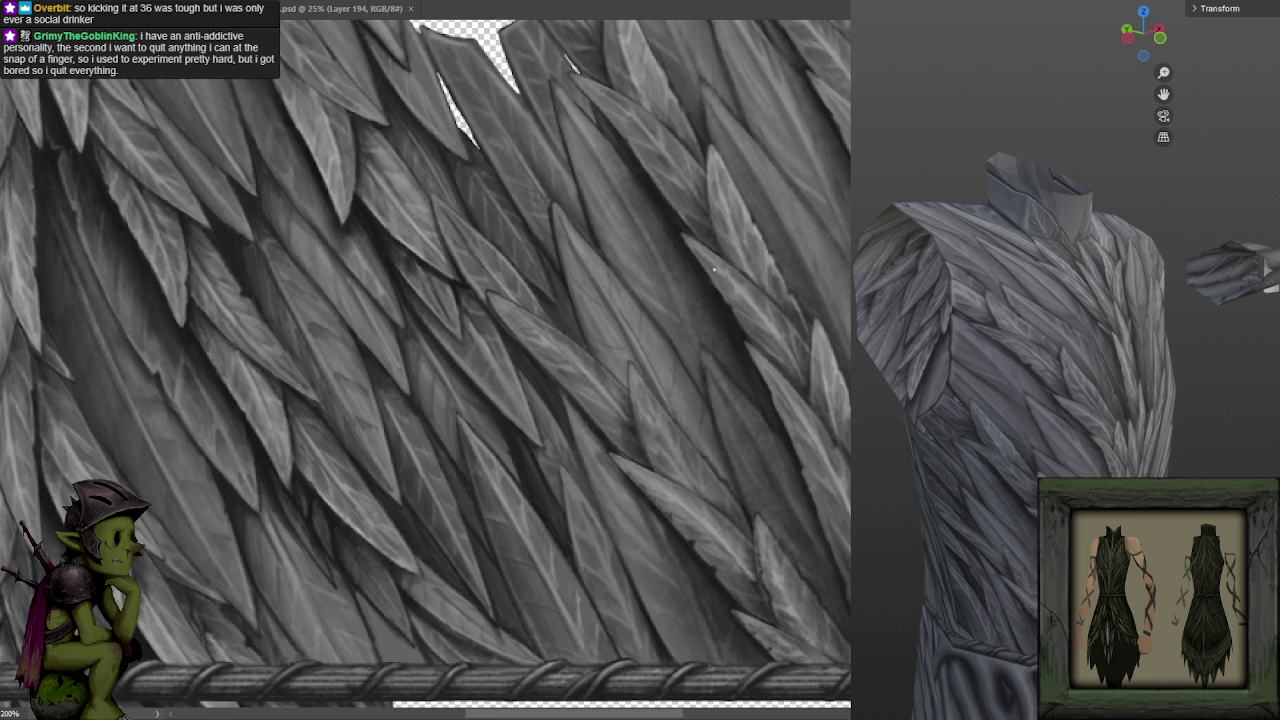
scroll(631, 229, down, 1)
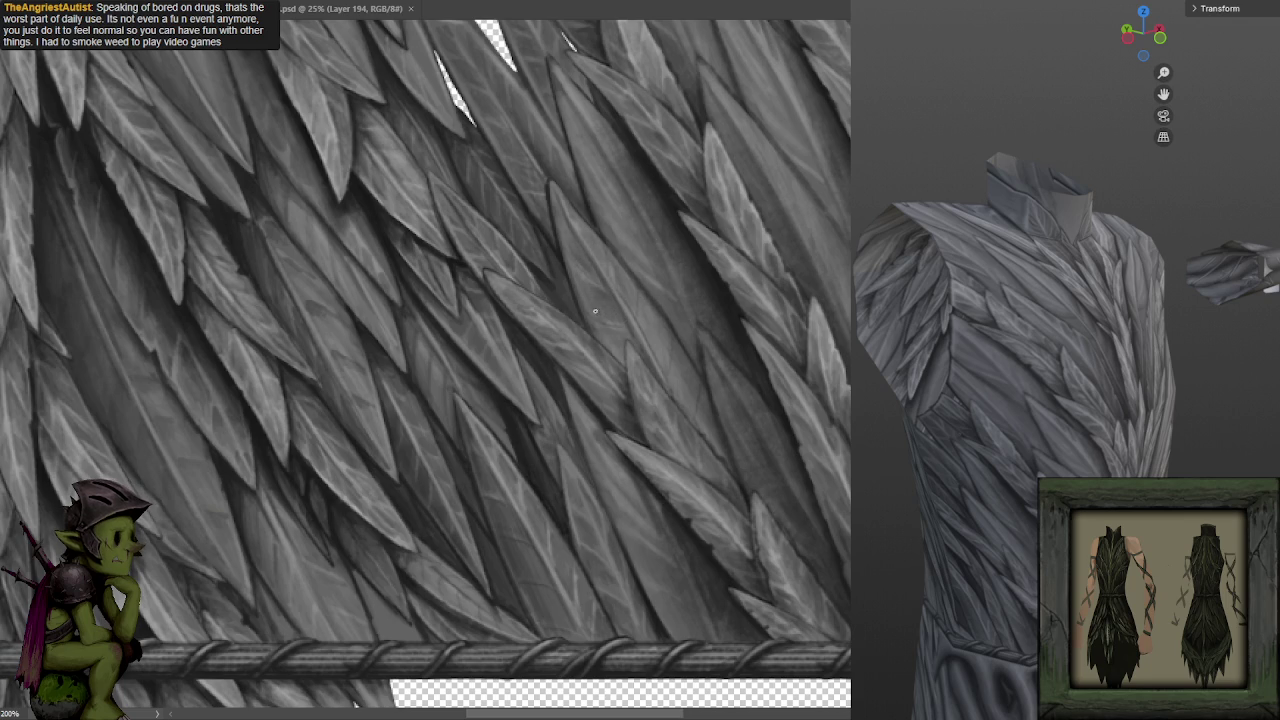
Sample two greys from the feathers and softly shade one feather with them.
alt+click(560, 250)
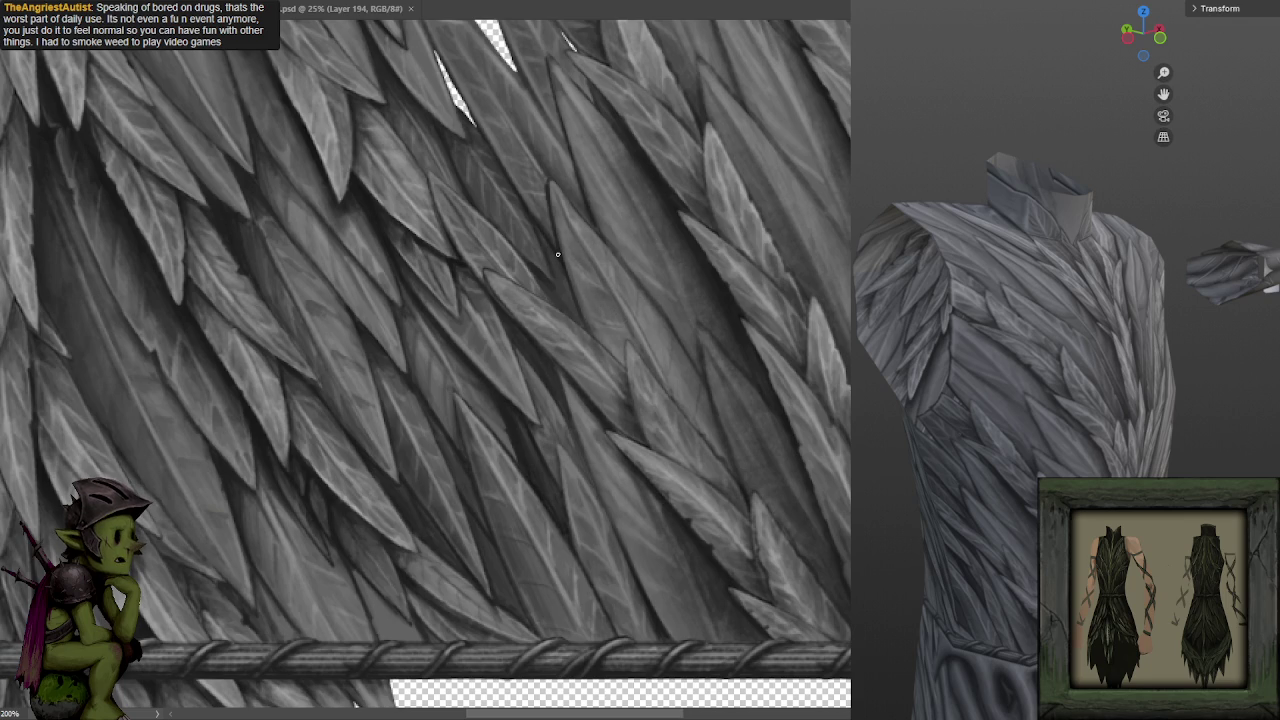
alt+click(726, 194)
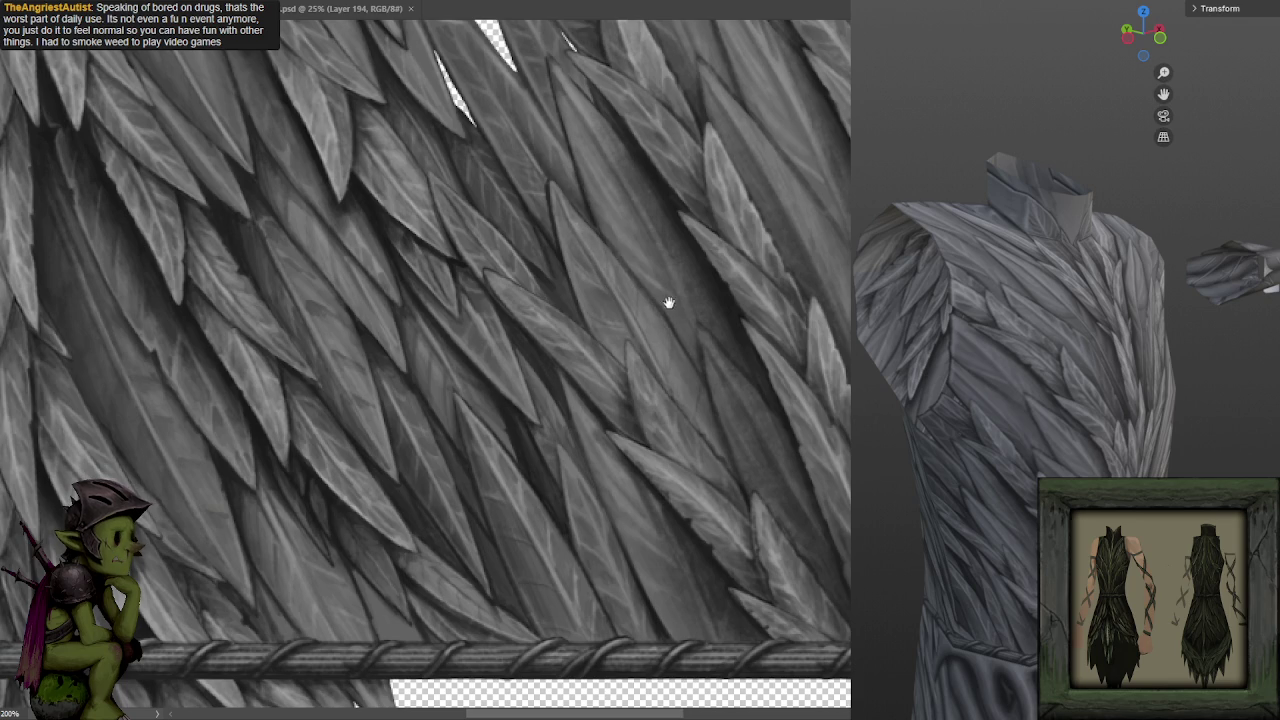
scroll(669, 300, down, 1)
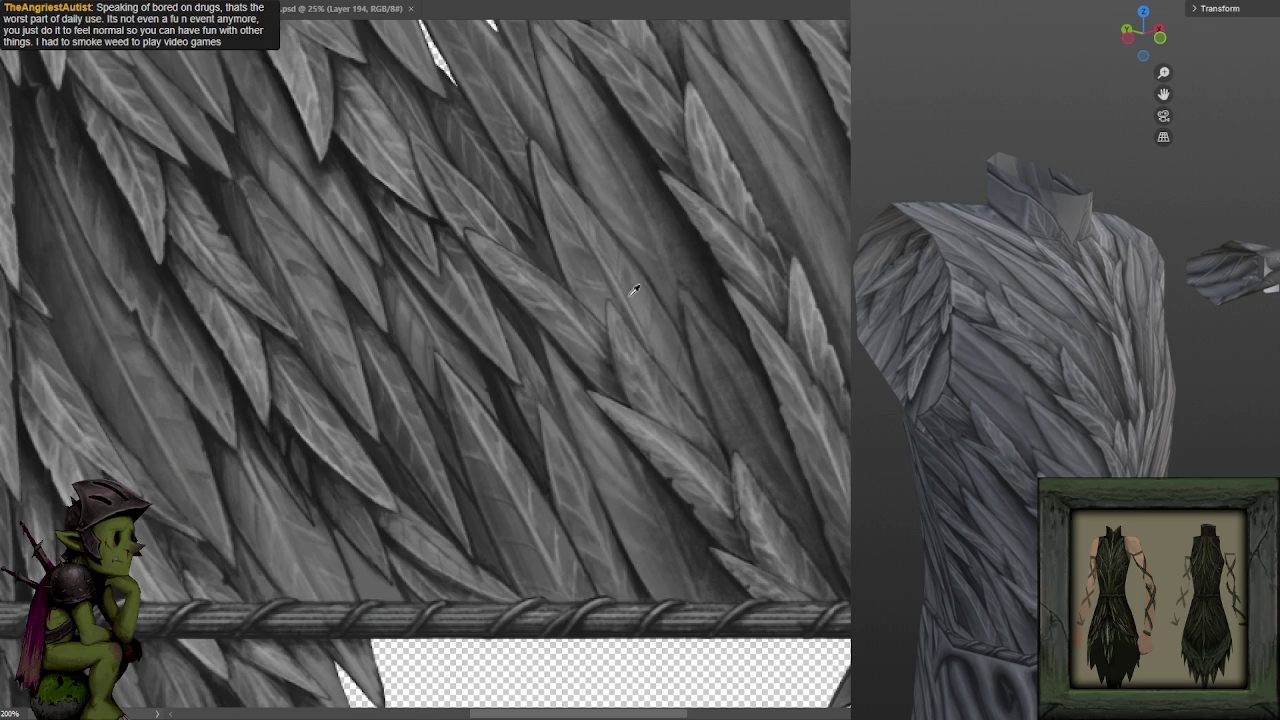
drag(700, 238, 707, 227)
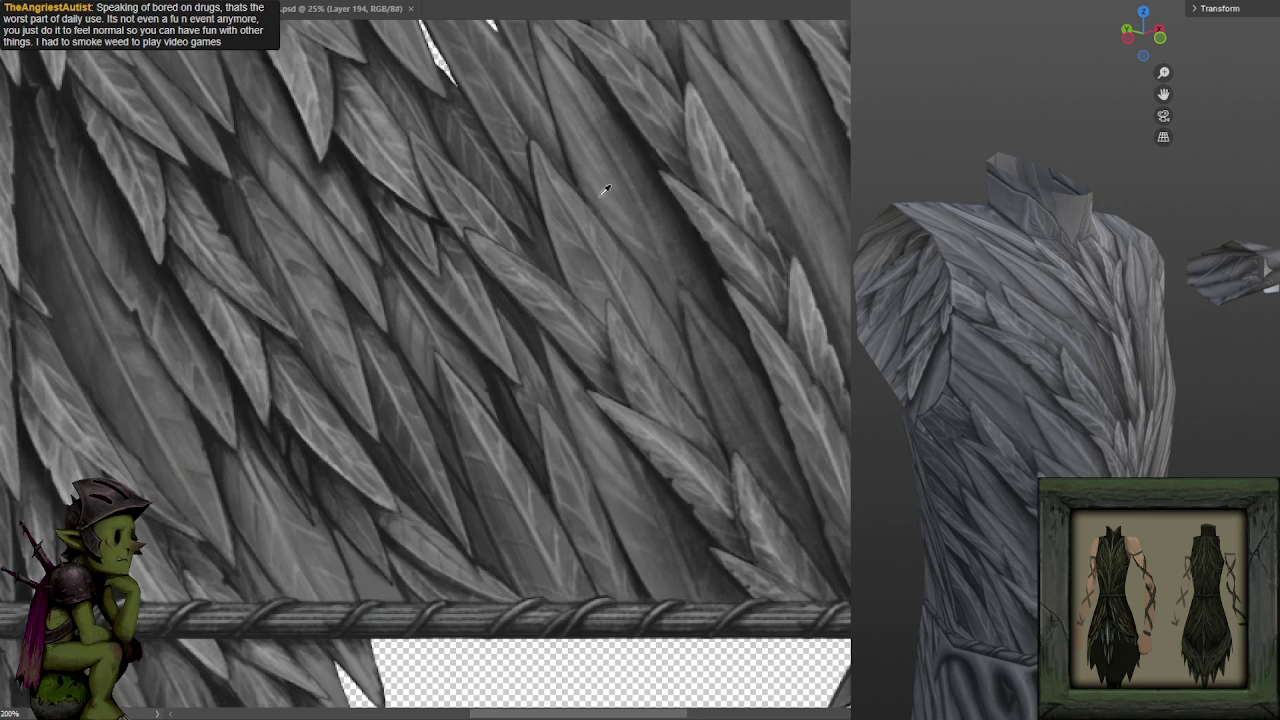
Sample more feather greys and pan back up to the upper feathers.
alt+click(620, 246)
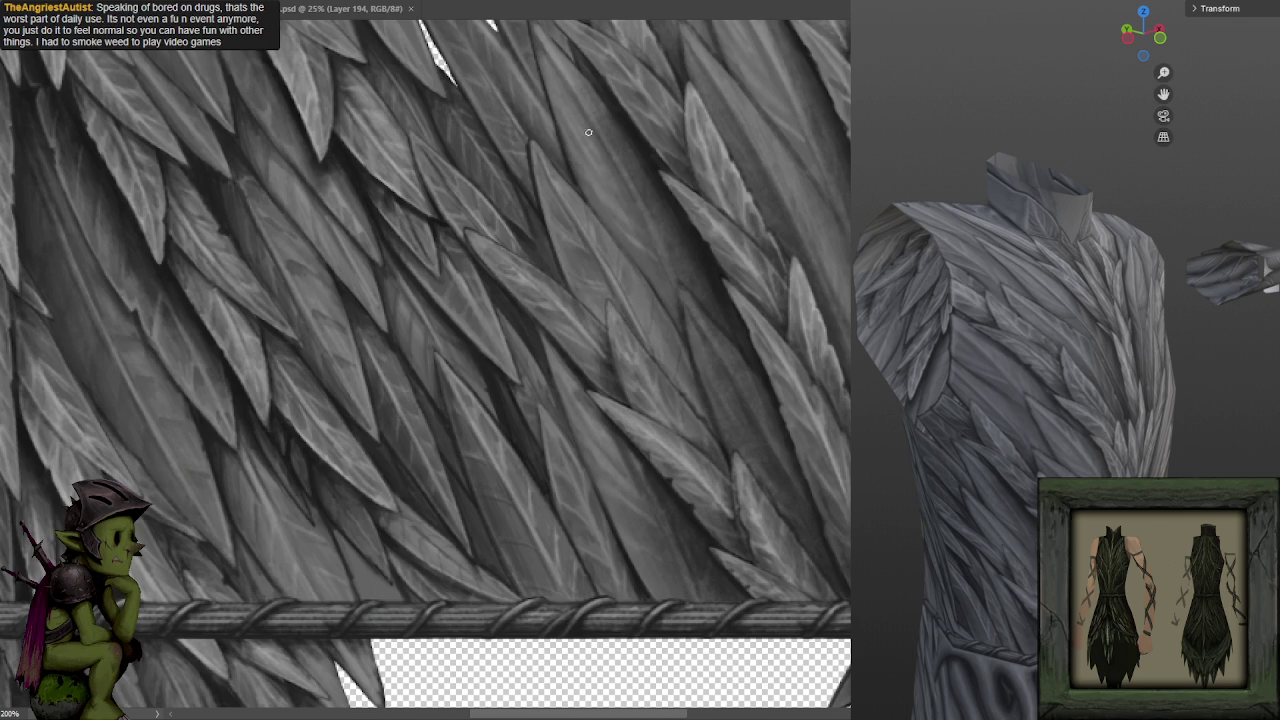
alt+click(566, 298)
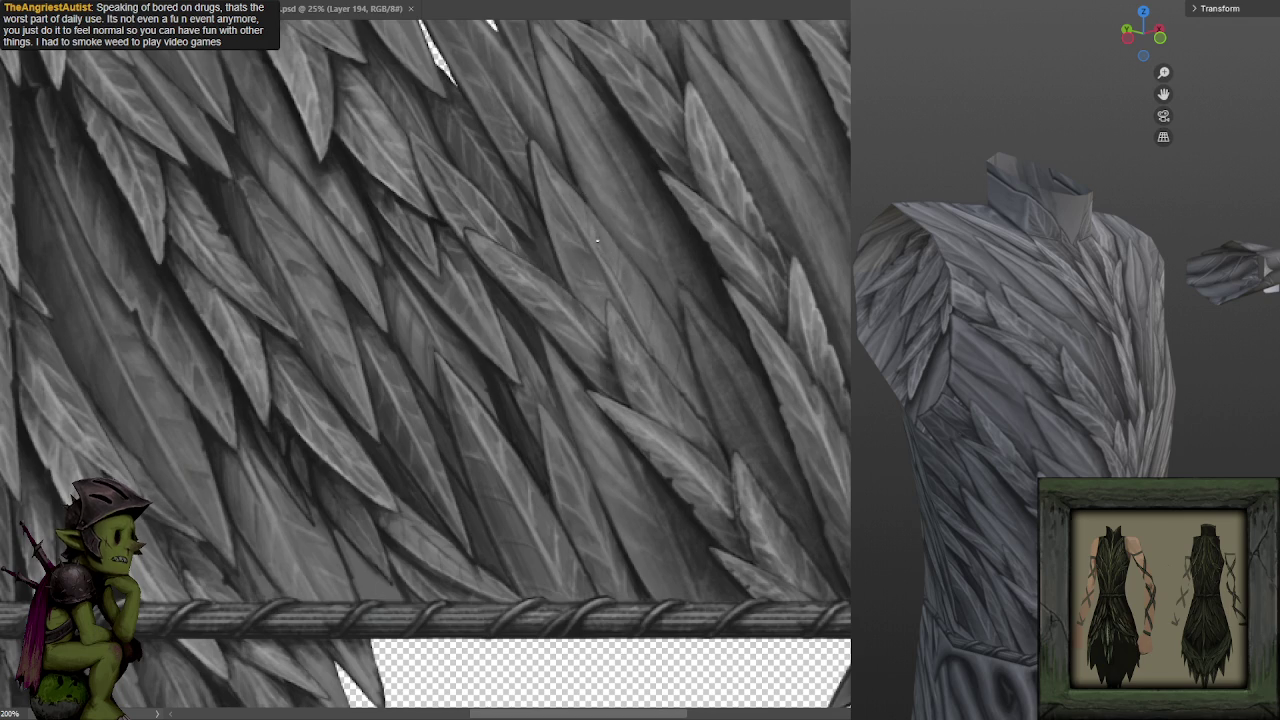
alt+click(652, 145)
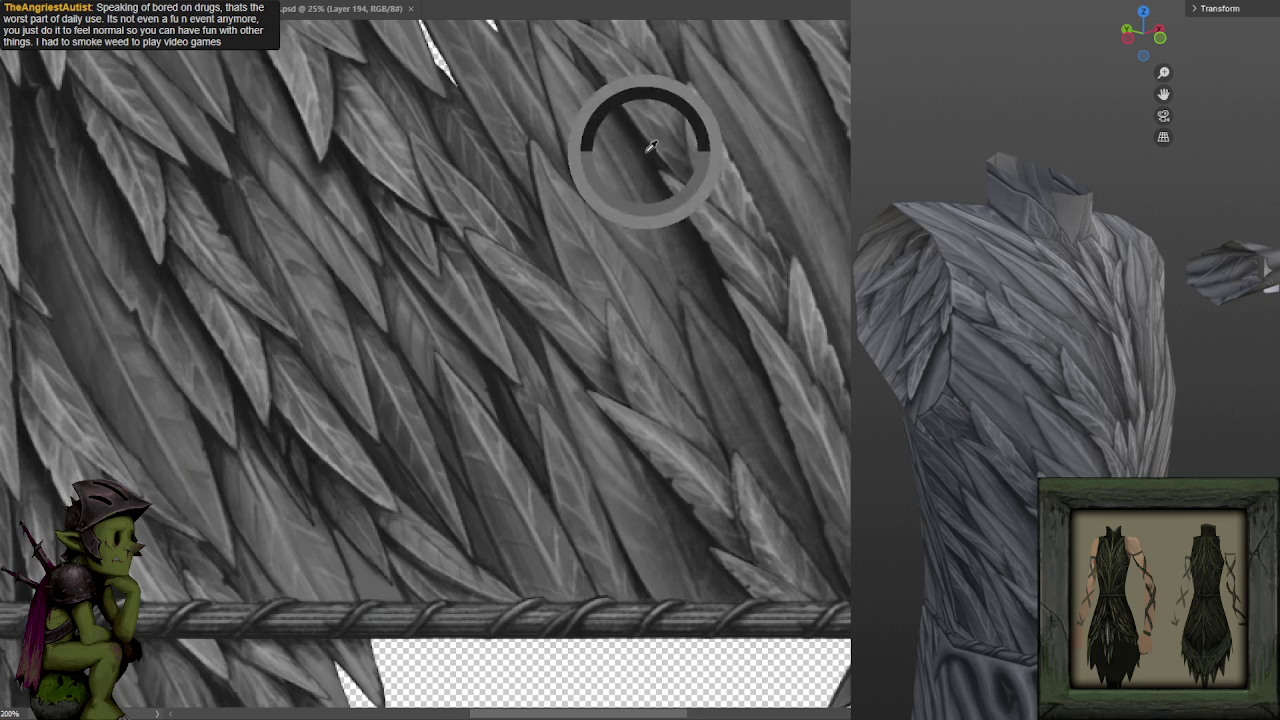
drag(654, 134, 645, 215)
alt+click(545, 146)
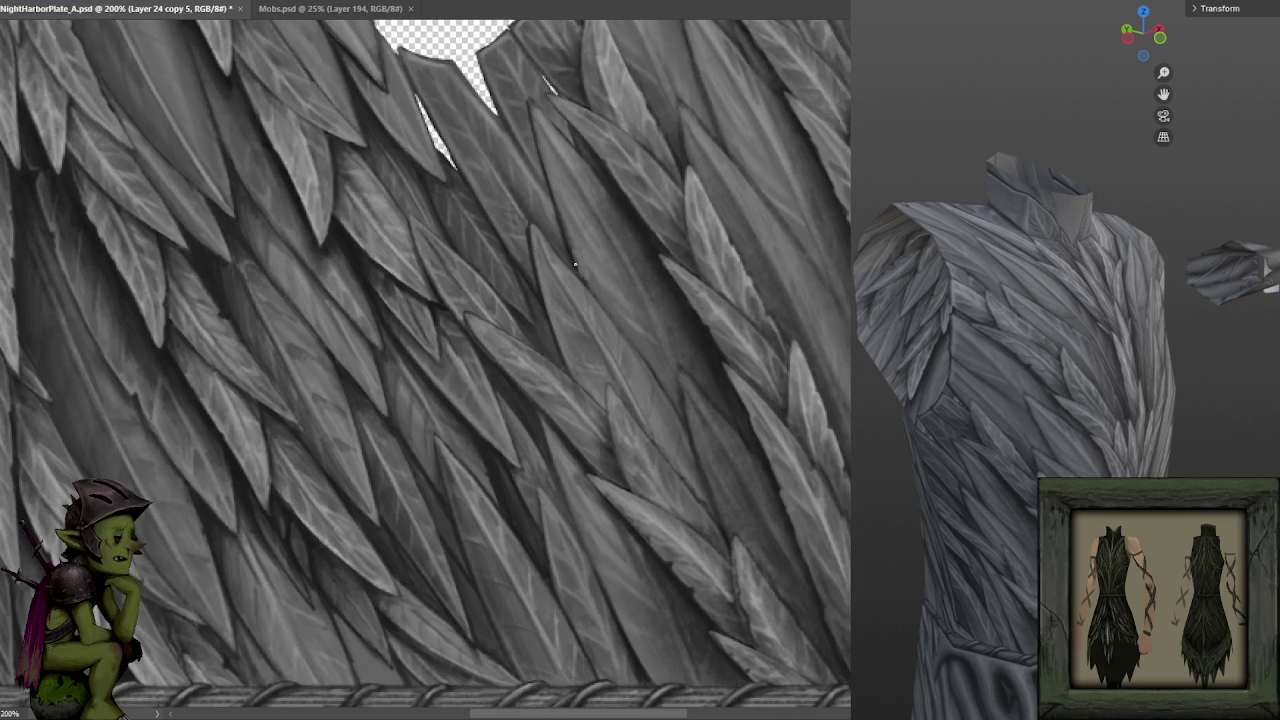
Sample one more feather grey, then zoom out toward the whole texture sheet.
alt+click(571, 226)
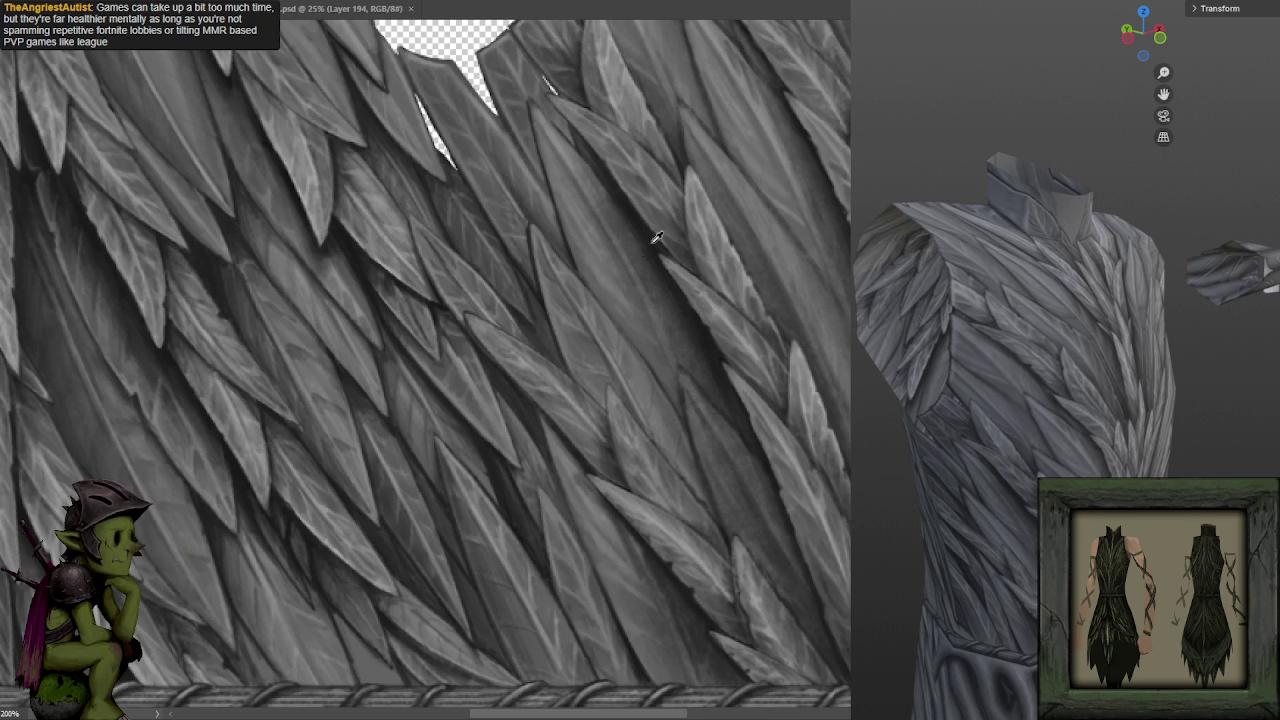
scroll(590, 310, down, 1)
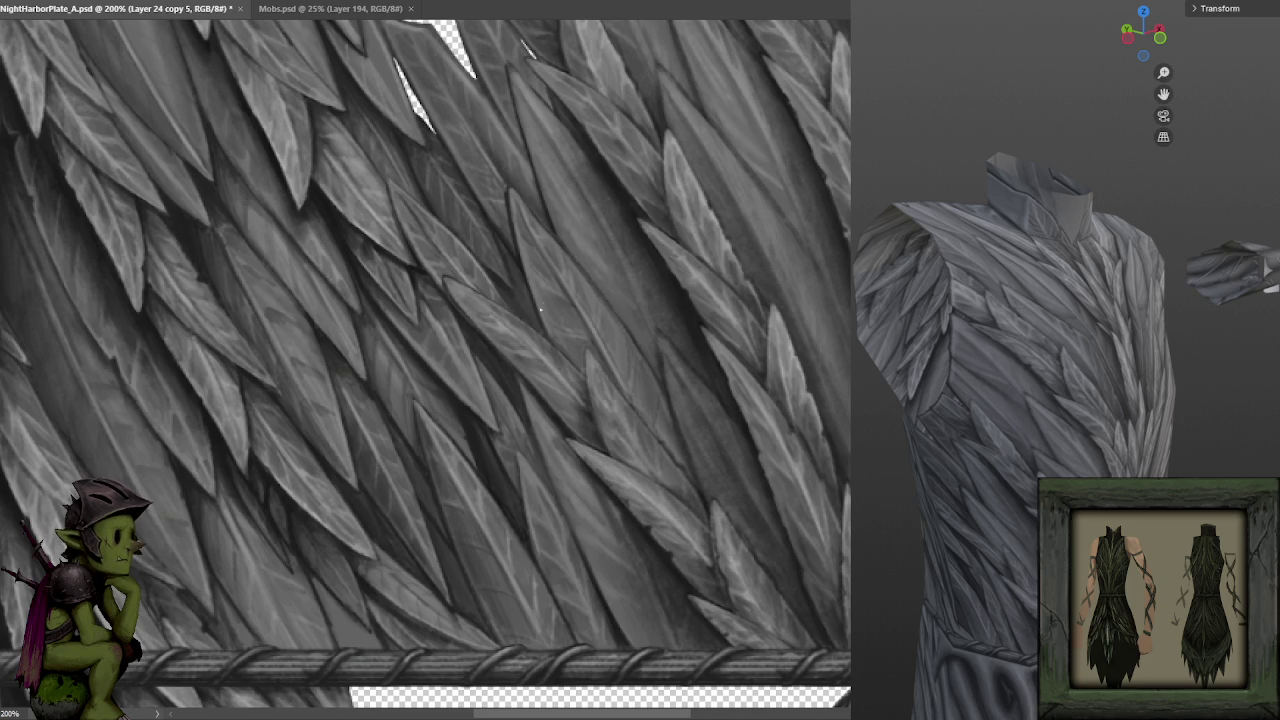
key(ctrl+minus)
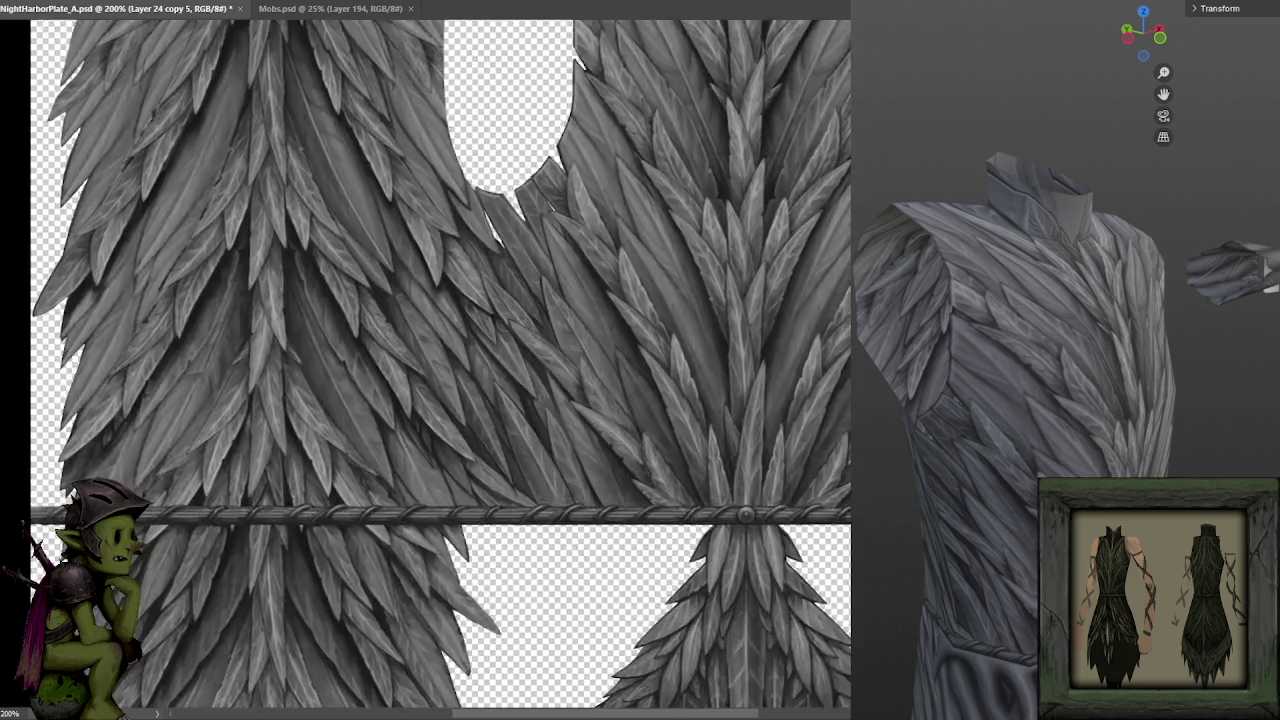
Zoom back in to 200% and pan down toward the feathers at the rope border.
key(ctrl+minus)
key(ctrl+minus)
key(ctrl+plus)
key(ctrl+plus)
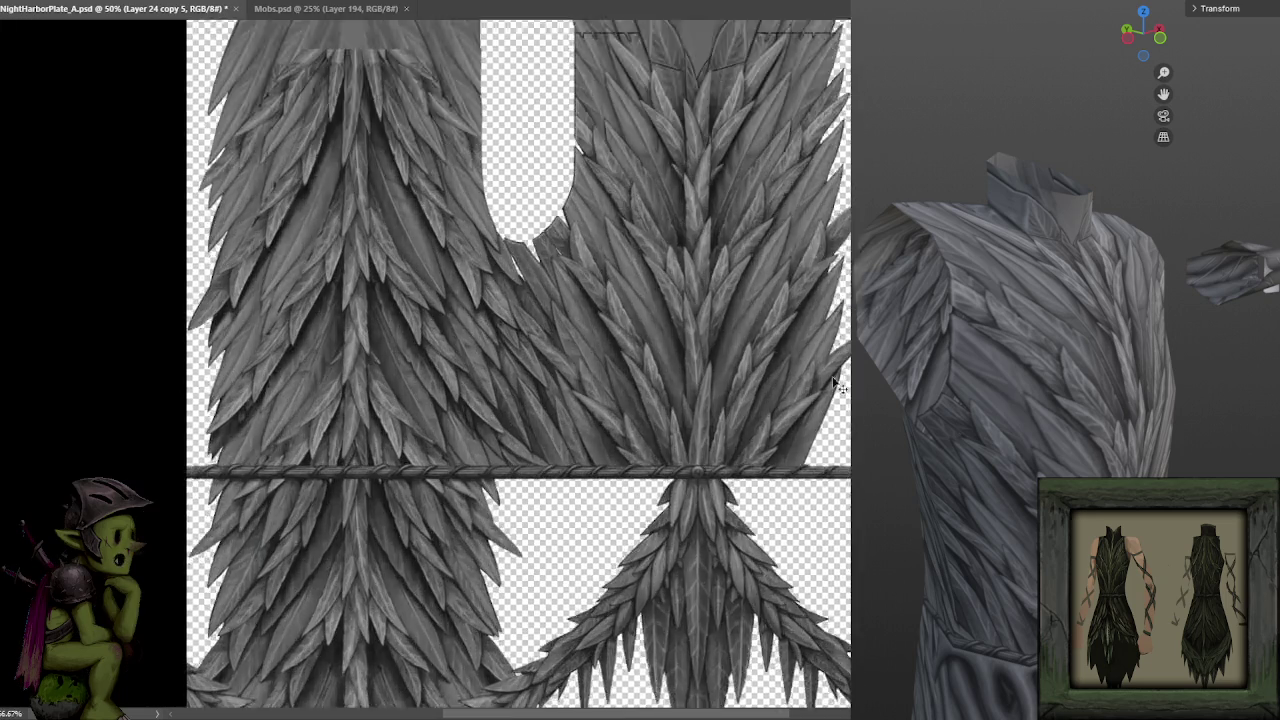
key(ctrl+plus)
drag(559, 319, 565, 305)
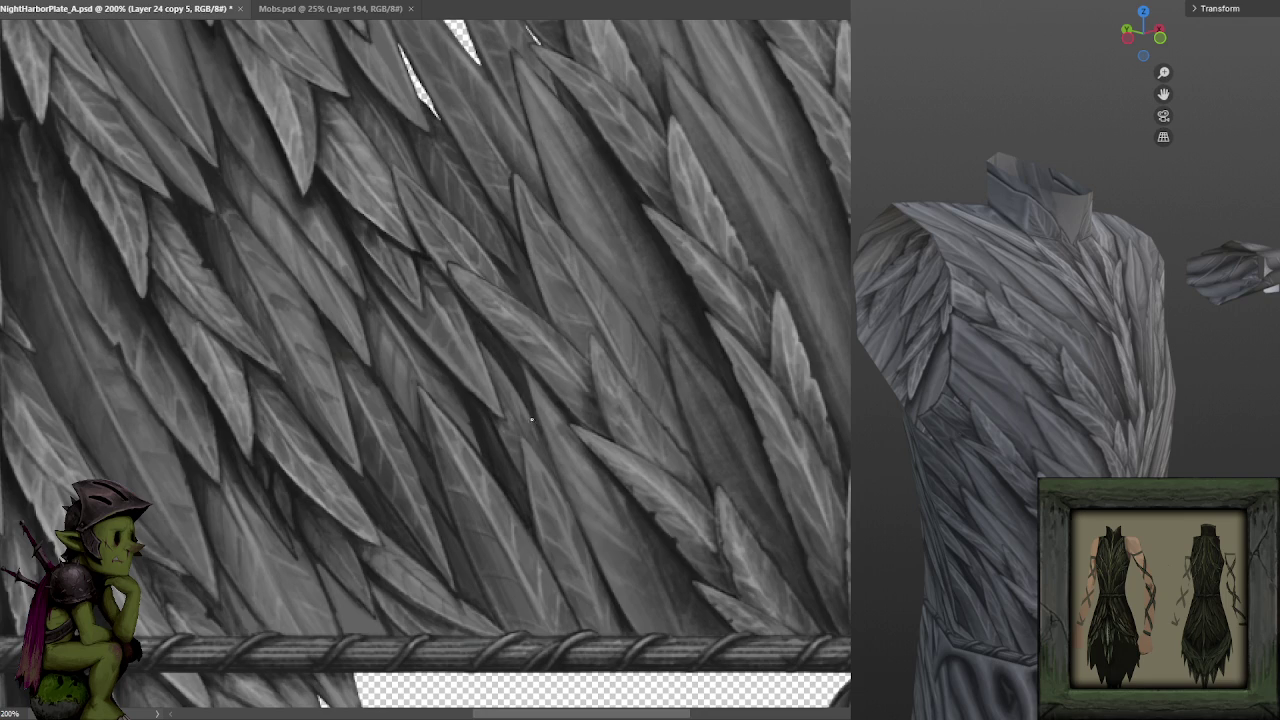
drag(566, 417, 537, 349)
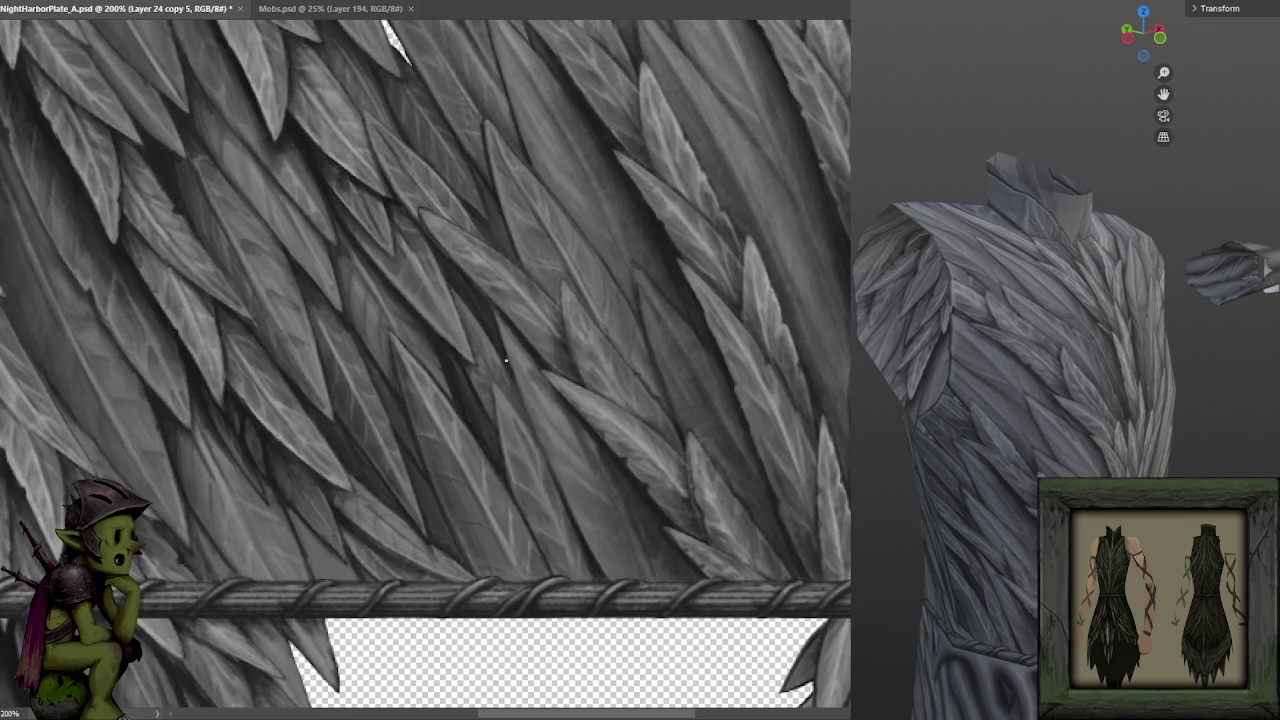
drag(537, 431, 503, 339)
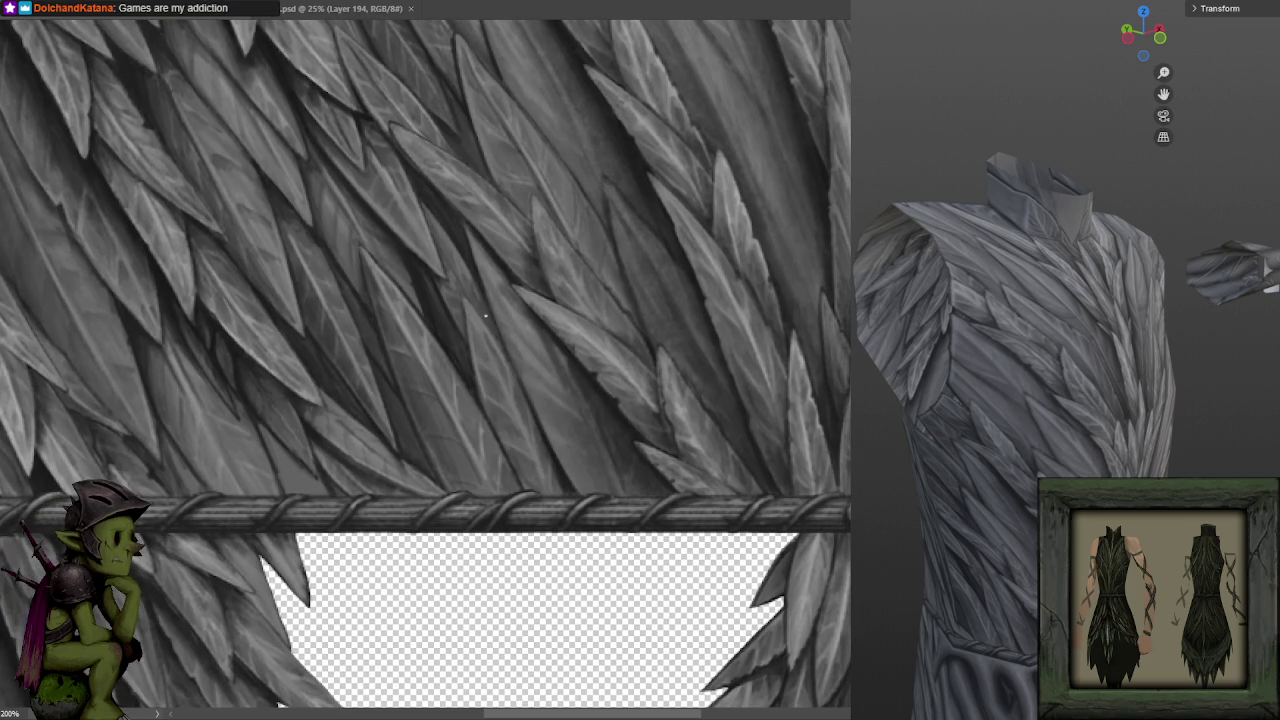
Pan around the upper feathers and the rope border to inspect them, then zoom out.
drag(469, 340, 555, 410)
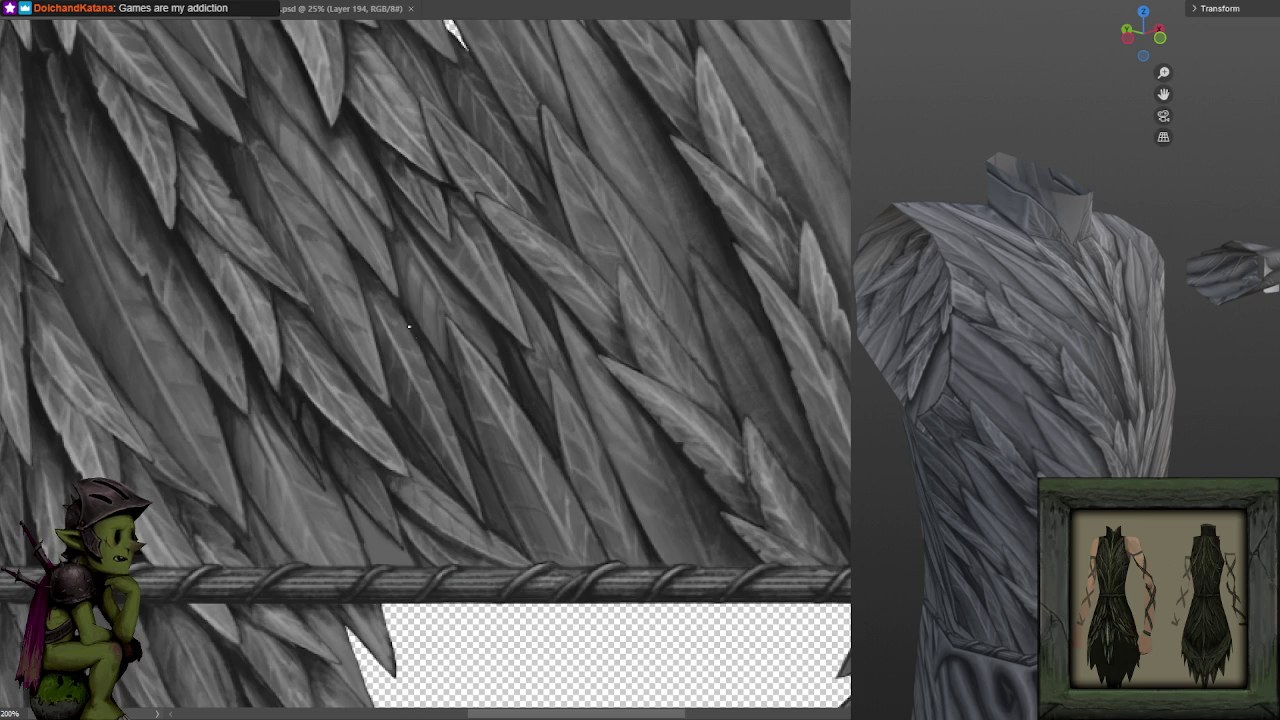
mouse_move(363, 245)
mouse_down()
mouse_move(543, 331)
mouse_move(562, 380)
mouse_up()
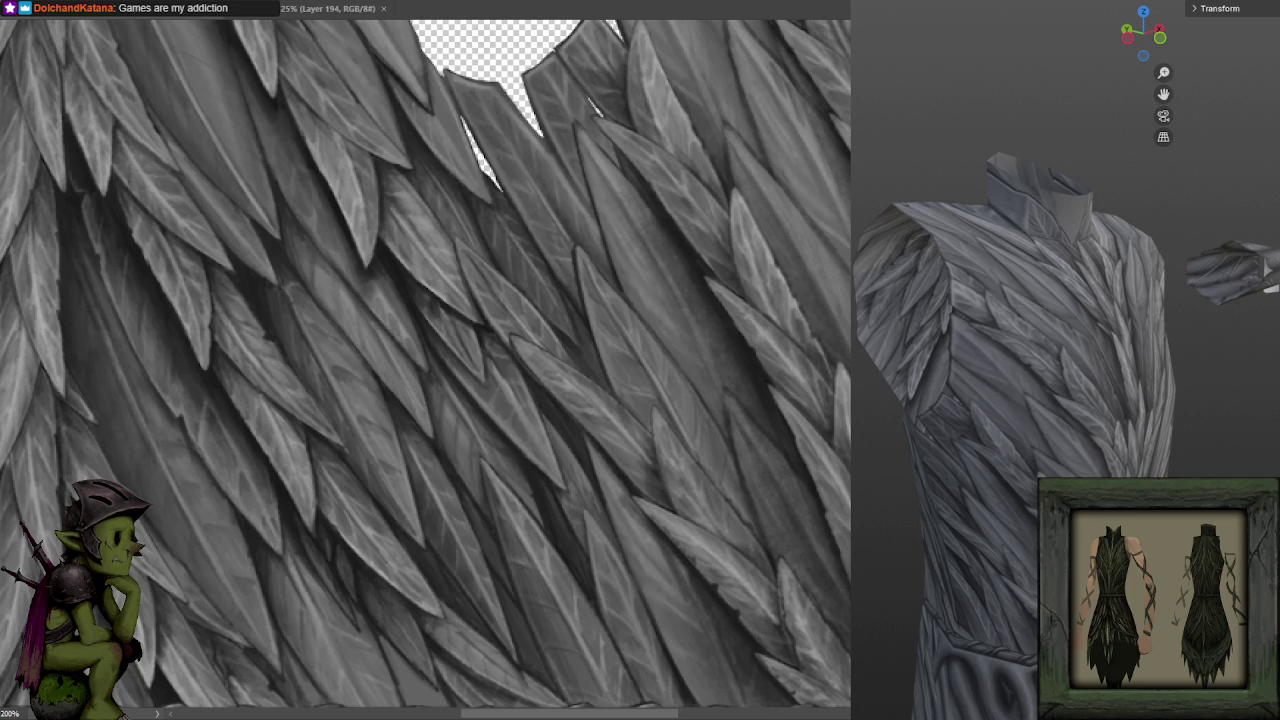
drag(663, 385, 725, 297)
drag(738, 247, 740, 273)
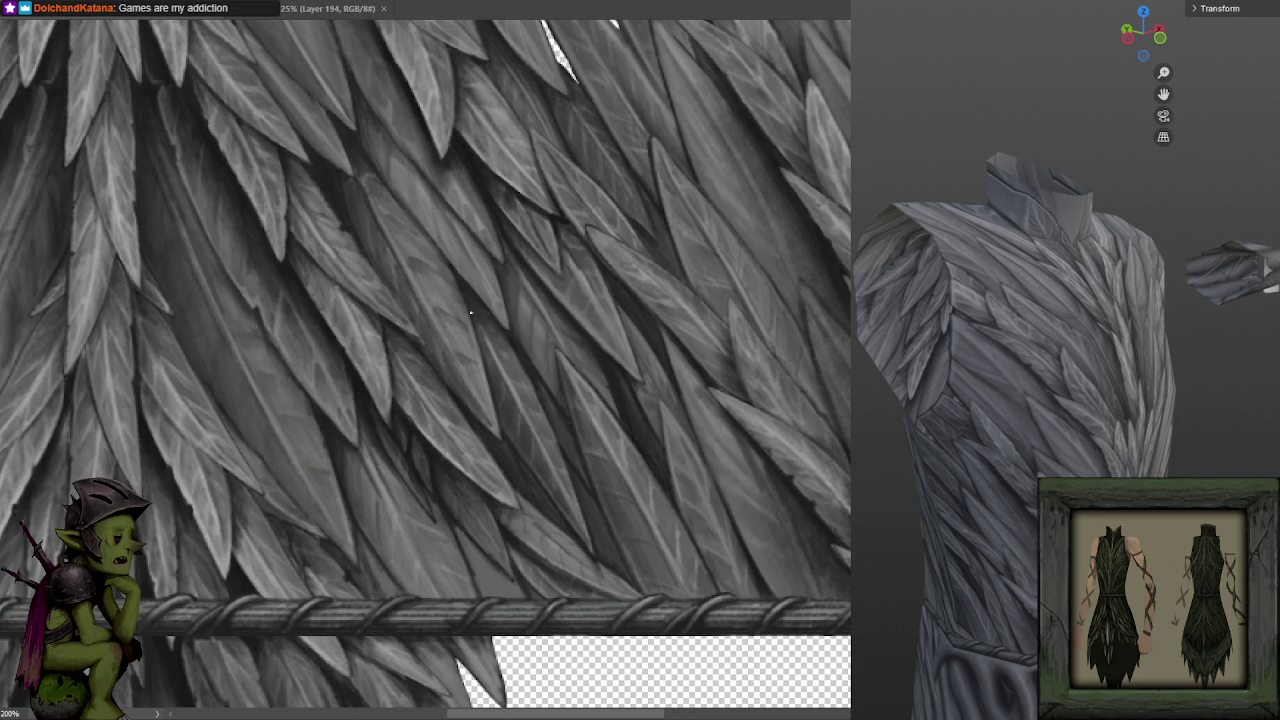
scroll(474, 386, up, 2)
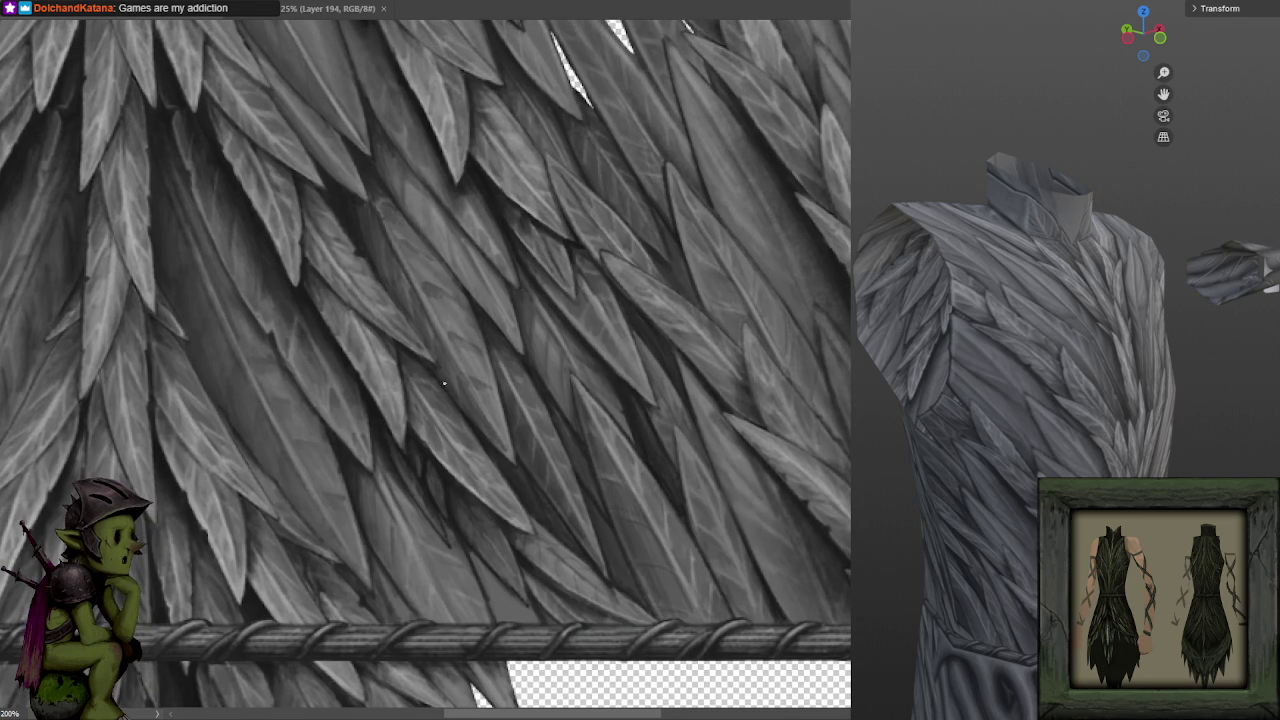
drag(592, 306, 608, 289)
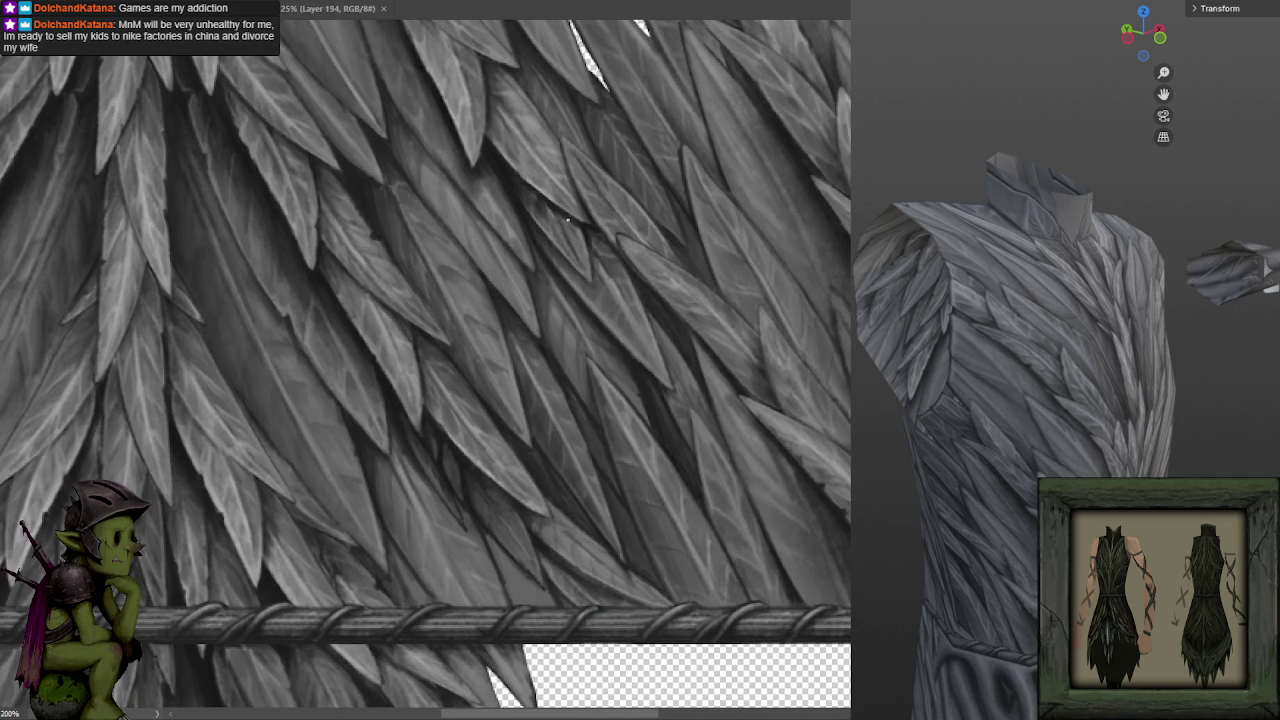
scroll(620, 230, down, 2)
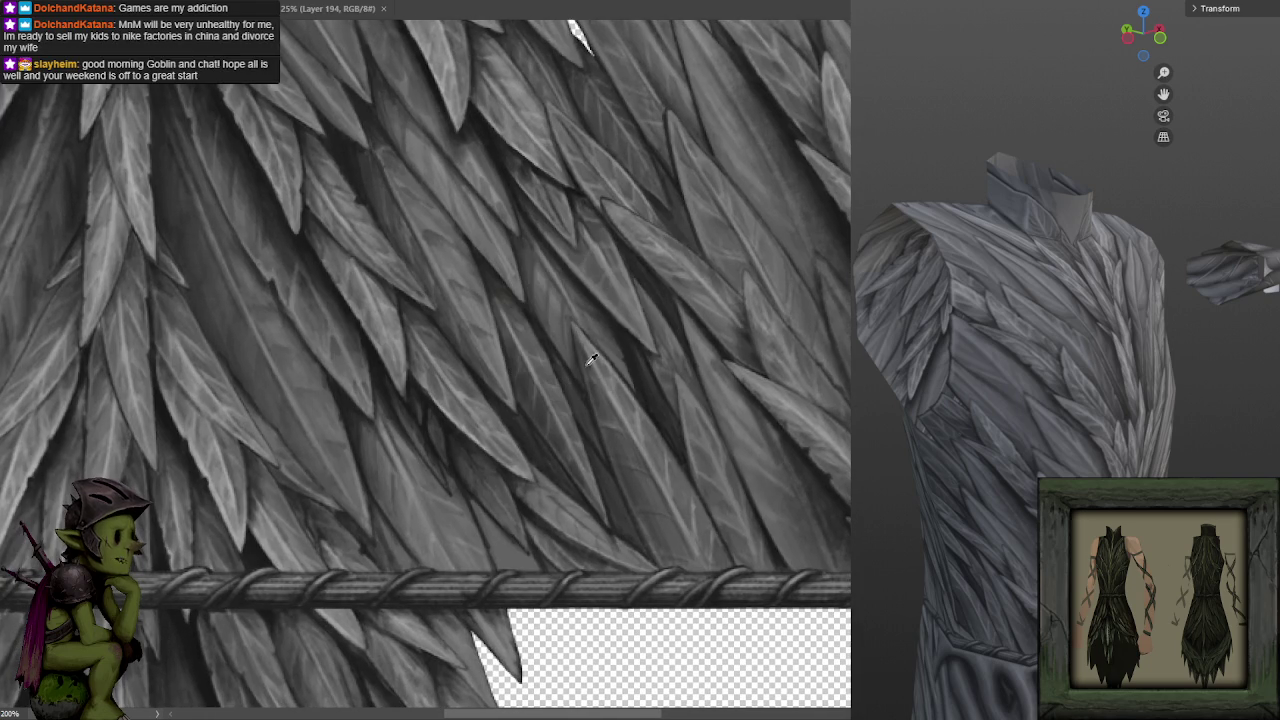
scroll(654, 289, down, 2)
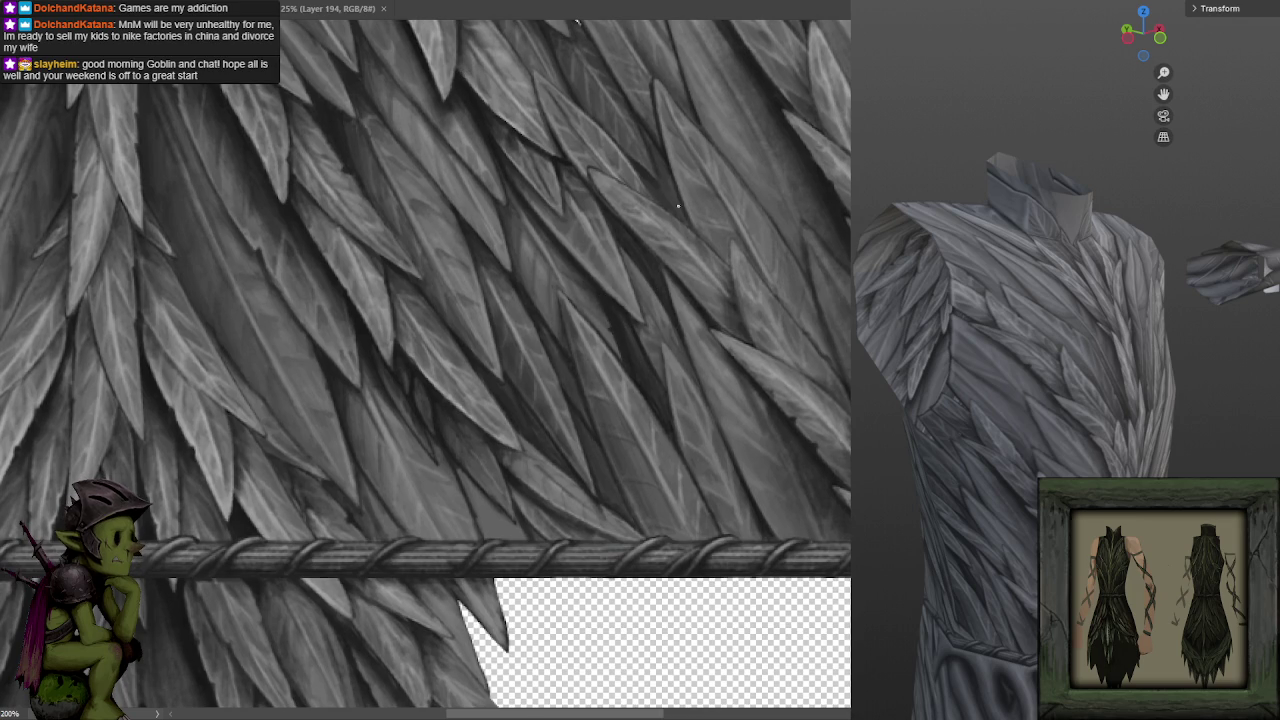
key(ctrl+minus)
key(ctrl+minus)
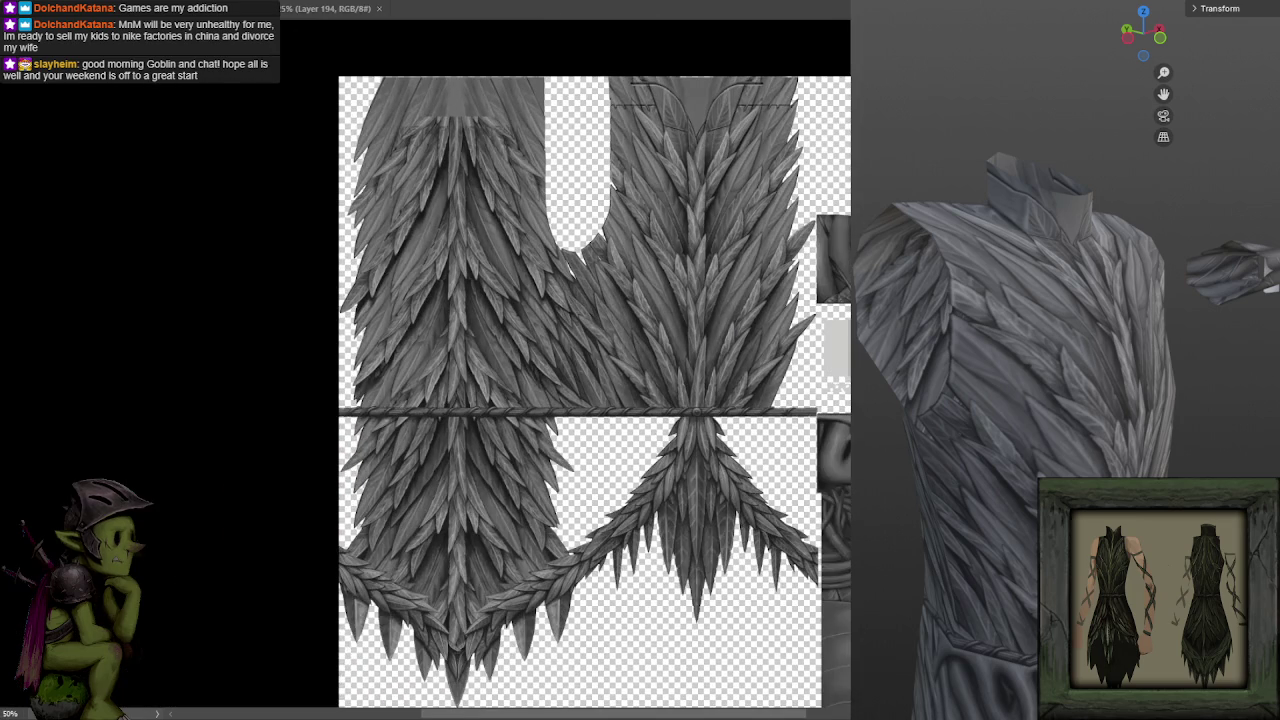
Zoom to 300%, step back to 200%, and pan to feathers above the twisted rope band.
scroll(575, 345, up, 2)
scroll(575, 345, up, 2)
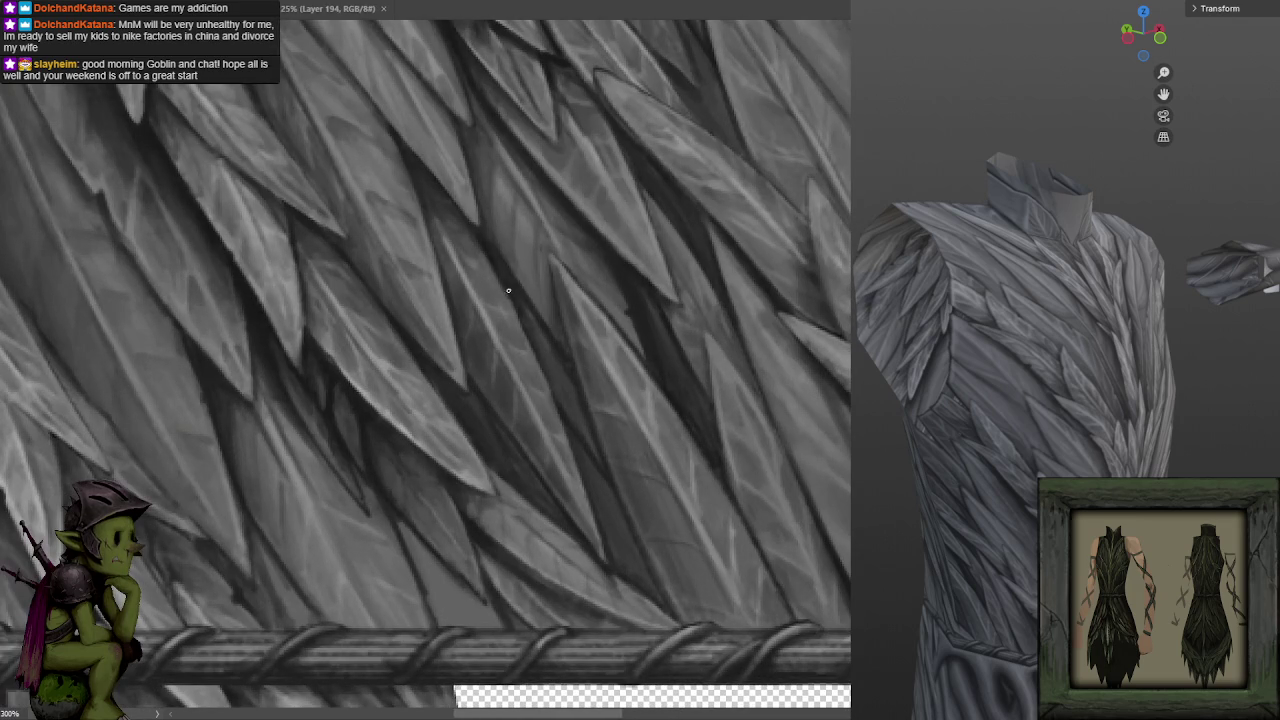
scroll(509, 227, down, 3)
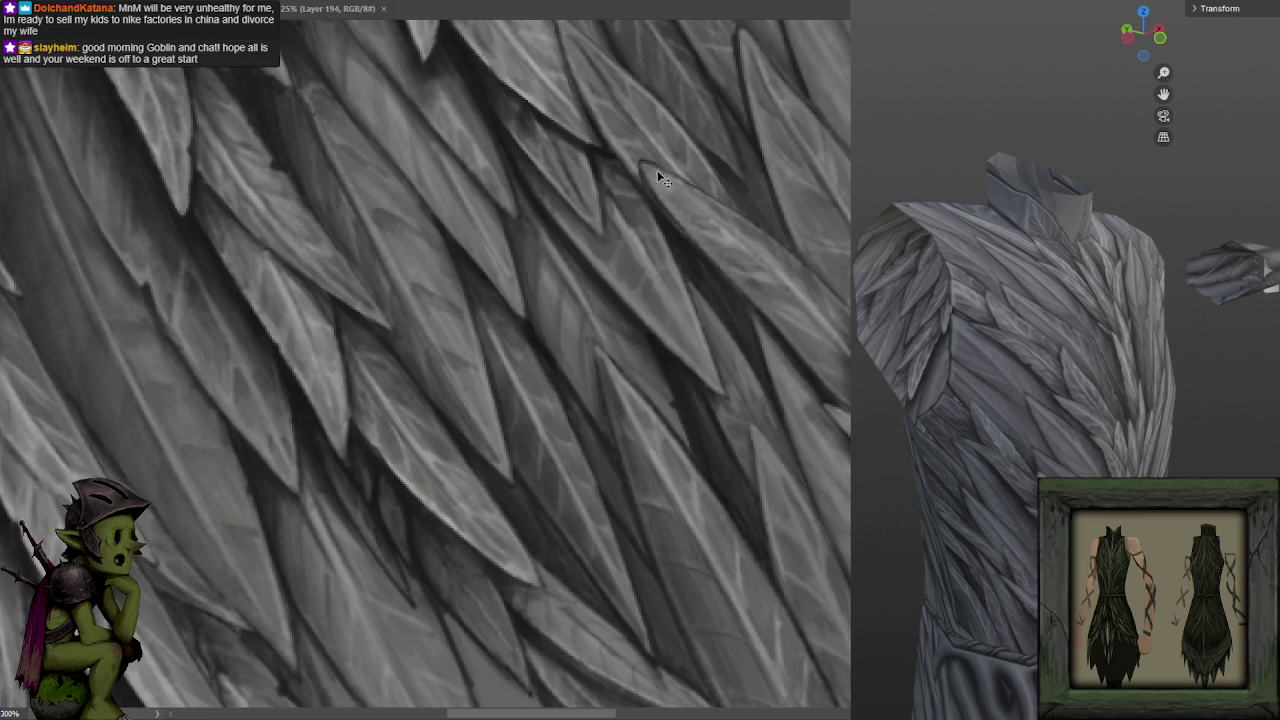
key(ctrl+minus)
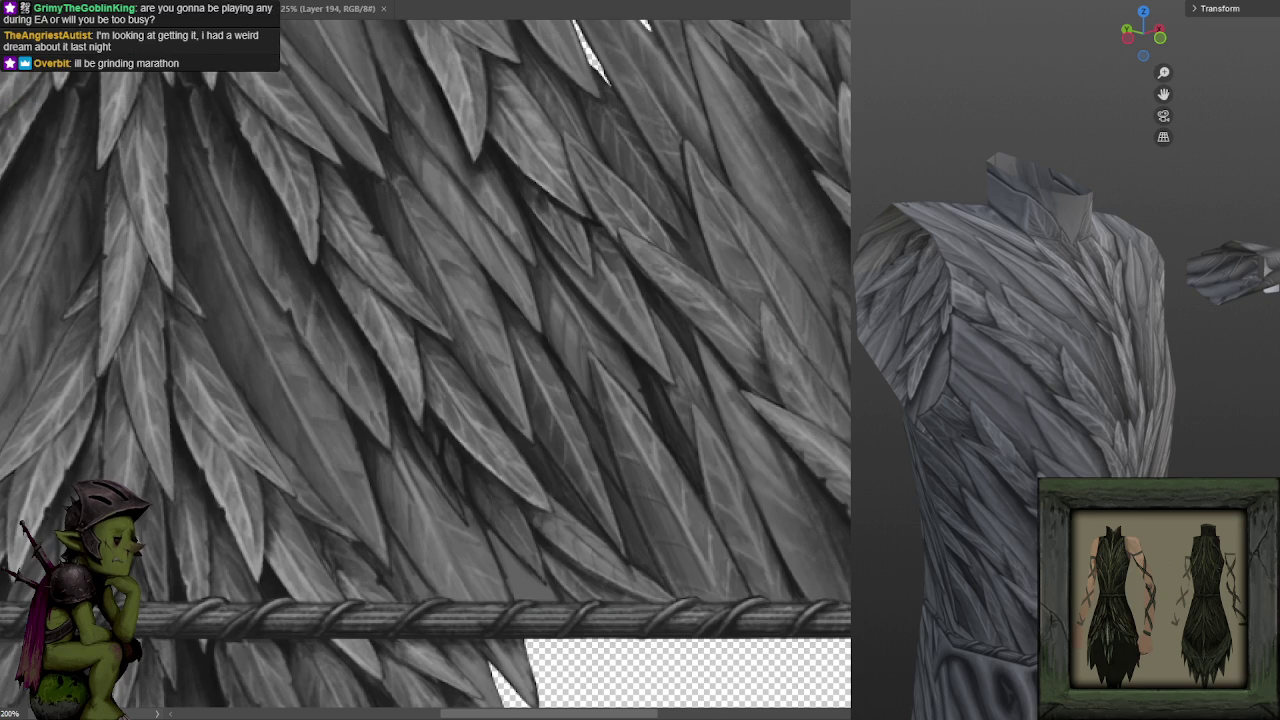
drag(607, 200, 639, 219)
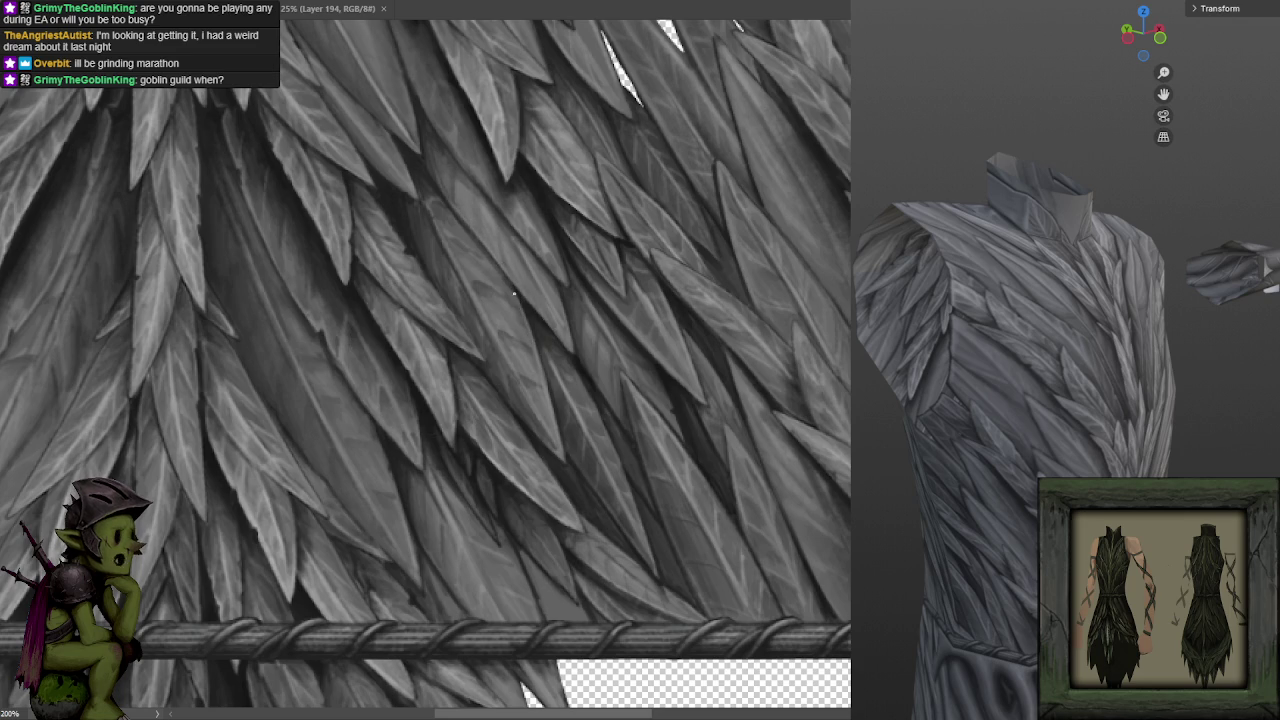
scroll(569, 323, down, 2)
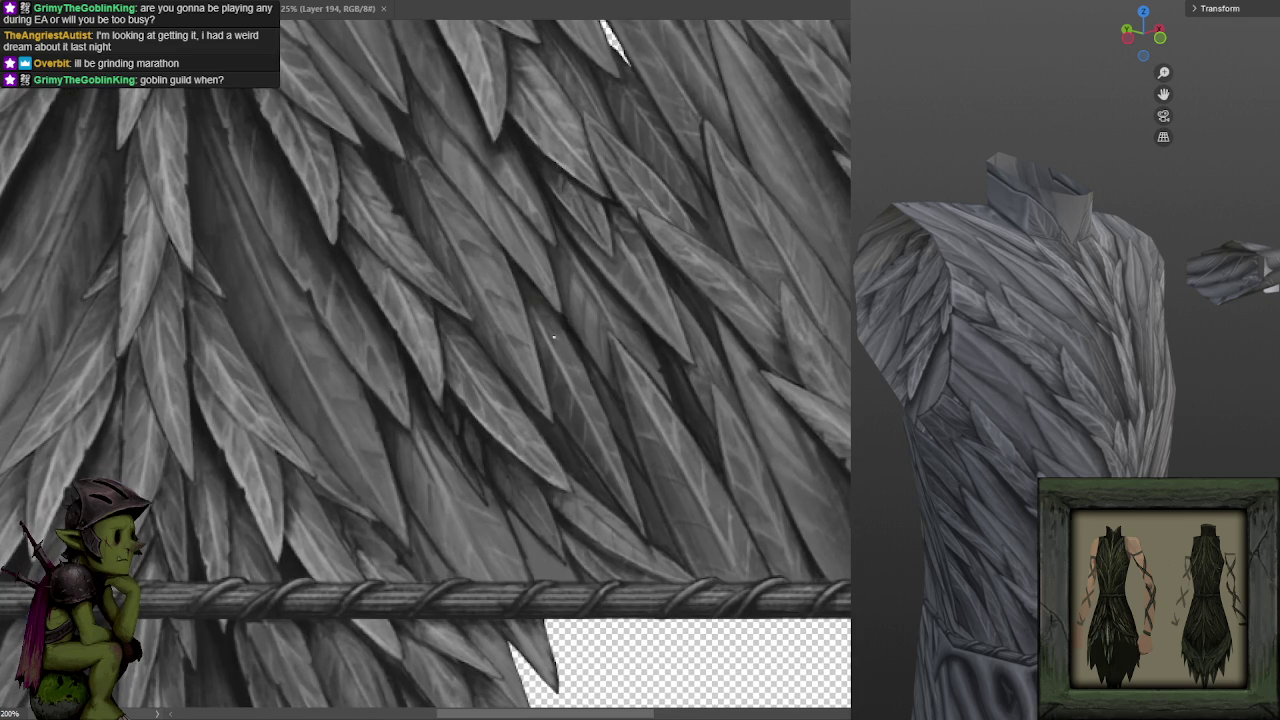
drag(580, 348, 571, 320)
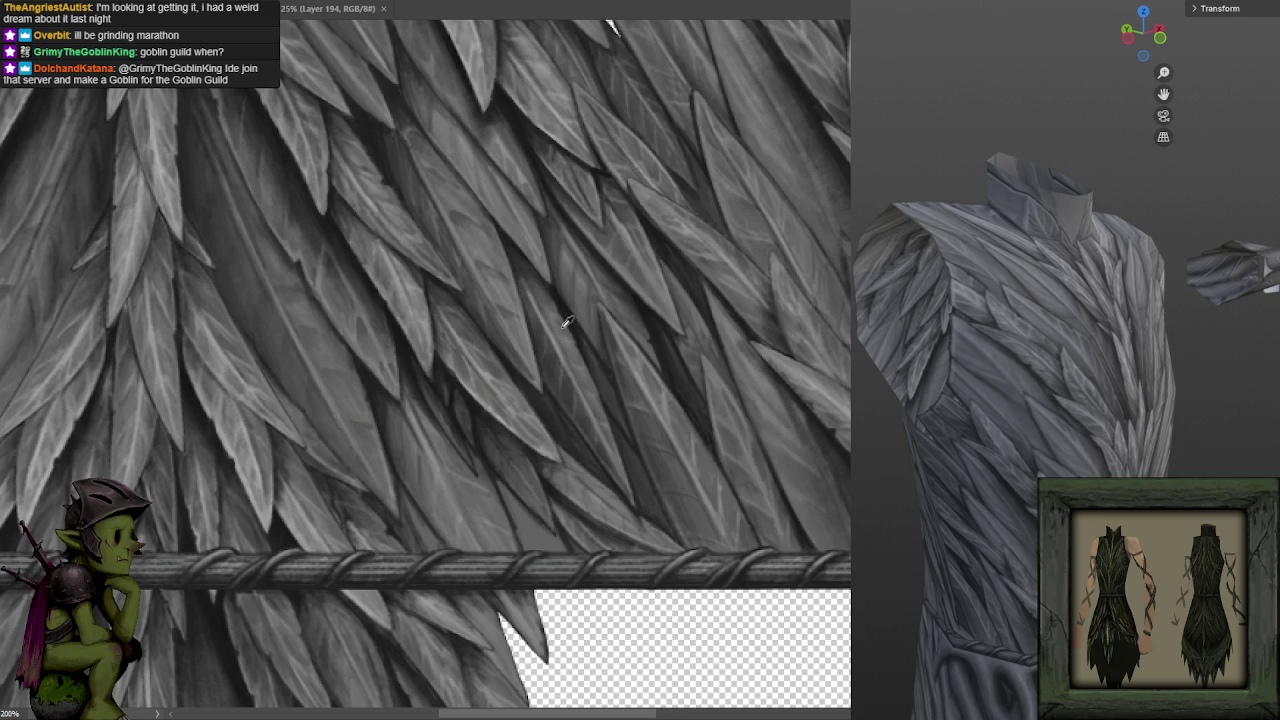
key(m)
key(m)
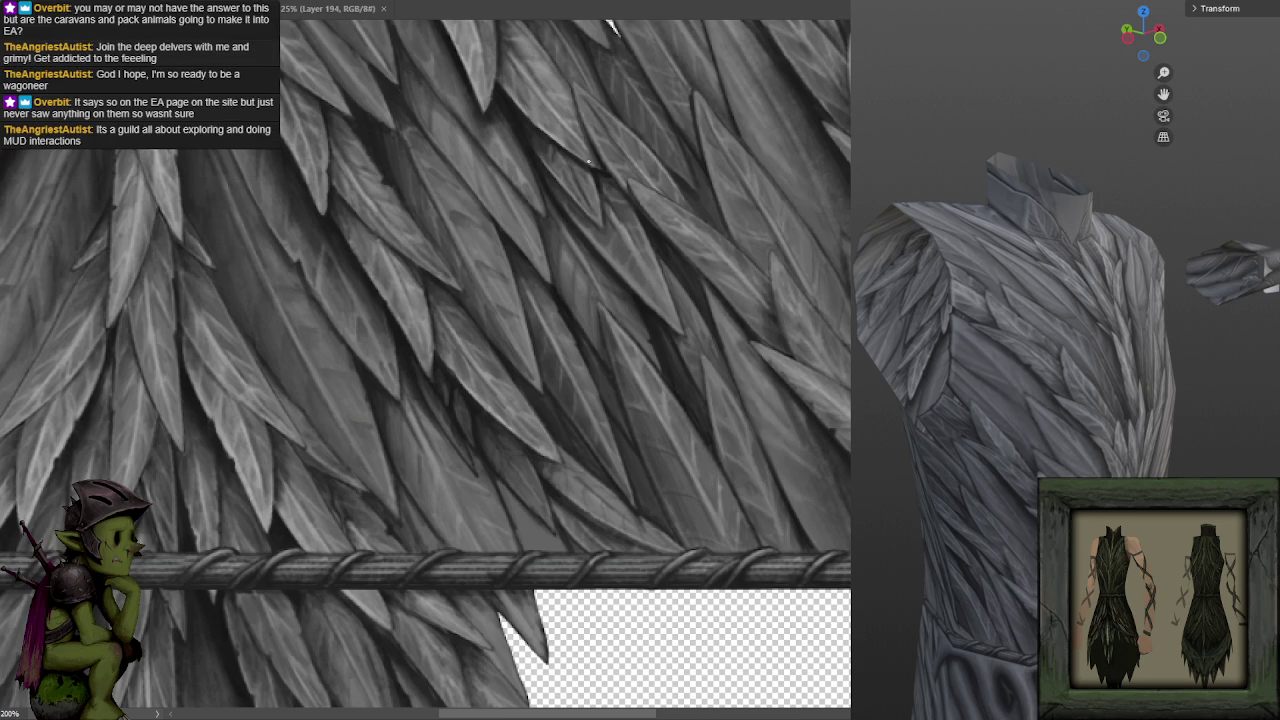
drag(592, 153, 705, 103)
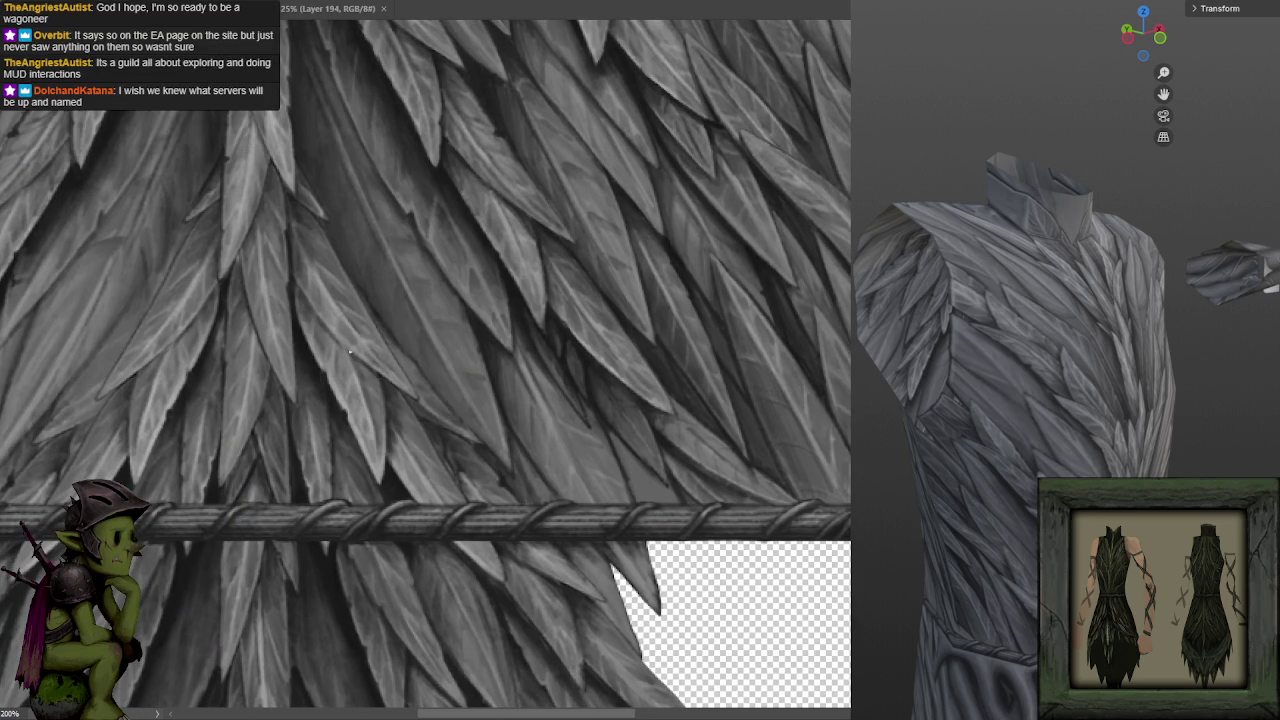
Paint a small dark touch on a feather, then zoom in beside the collar opening.
drag(344, 351, 326, 328)
key(ctrl+minus)
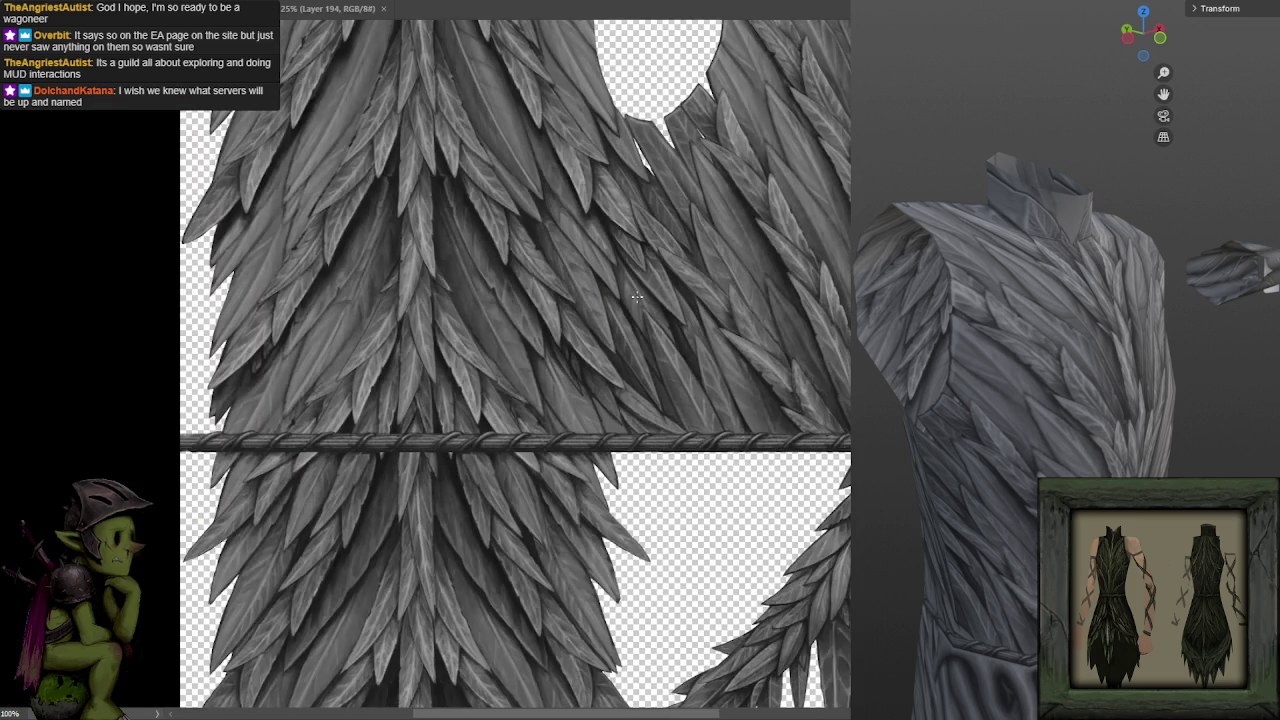
drag(669, 249, 651, 254)
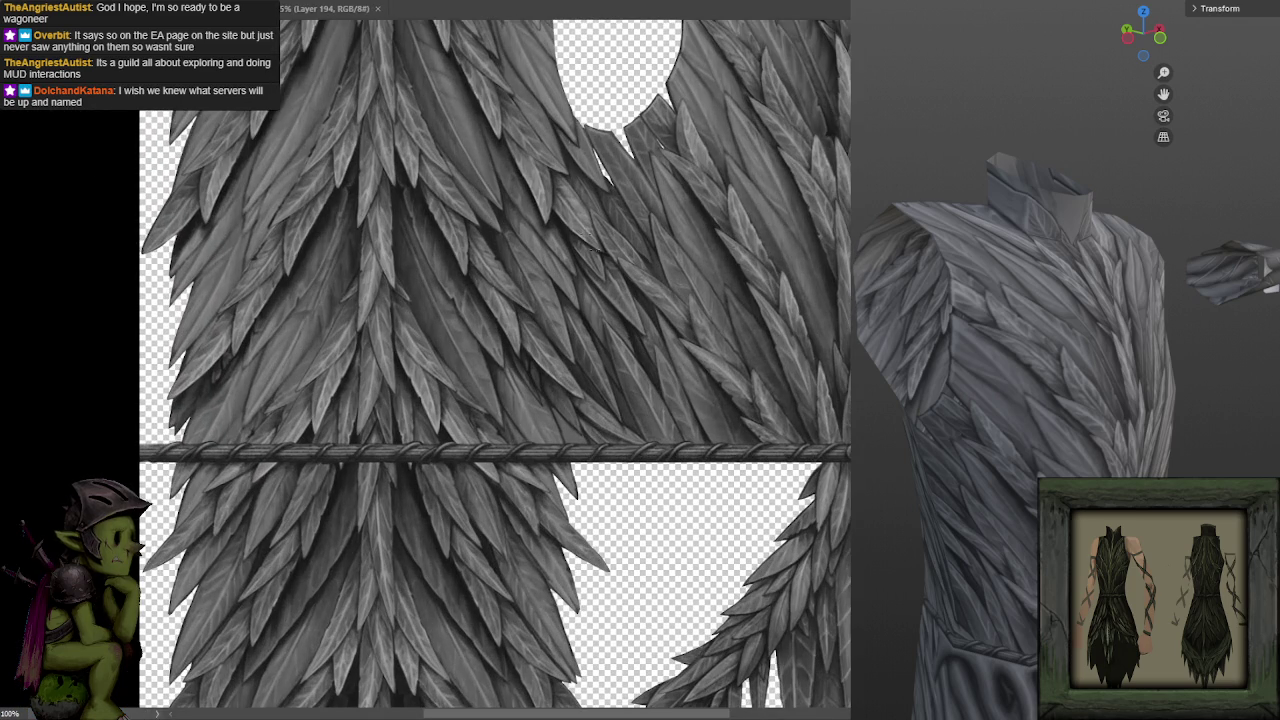
drag(730, 262, 683, 268)
scroll(716, 243, up, 1)
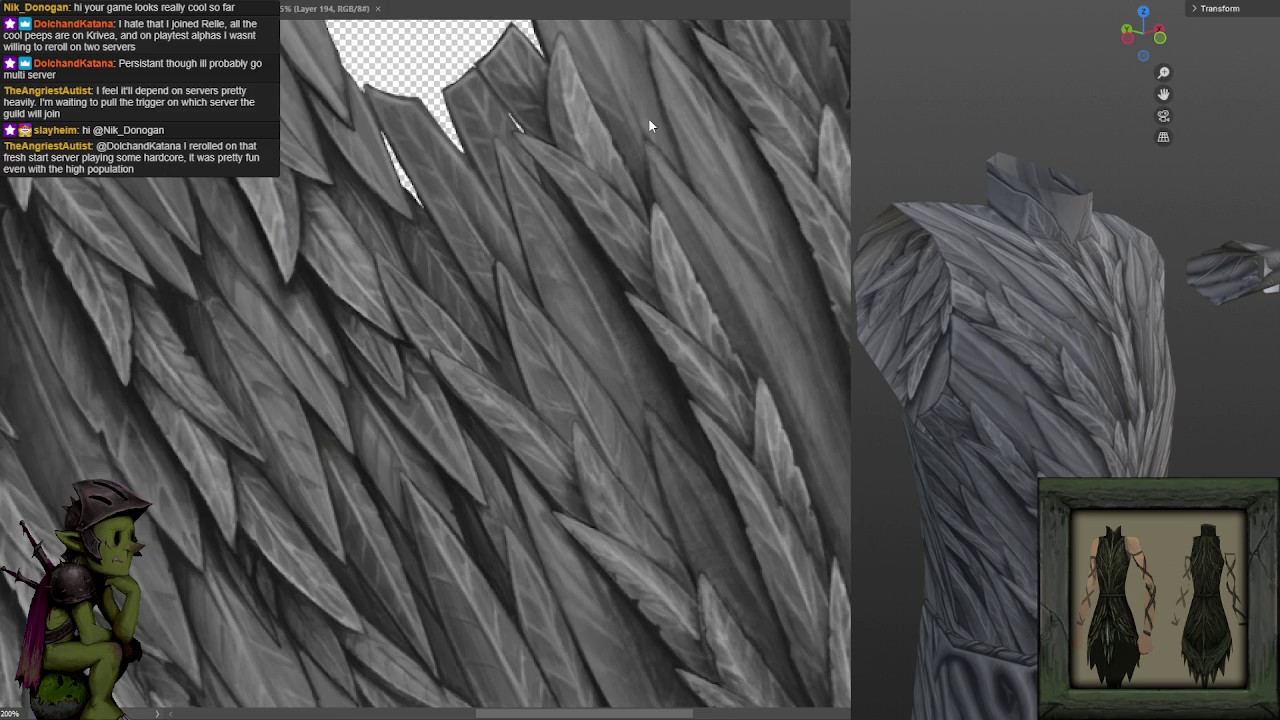
Zoom the canvas out and orbit the Blender model to view the chest.
scroll(660, 262, down, 1)
scroll(658, 275, down, 1)
scroll(656, 280, down, 1)
scroll(657, 287, up, 2)
scroll(630, 225, down, 2)
scroll(437, 180, up, 2)
mouse_move(1000, 360)
mouse_down()
mouse_move(1009, 345)
mouse_move(1014, 384)
mouse_move(1122, 464)
mouse_up()
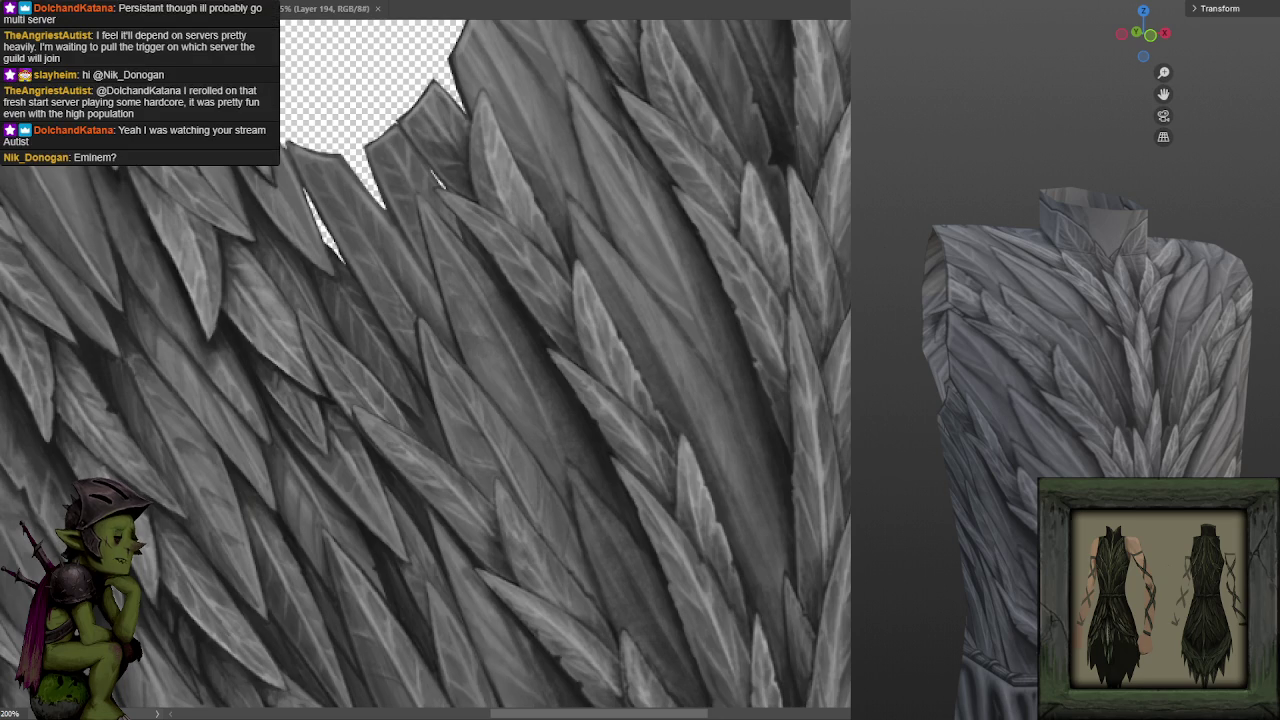
scroll(460, 298, down, 1)
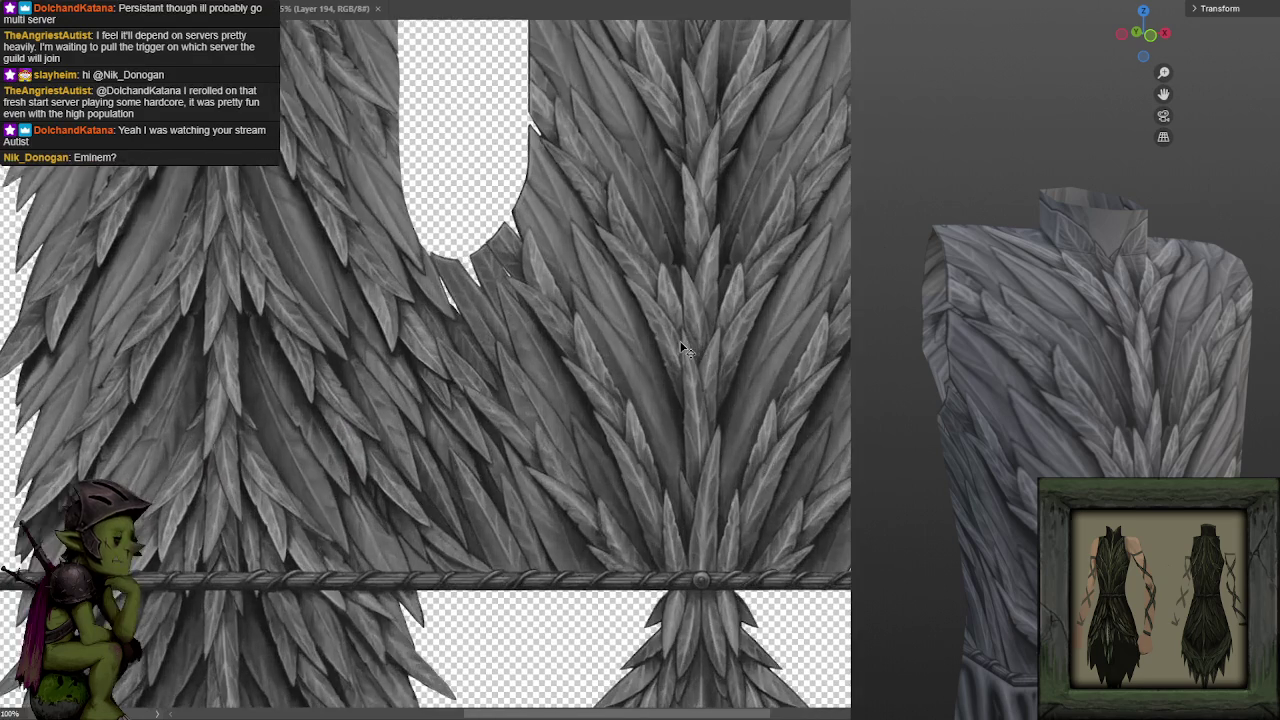
Reload Pedro.blend in Blender, view it from the front and orbit toward the chest.
drag(1087, 375, 1181, 382)
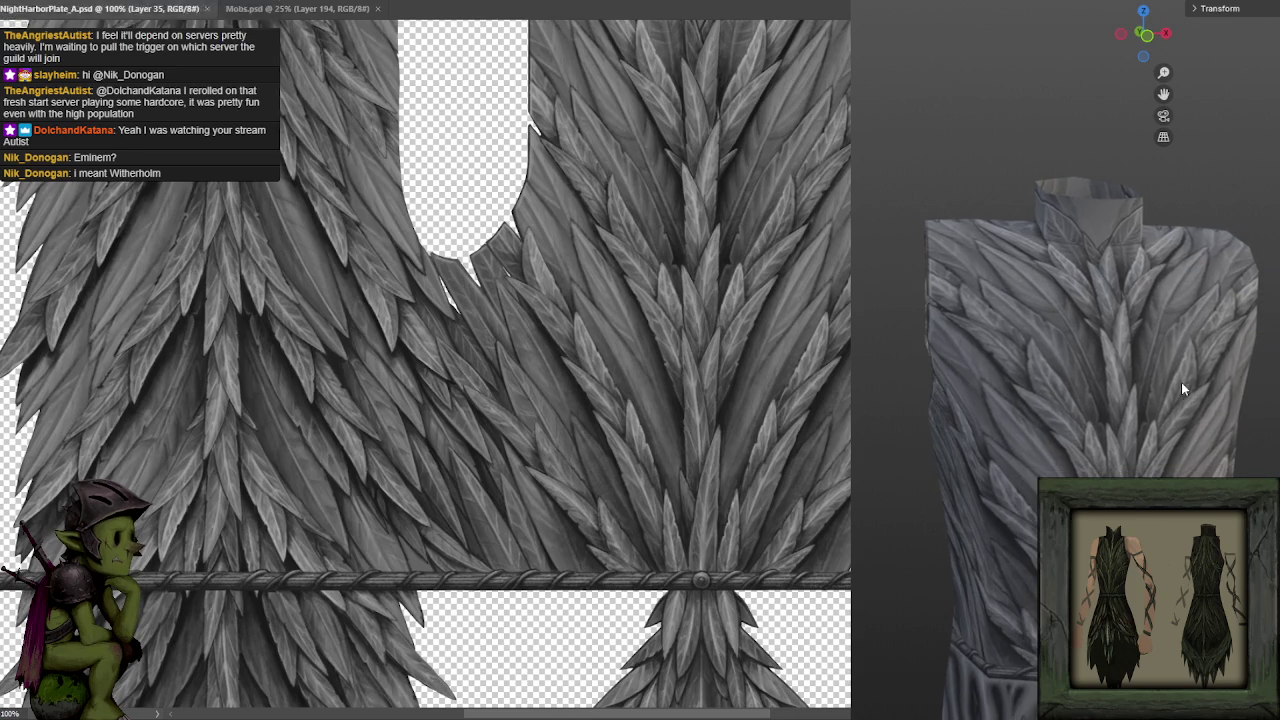
click(556, 272)
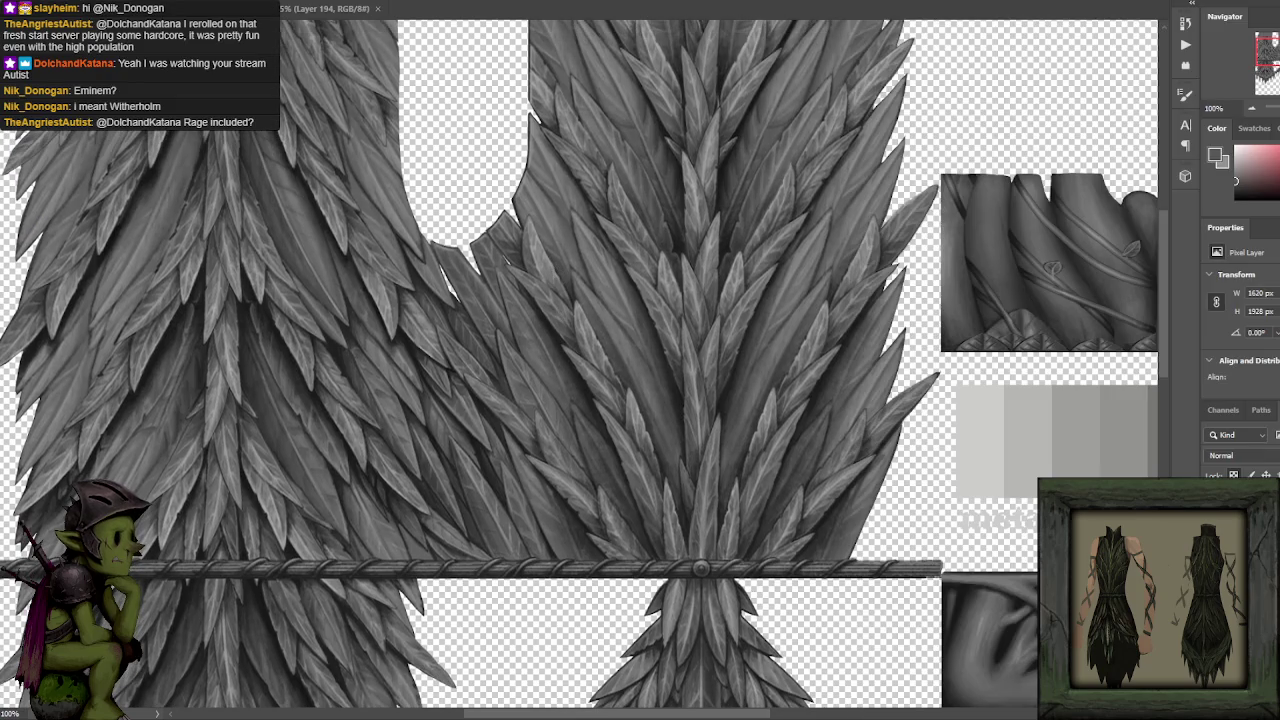
key(alt+Tab)
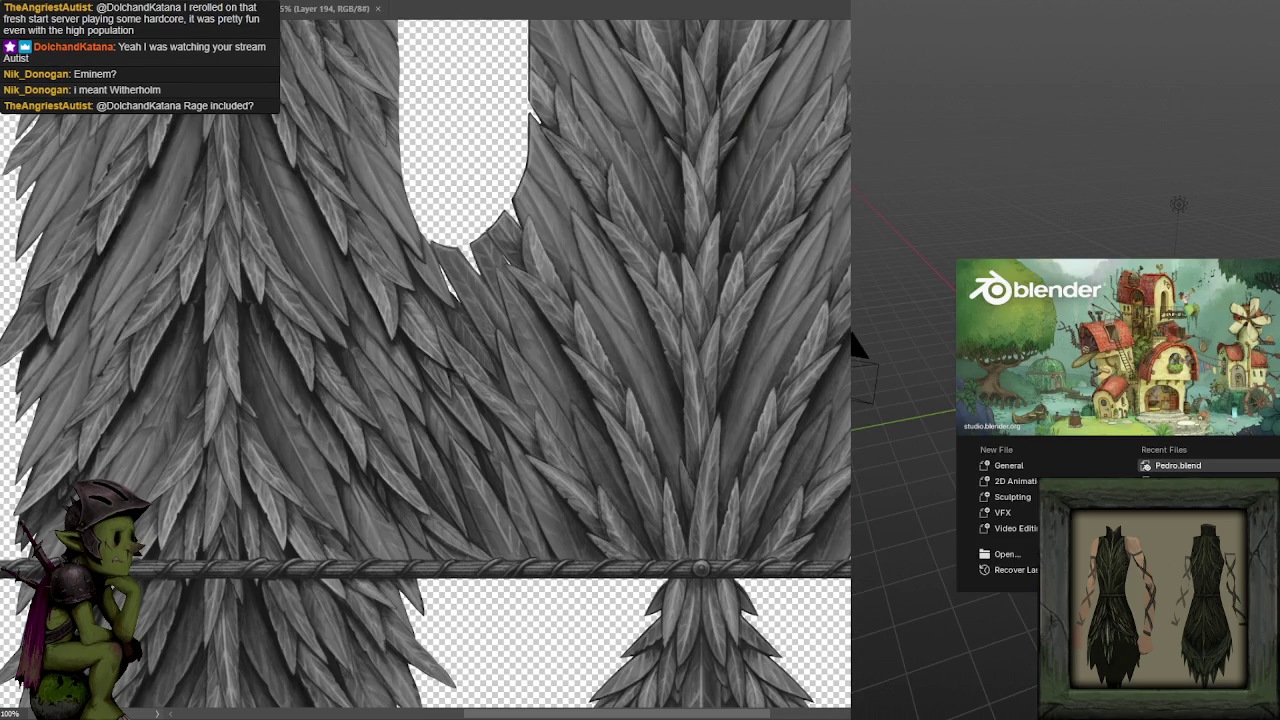
click(1180, 466)
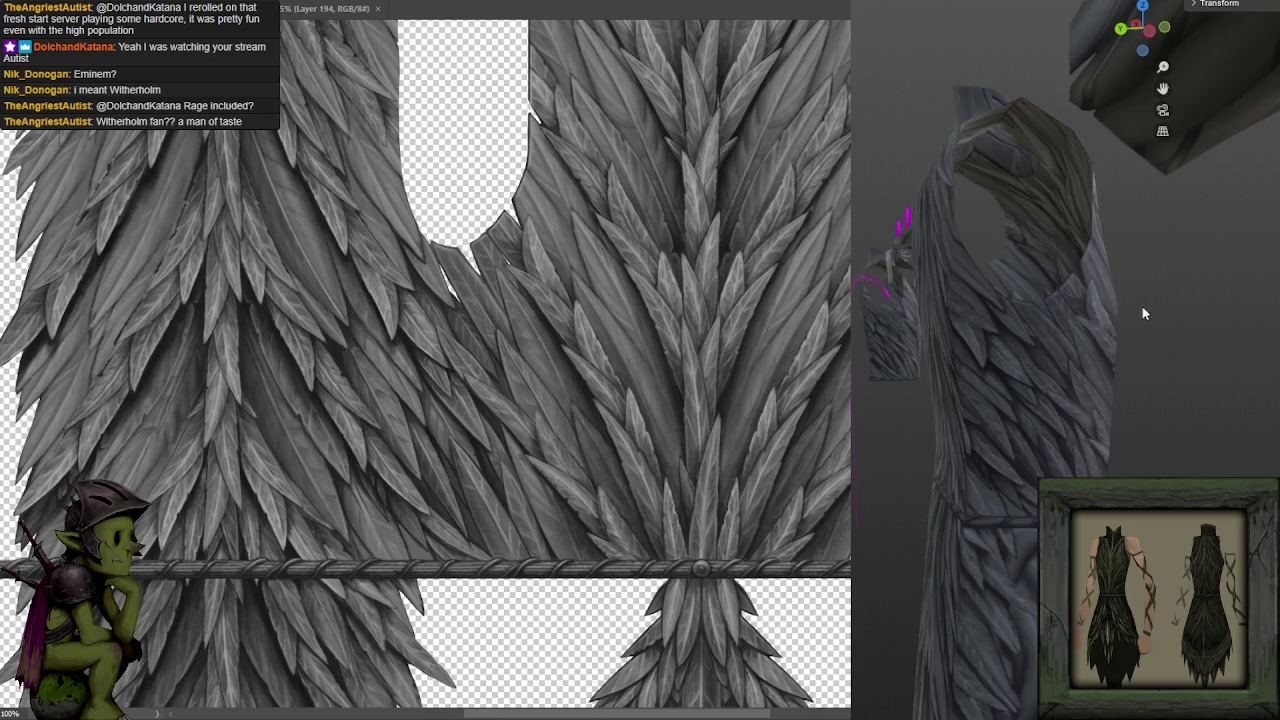
key(KP_1)
scroll(1046, 321, down, 3)
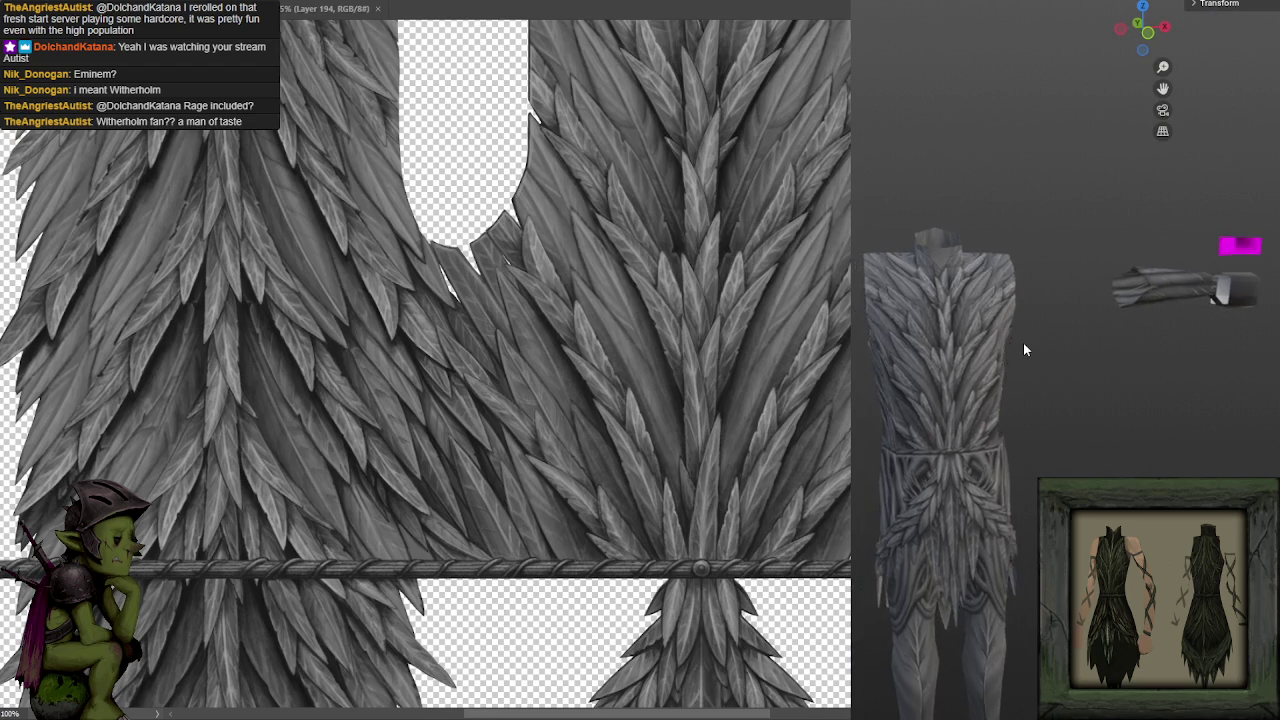
scroll(1024, 349, up, 1)
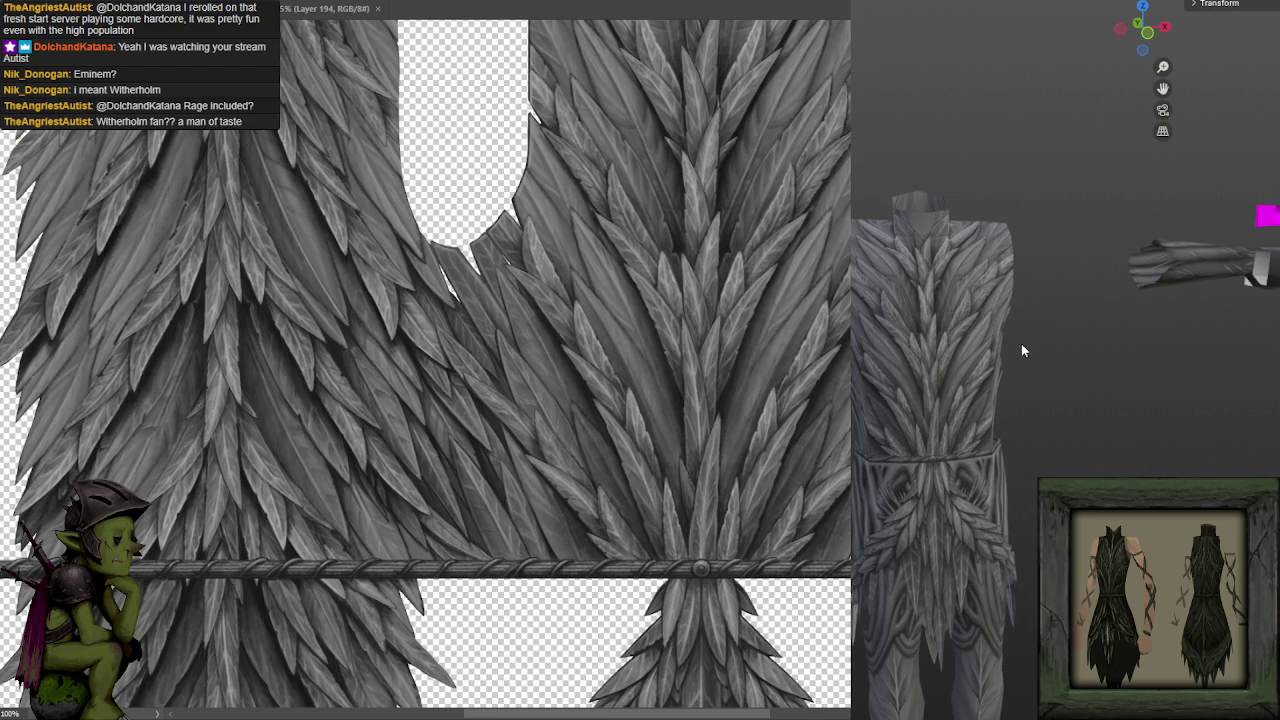
scroll(1014, 355, up, 2)
scroll(1074, 320, up, 2)
mouse_move(1073, 319)
mouse_down()
mouse_move(1115, 360)
mouse_move(1102, 345)
mouse_move(1032, 385)
mouse_up()
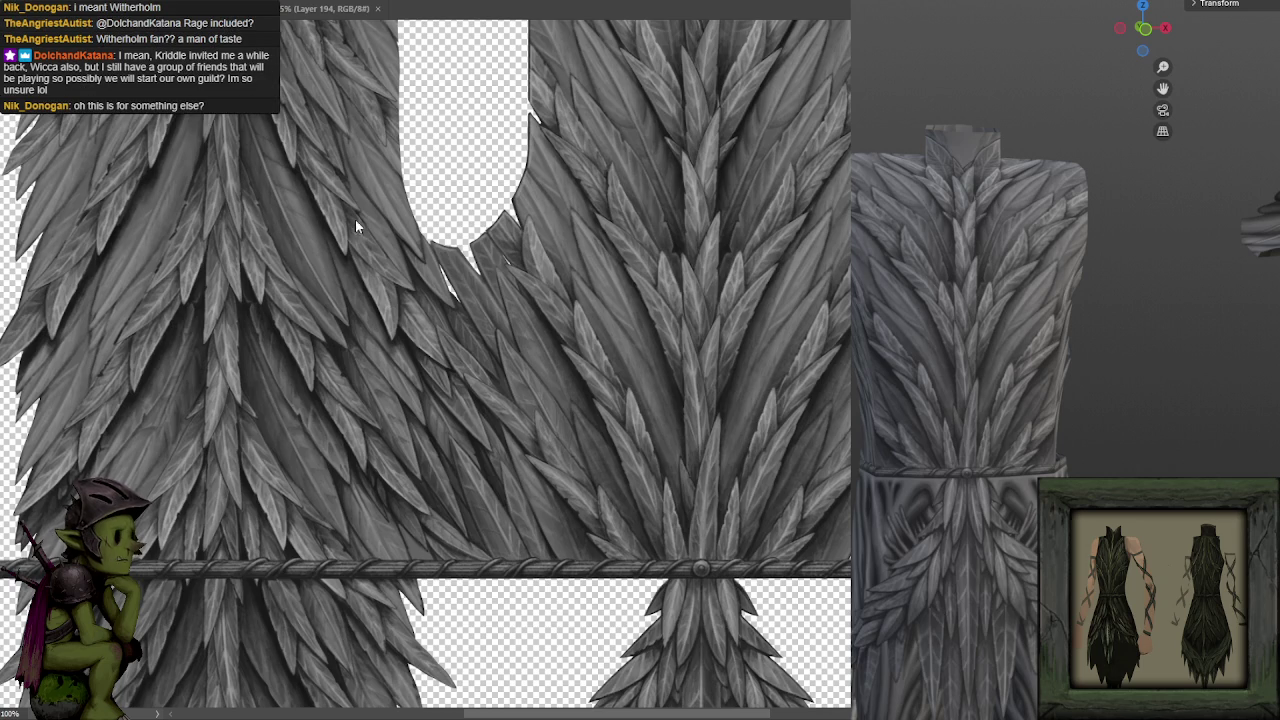
scroll(430, 150, down, 2)
scroll(434, 148, up, 1)
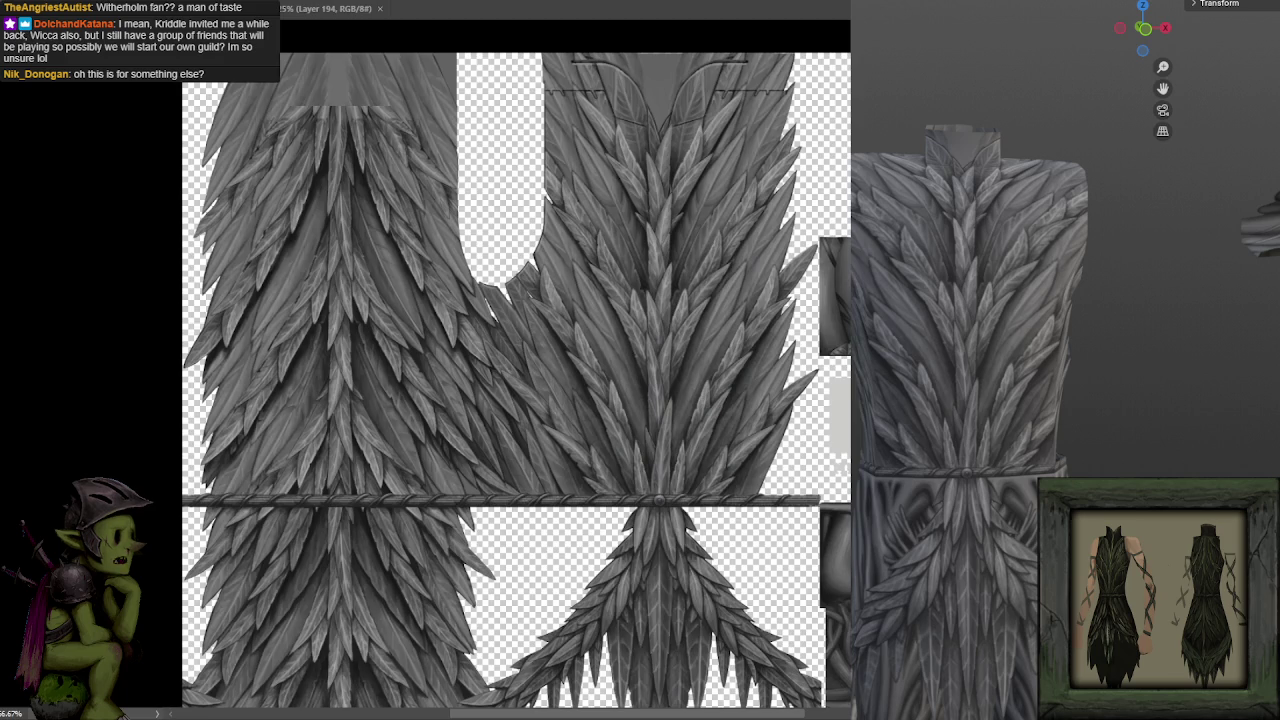
Switch to Chrome and scroll to the top of the Monsters & Memories Races page.
key(alt+Tab)
scroll(541, 290, up, 5)
scroll(545, 285, up, 5)
scroll(548, 281, up, 5)
scroll(548, 281, up, 5)
scroll(549, 279, up, 10)
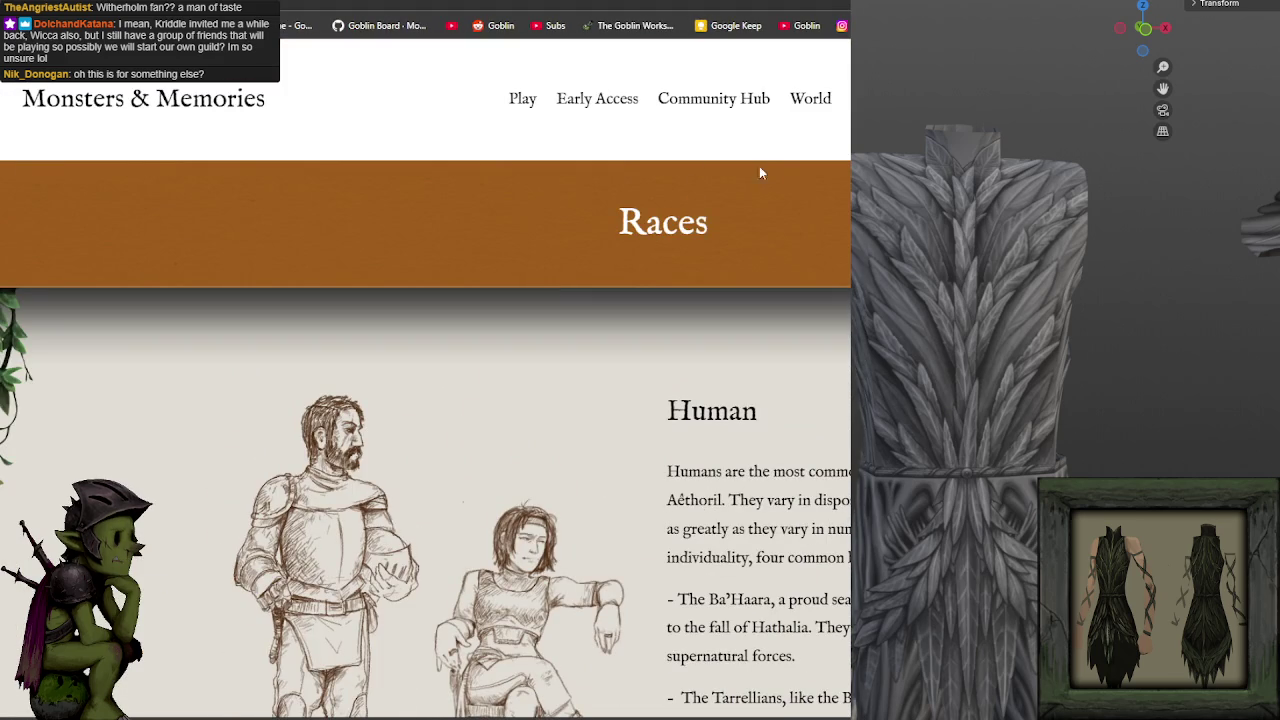
Visit the Play page, go back, then open the Monsters & Memories home page.
click(520, 100)
key(alt+Left)
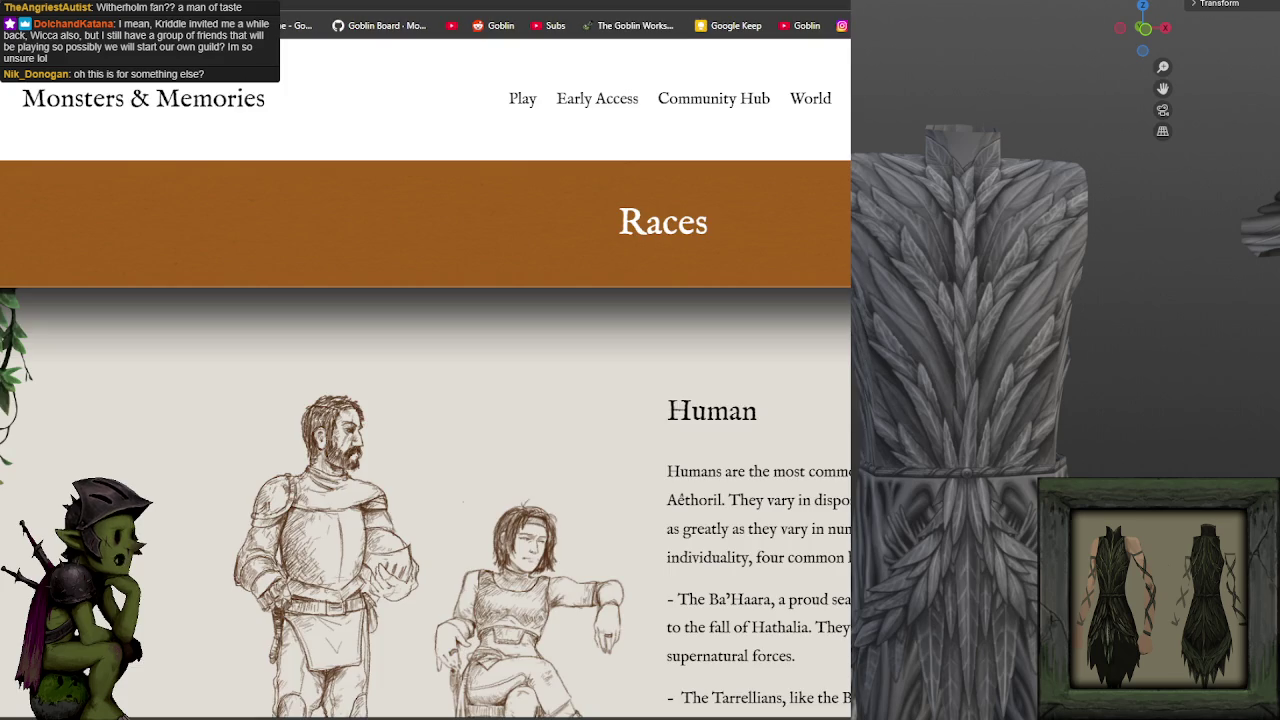
click(172, 104)
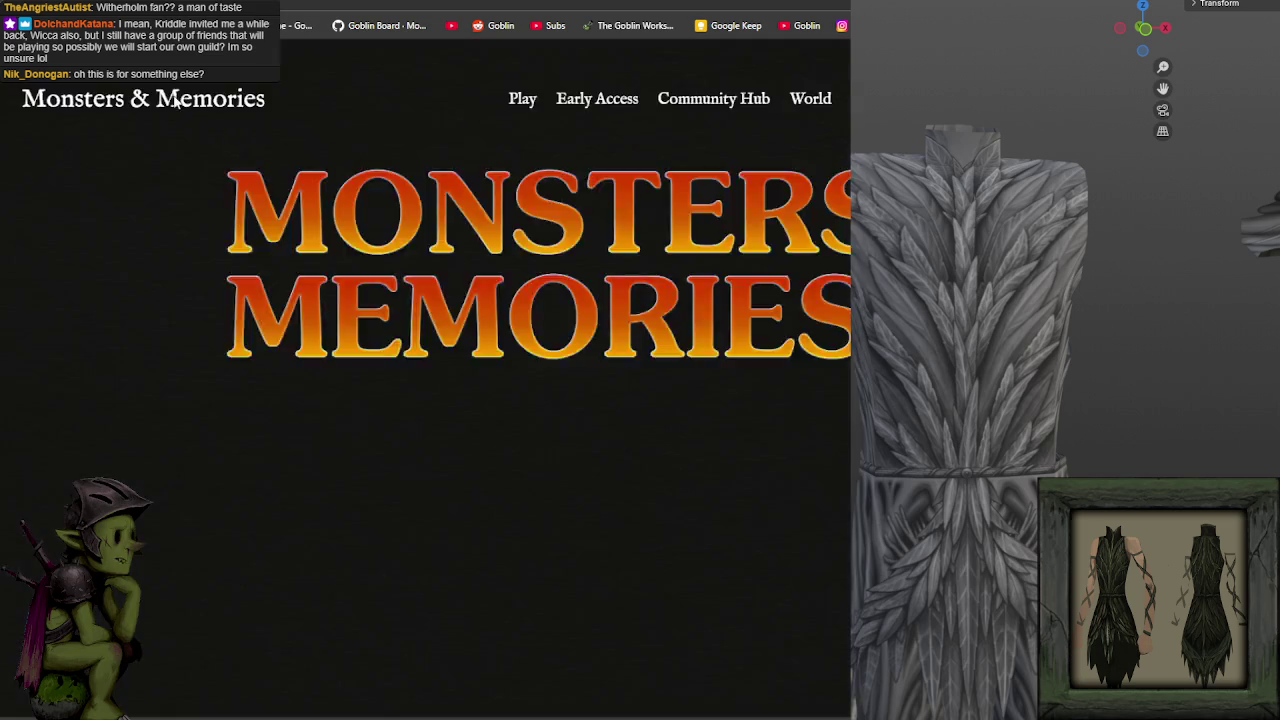
scroll(580, 370, down, 2)
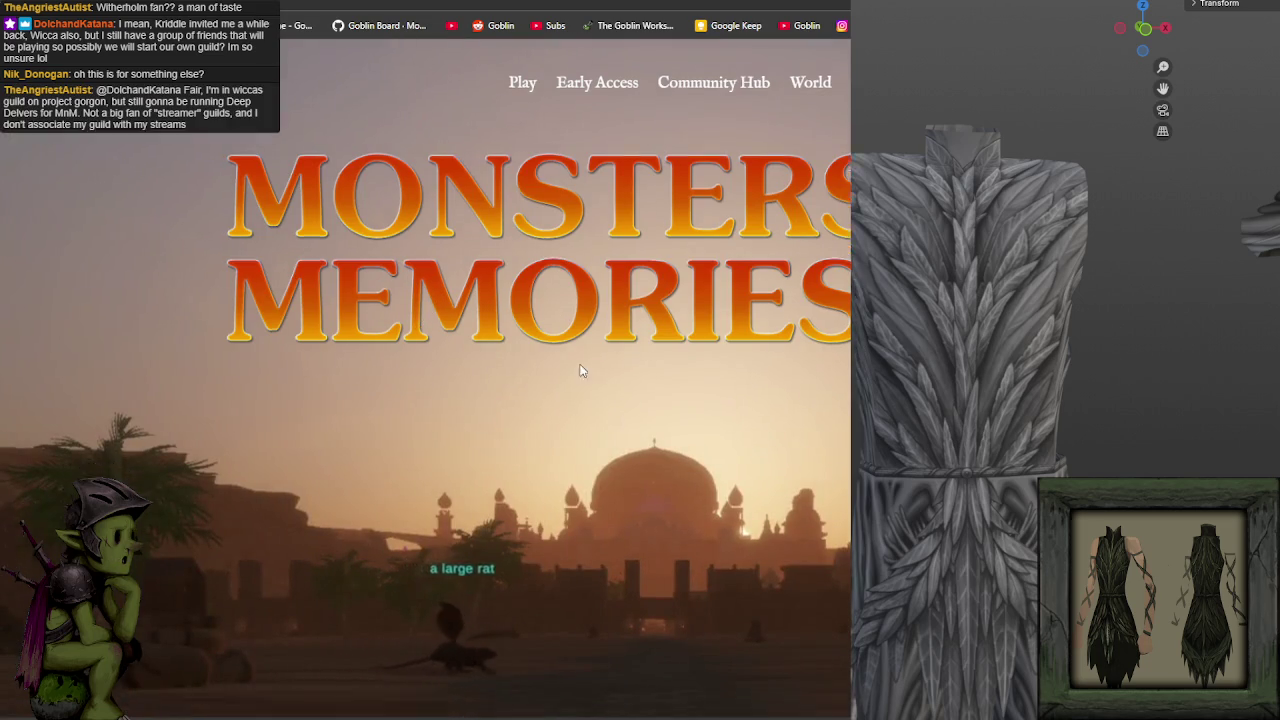
scroll(597, 368, up, 1)
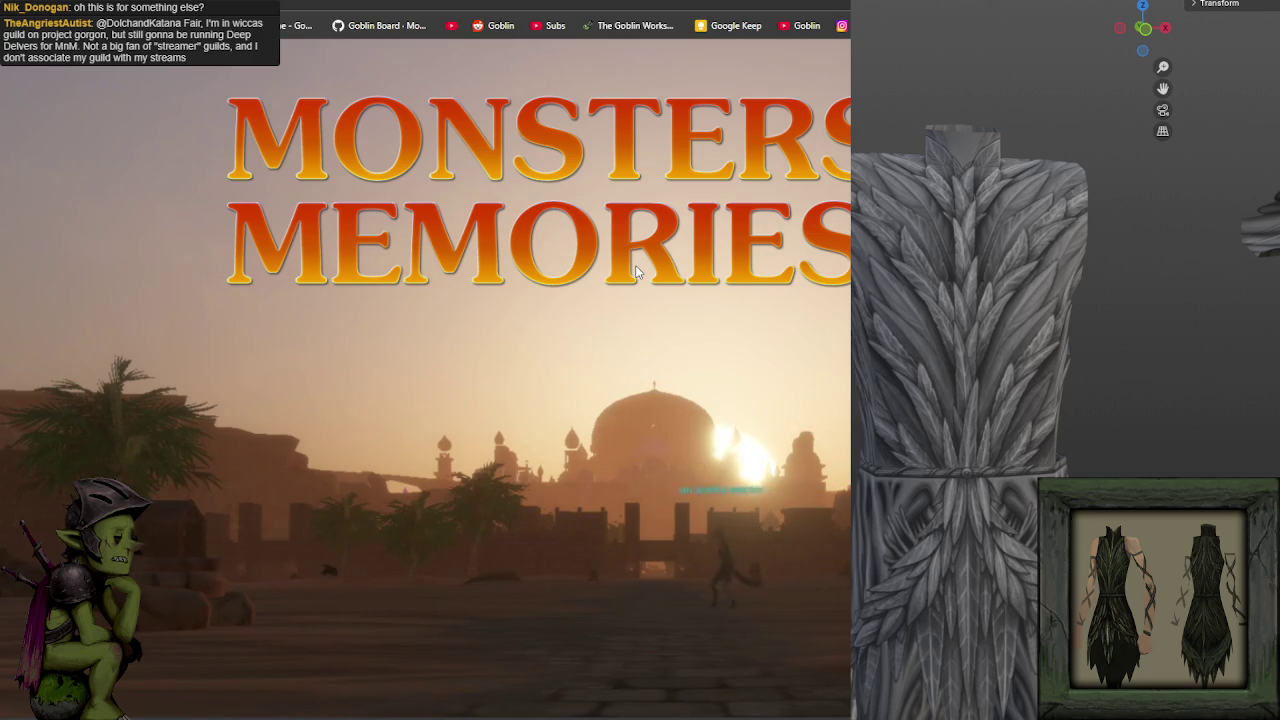
Scroll down to the Media section and open the Illustrations gallery.
scroll(700, 310, down, 5)
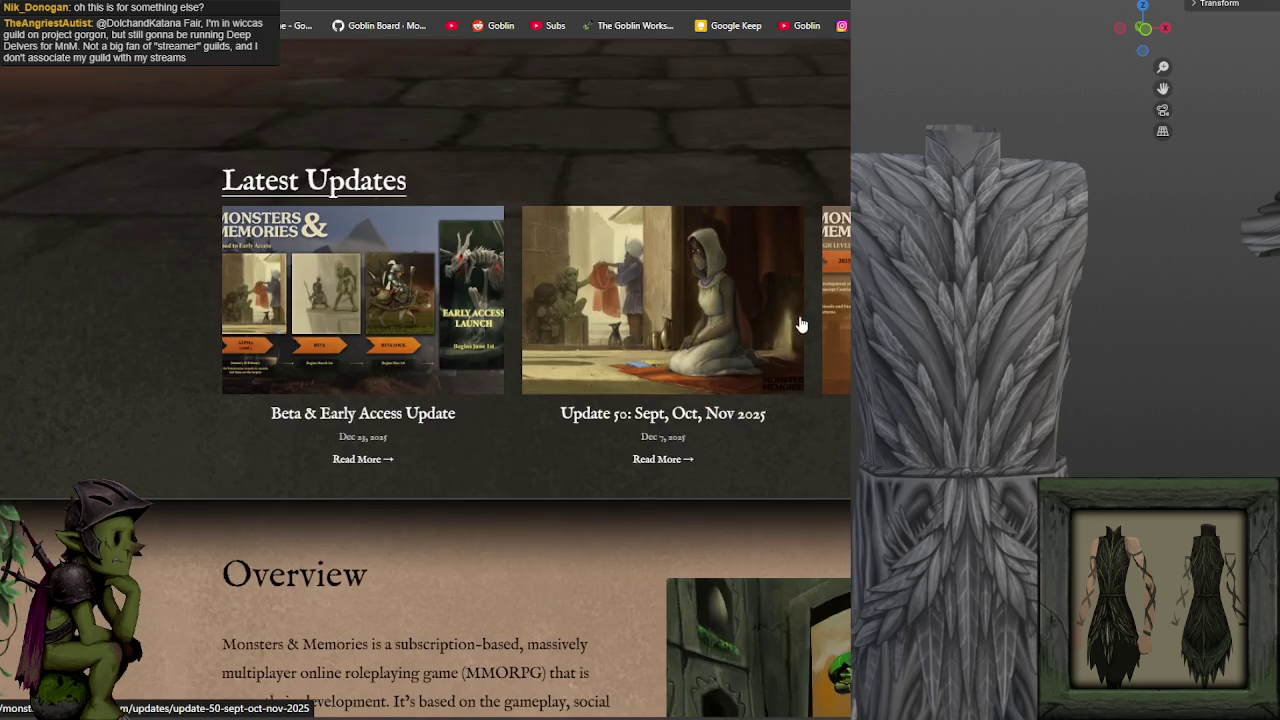
scroll(800, 323, down, 4)
scroll(800, 323, down, 5)
scroll(798, 330, down, 5)
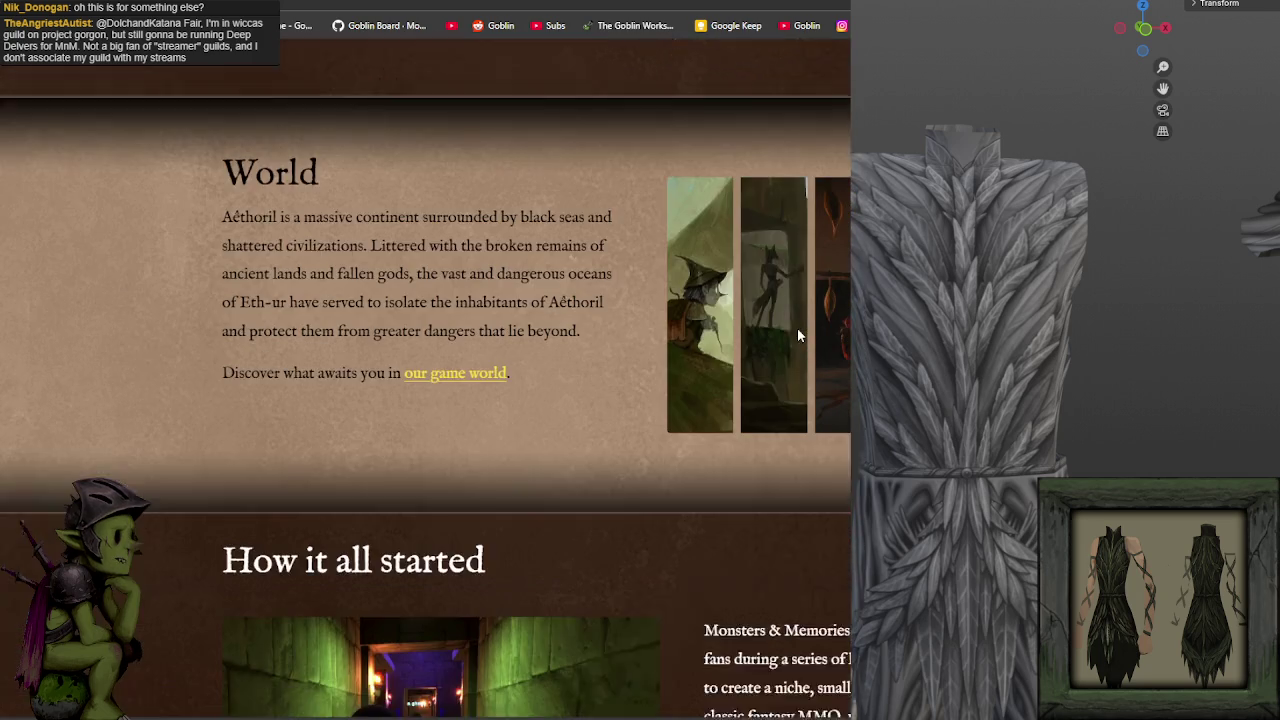
scroll(797, 328, down, 4)
scroll(797, 327, down, 3)
scroll(770, 290, down, 2)
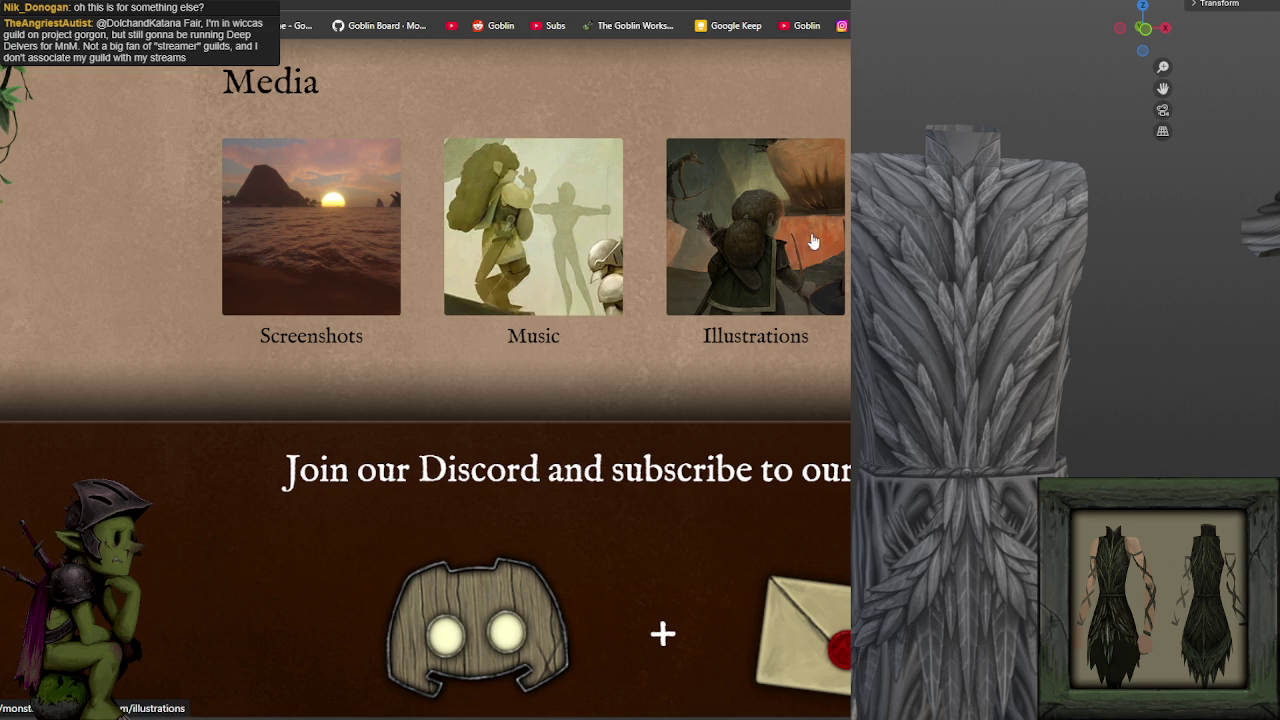
click(745, 243)
scroll(561, 250, down, 2)
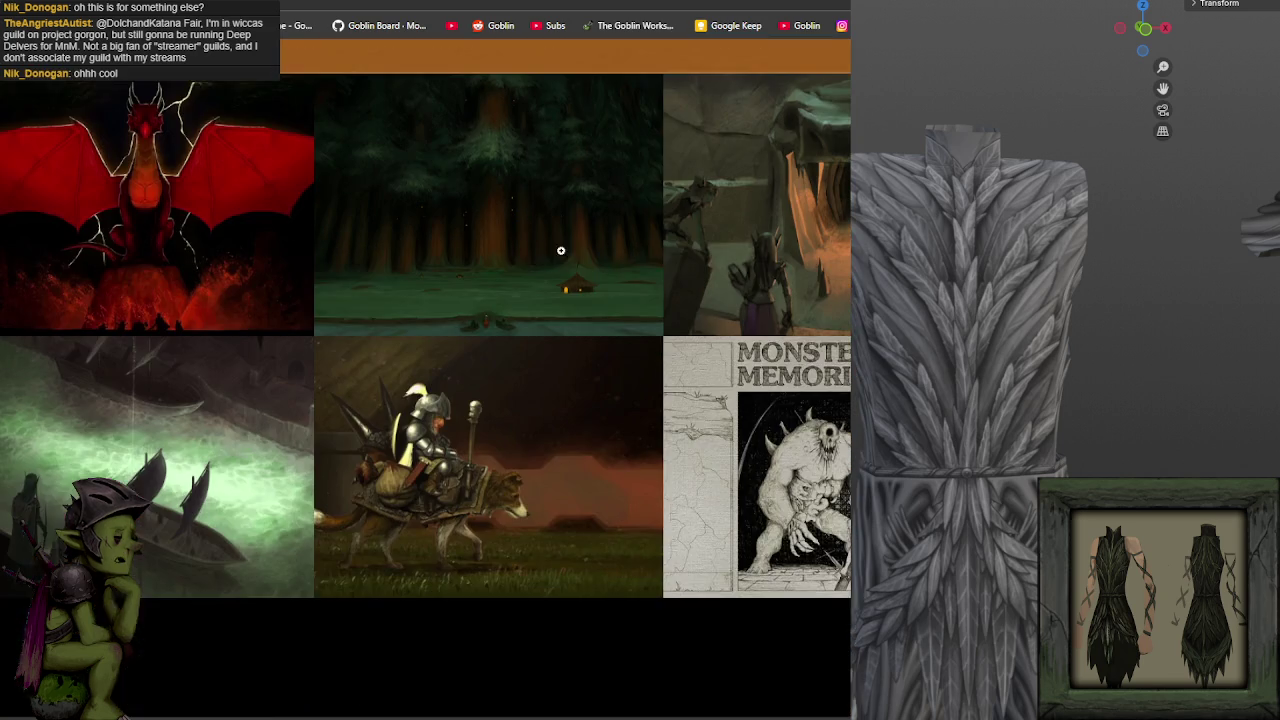
Enlarge the forest illustration, view the next two, close it, and go back to Concept Art.
click(526, 194)
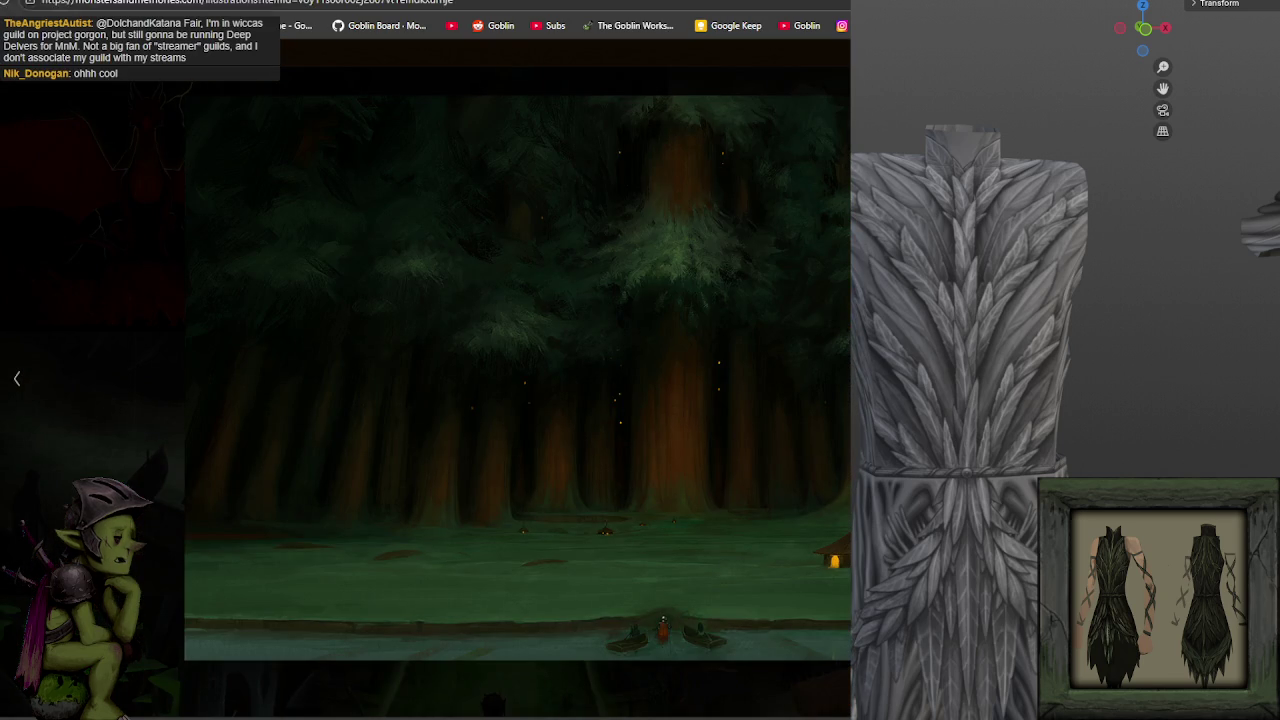
key(Right)
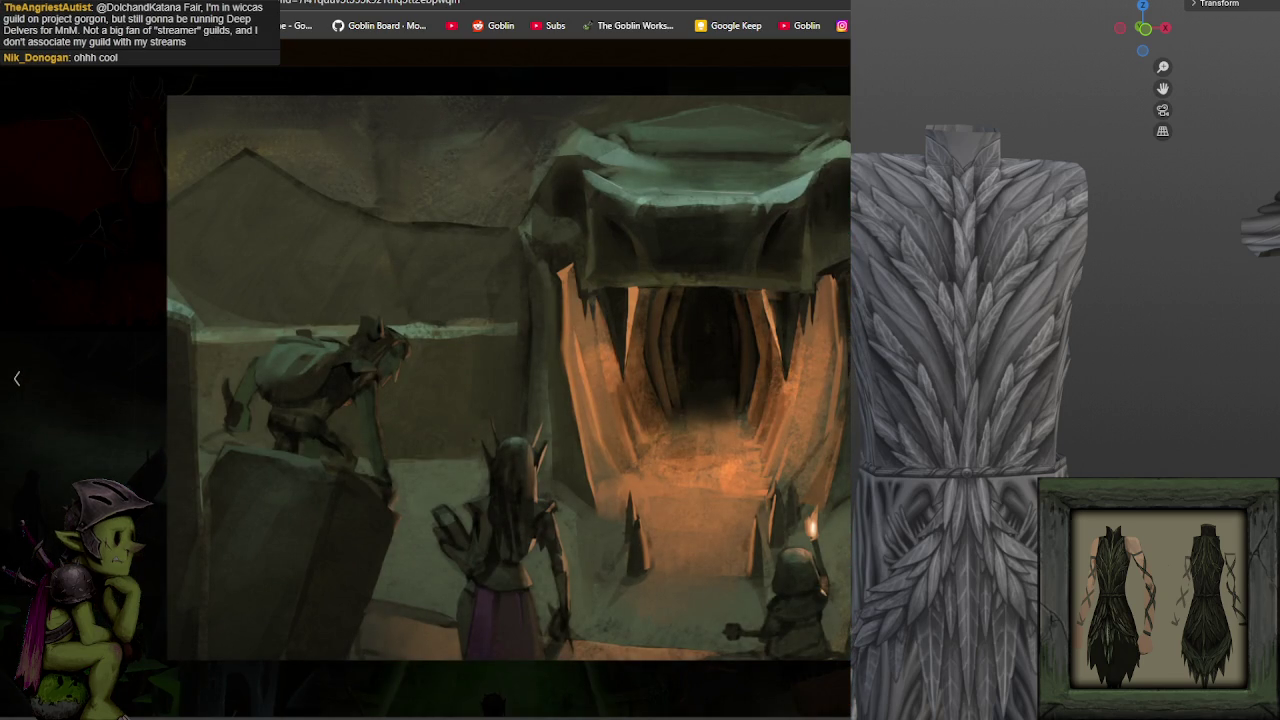
key(Right)
key(Right)
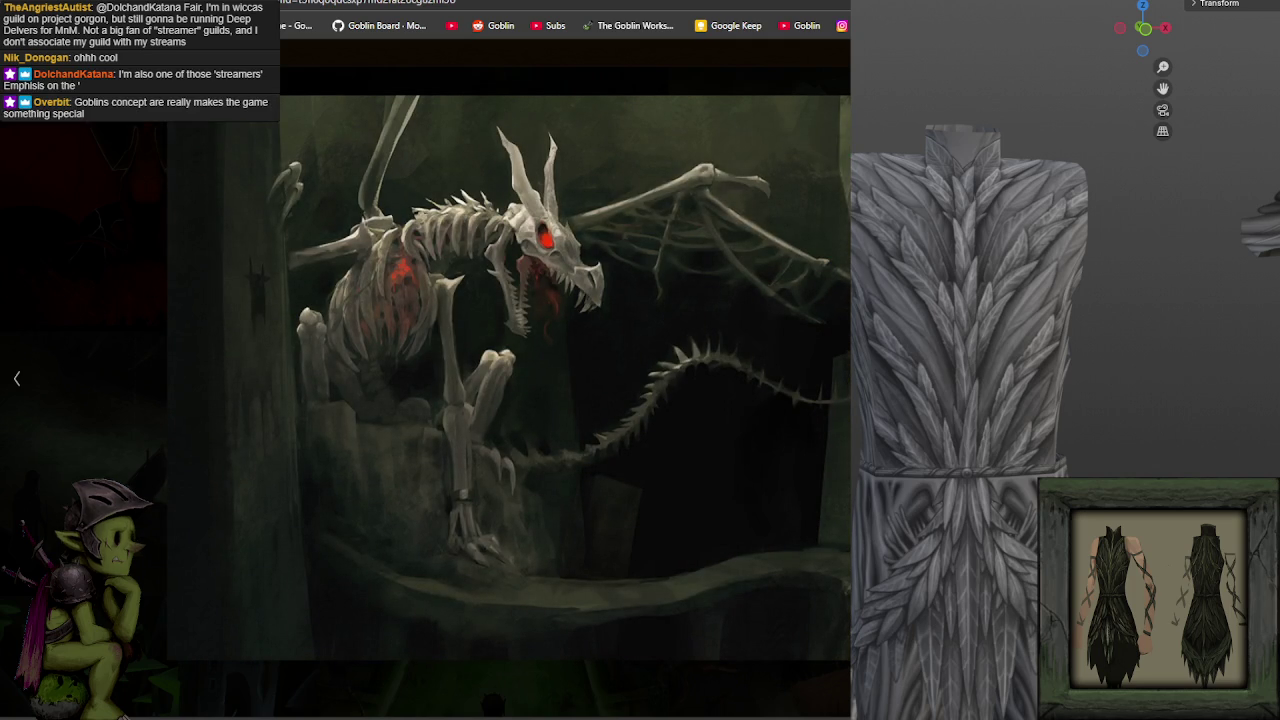
key(Escape)
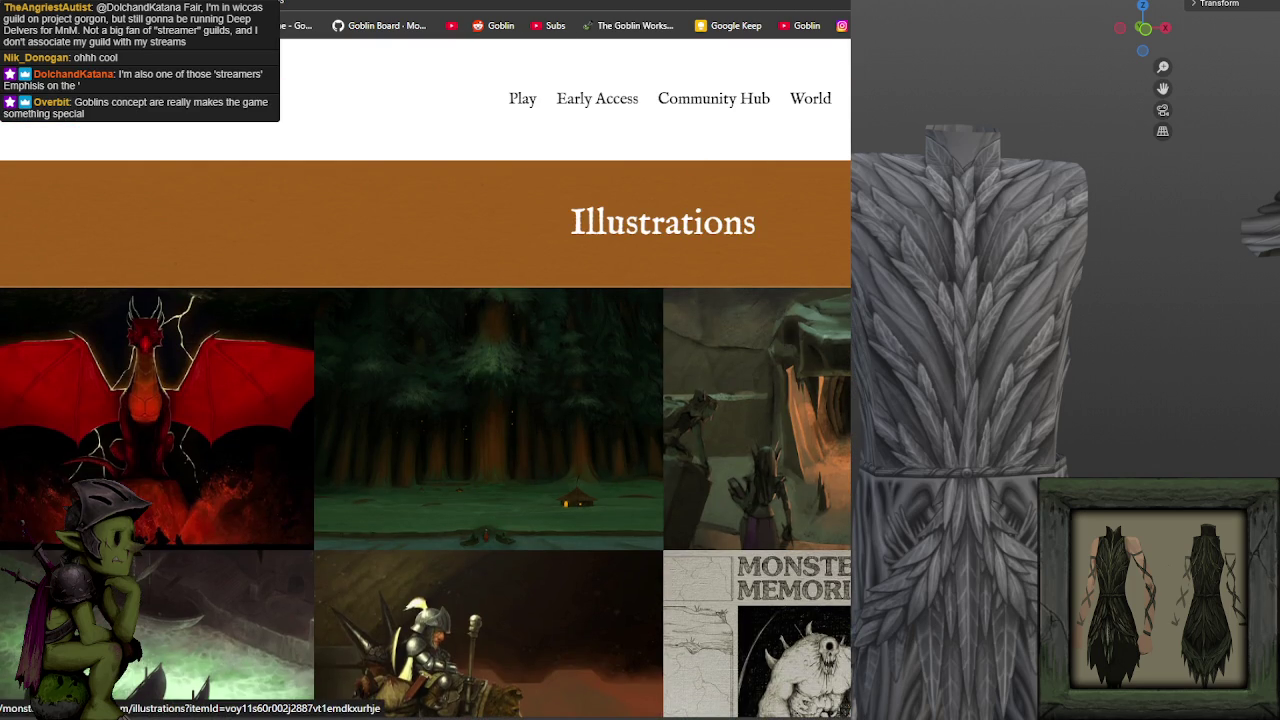
key(alt+Left)
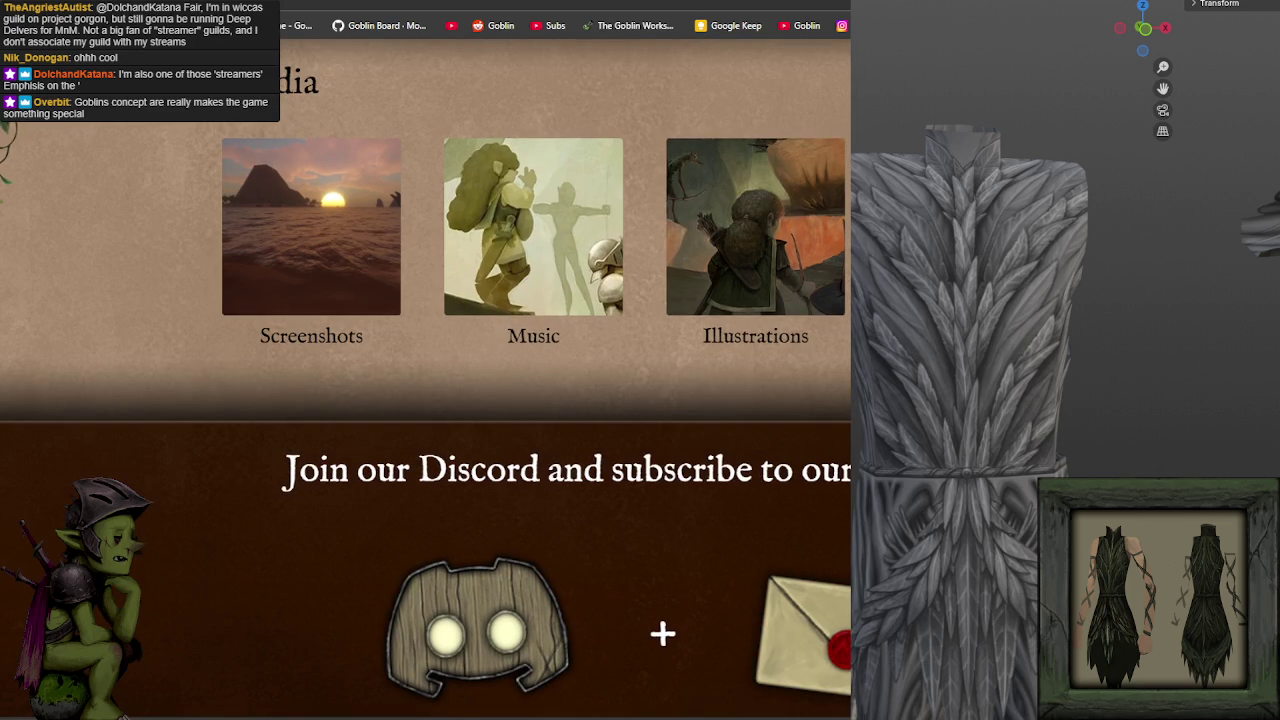
key(alt+Left)
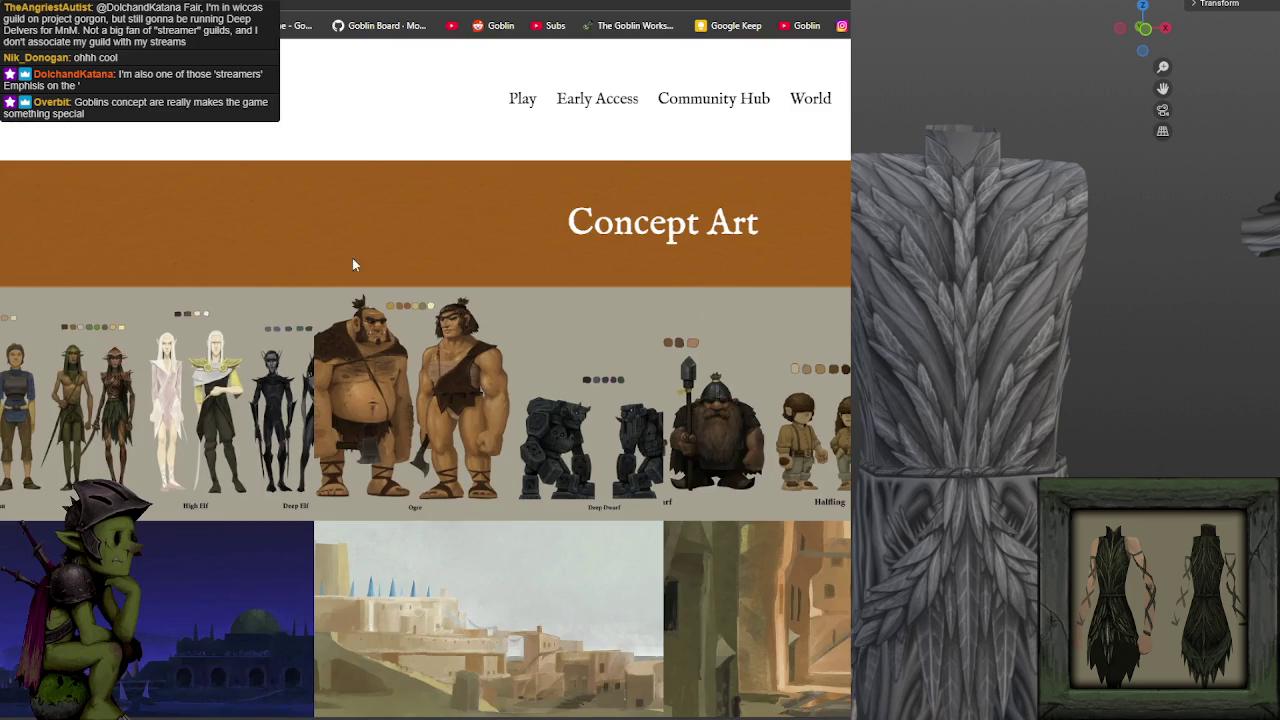
click(138, 362)
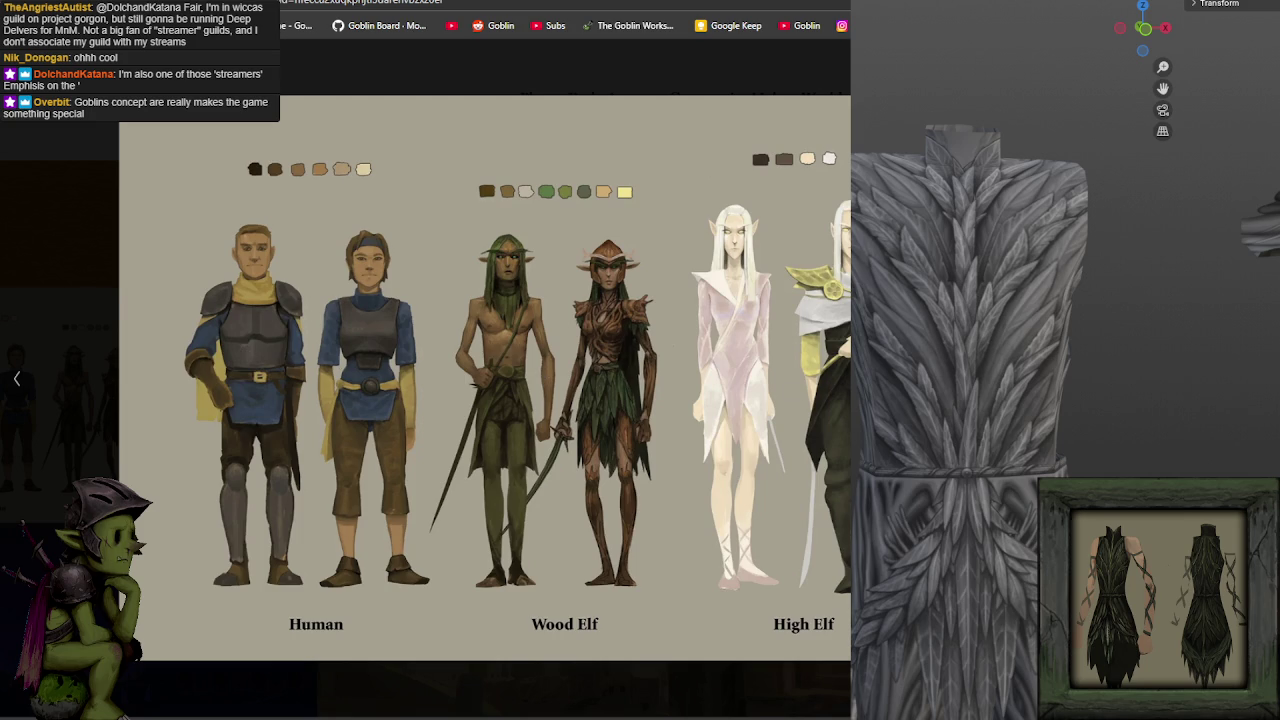
key(Right)
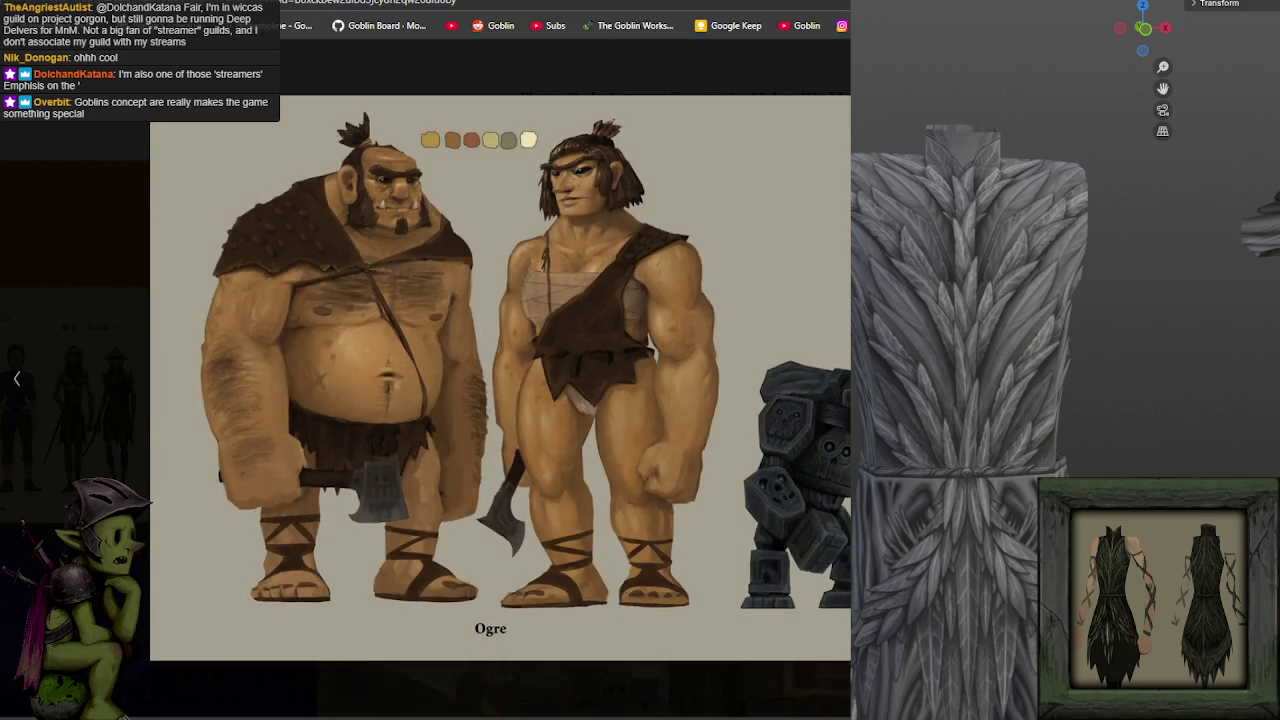
key(Right)
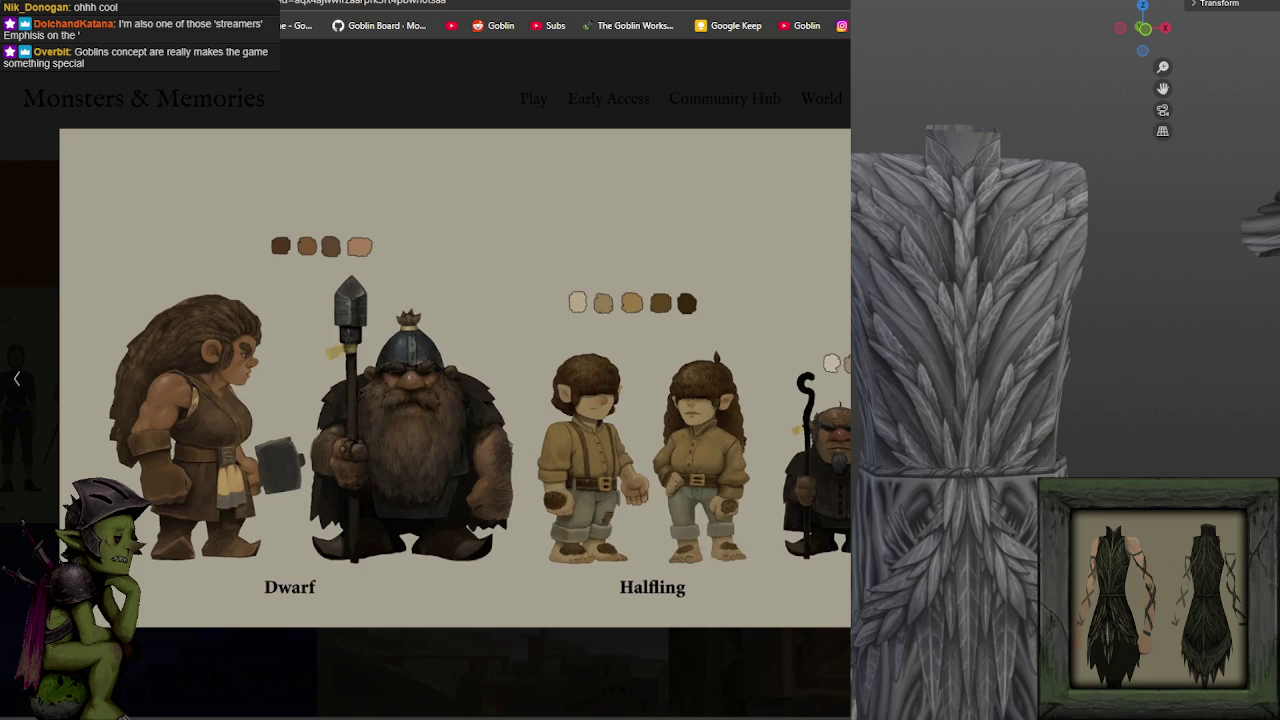
key(Right)
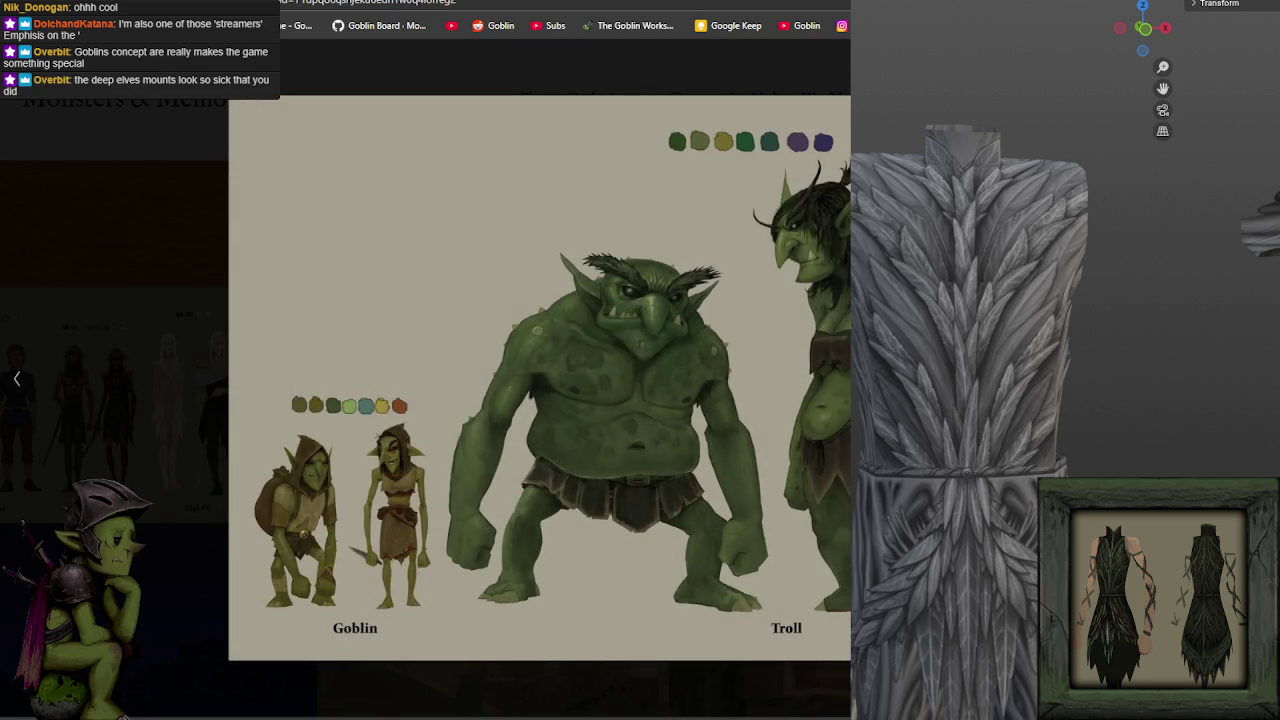
key(Escape)
scroll(427, 378, down, 3)
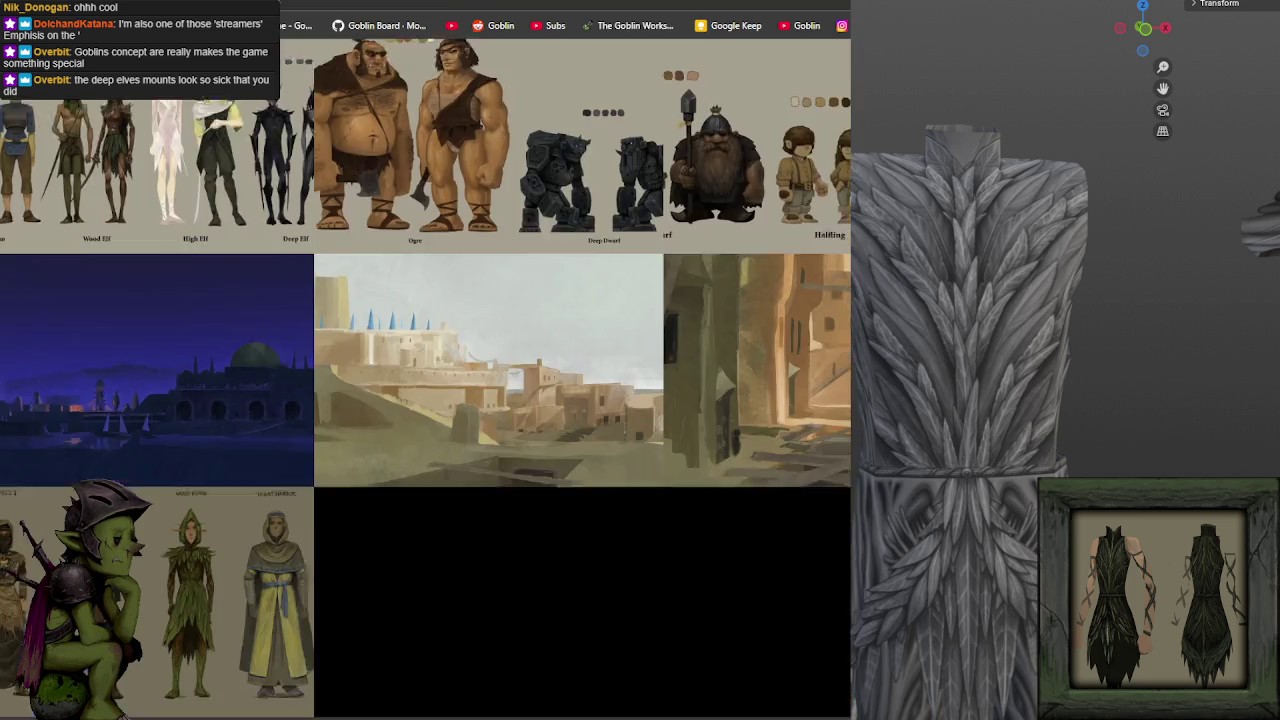
scroll(427, 378, down, 5)
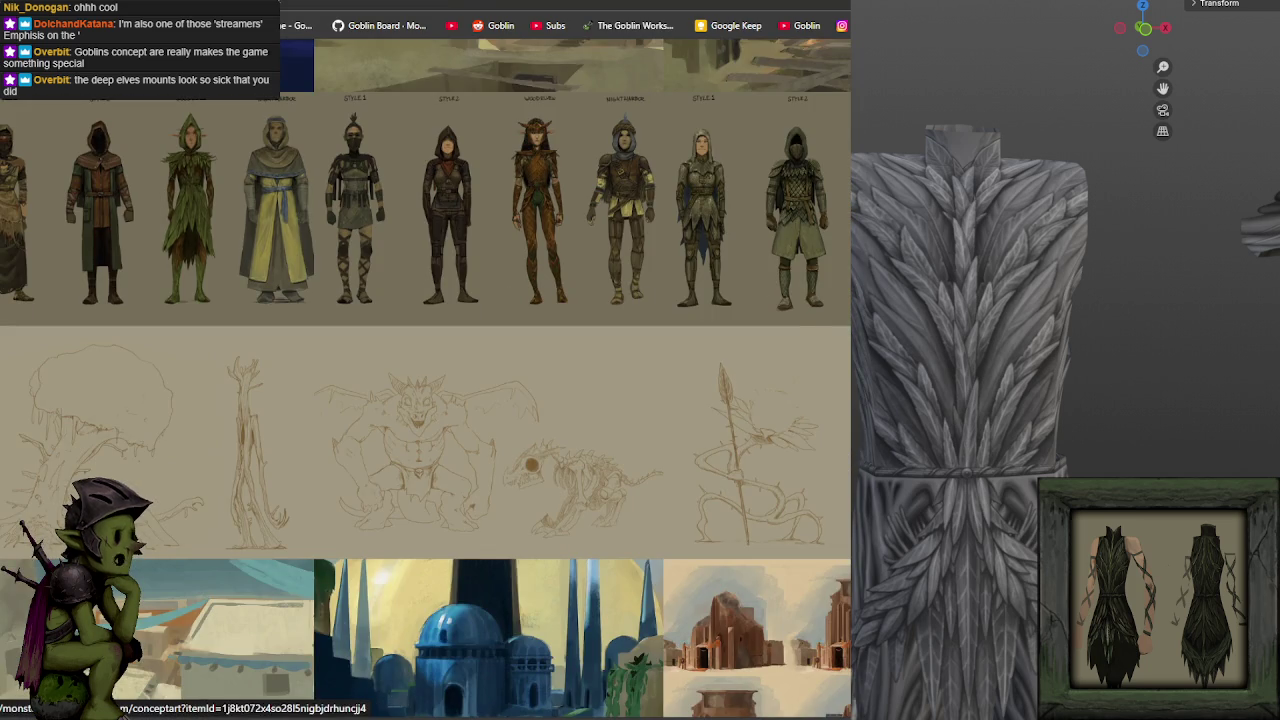
scroll(670, 270, down, 5)
scroll(848, 252, down, 4)
scroll(848, 252, down, 2)
scroll(848, 252, down, 4)
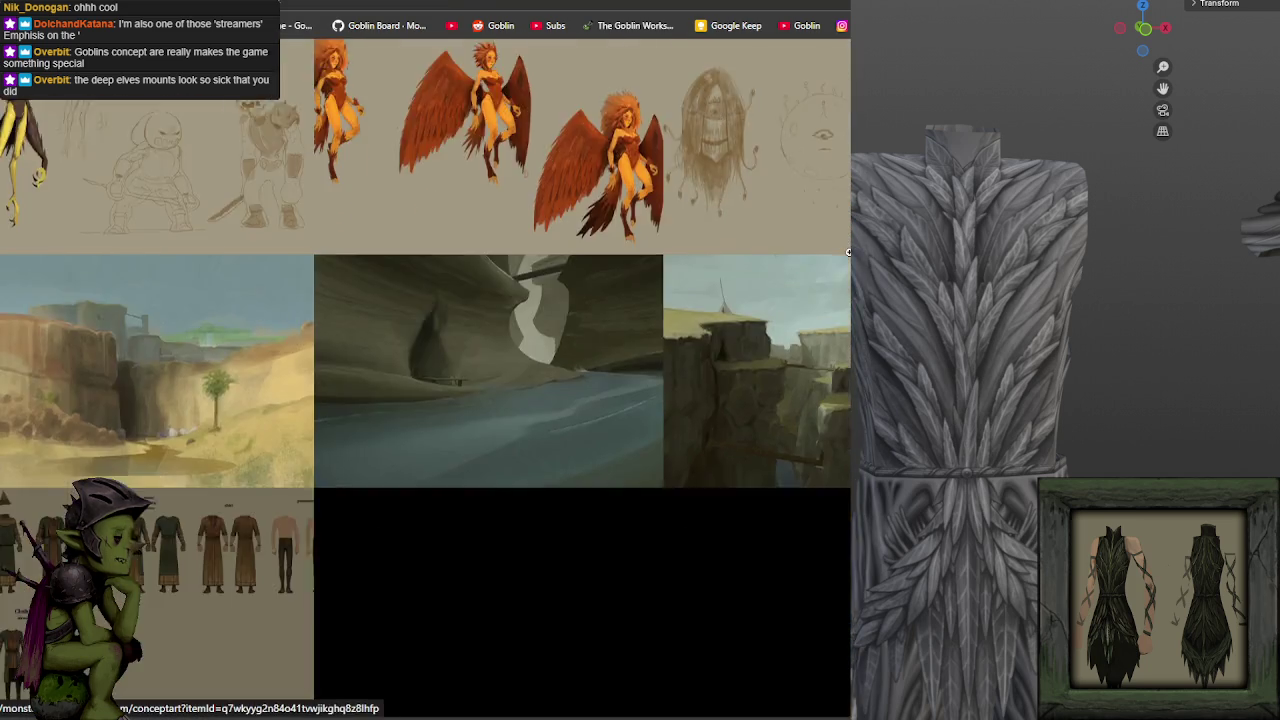
scroll(848, 252, down, 4)
scroll(848, 252, down, 5)
scroll(848, 252, down, 5)
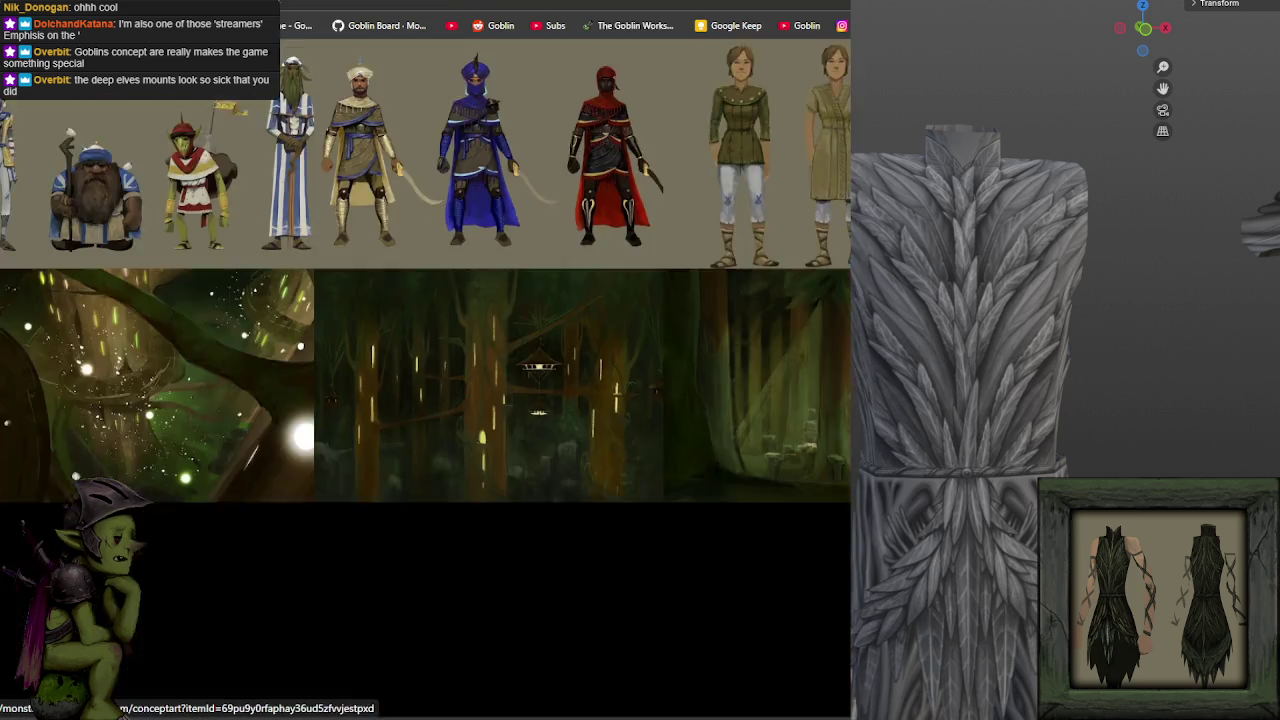
scroll(848, 252, down, 5)
scroll(800, 200, down, 3)
click(800, 190)
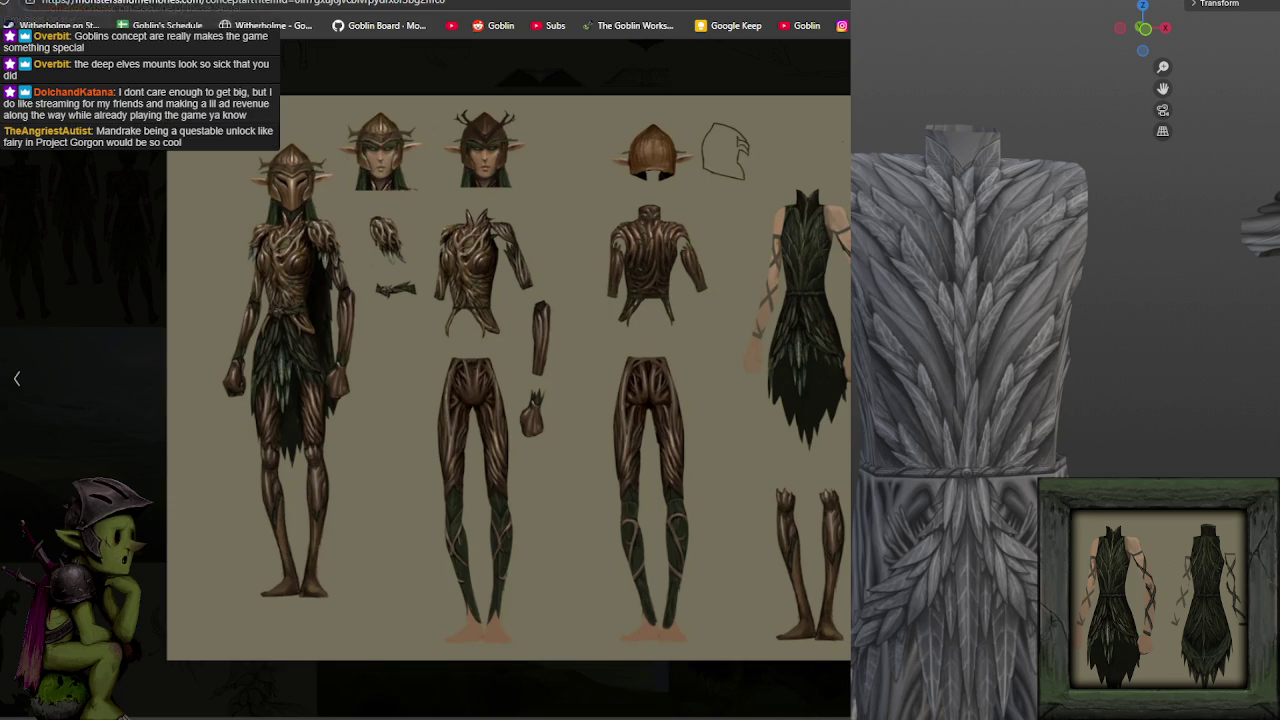
key(Escape)
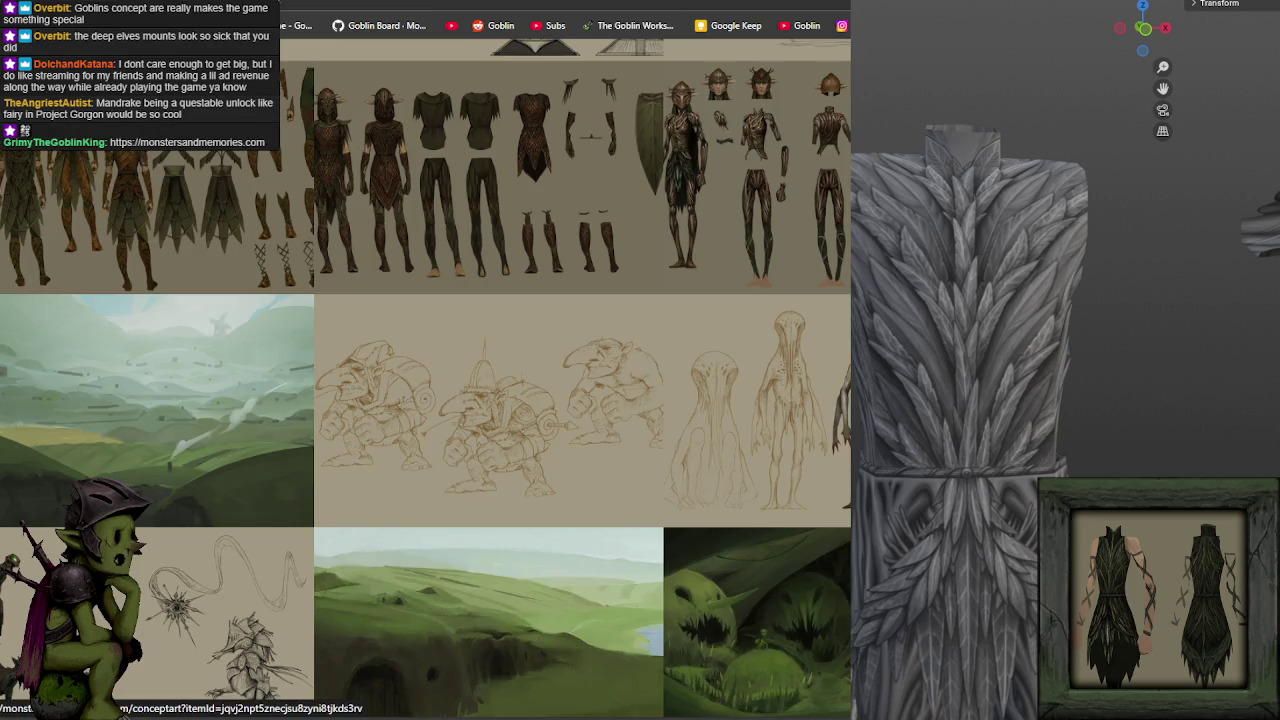
scroll(425, 380, down, 3)
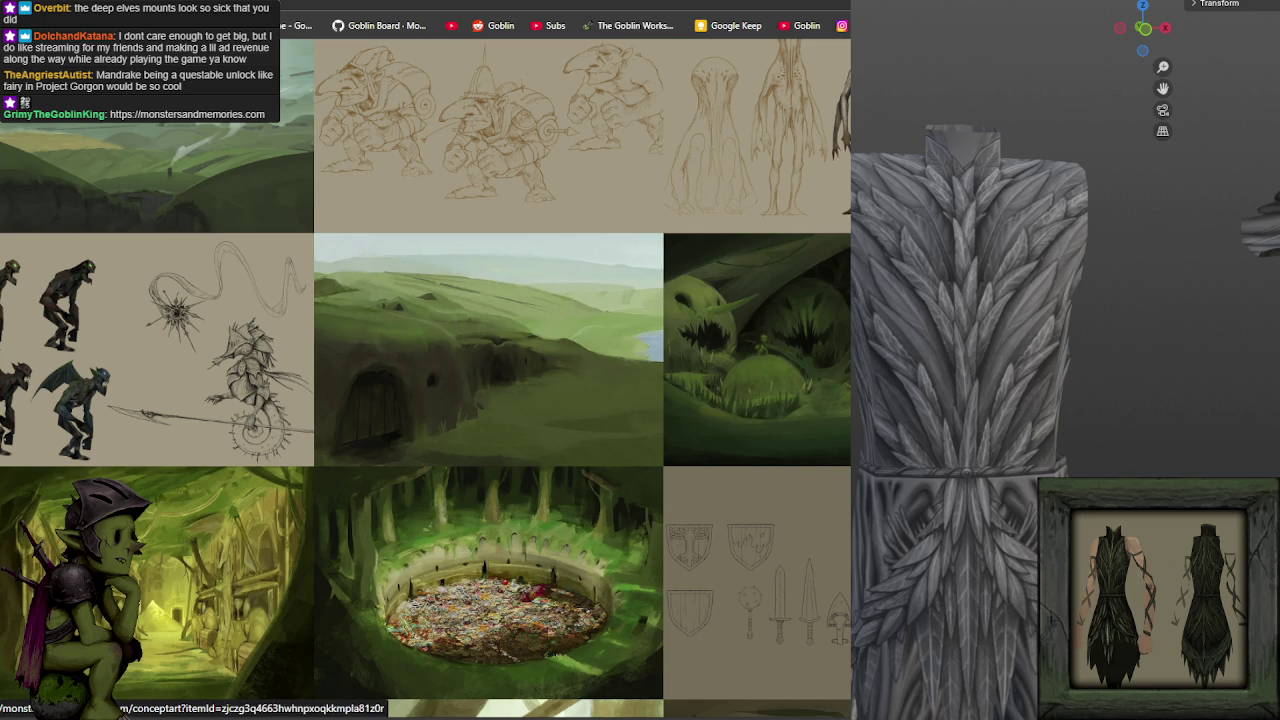
scroll(425, 380, down, 4)
scroll(425, 380, down, 3)
scroll(425, 380, down, 3)
scroll(425, 380, down, 3)
scroll(425, 380, down, 3)
scroll(425, 380, up, 5)
scroll(425, 380, up, 5)
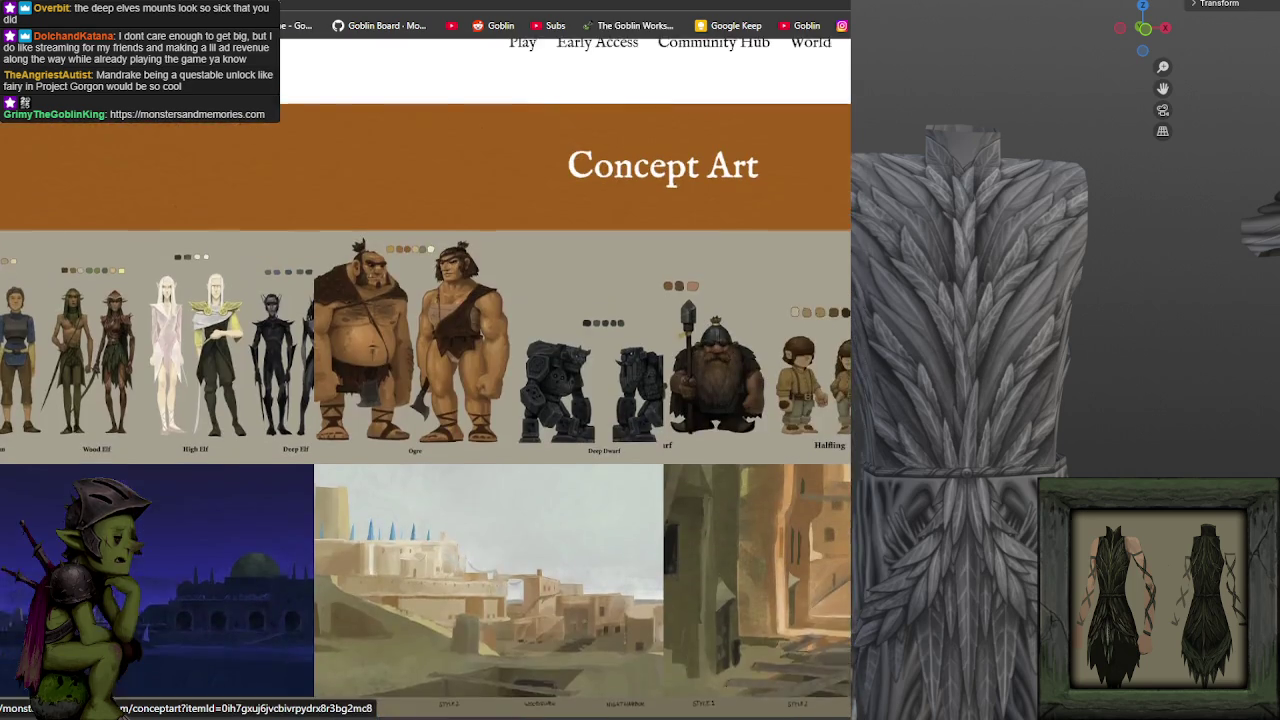
scroll(425, 380, up, 1)
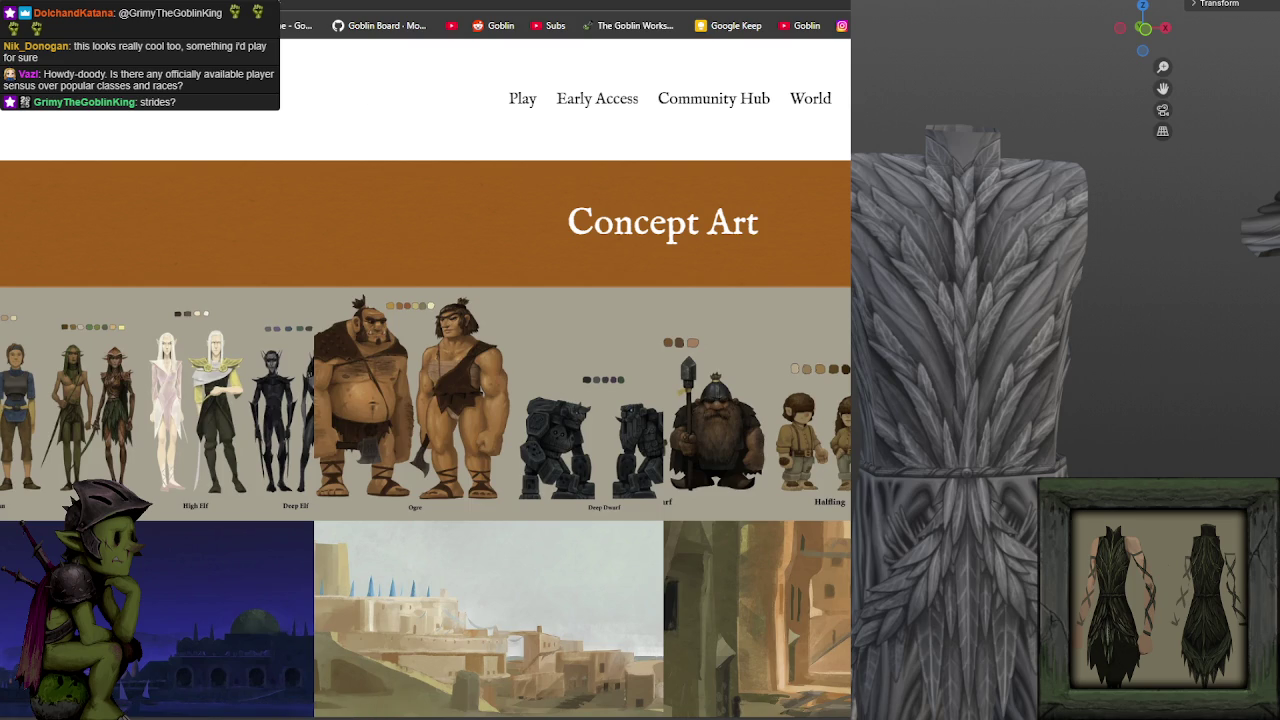
Move to the Witherholme store tab and begin scrolling its page, dismissing address suggestions.
key(ctrl+t)
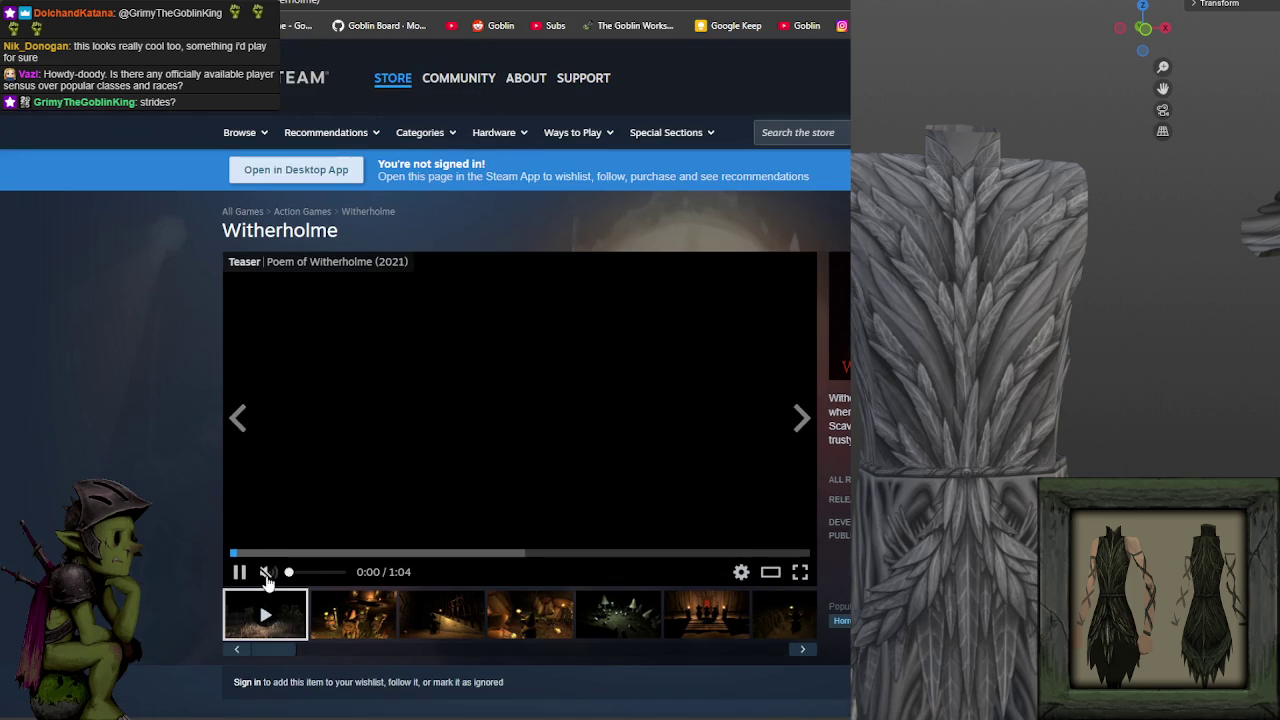
scroll(401, 476, down, 5)
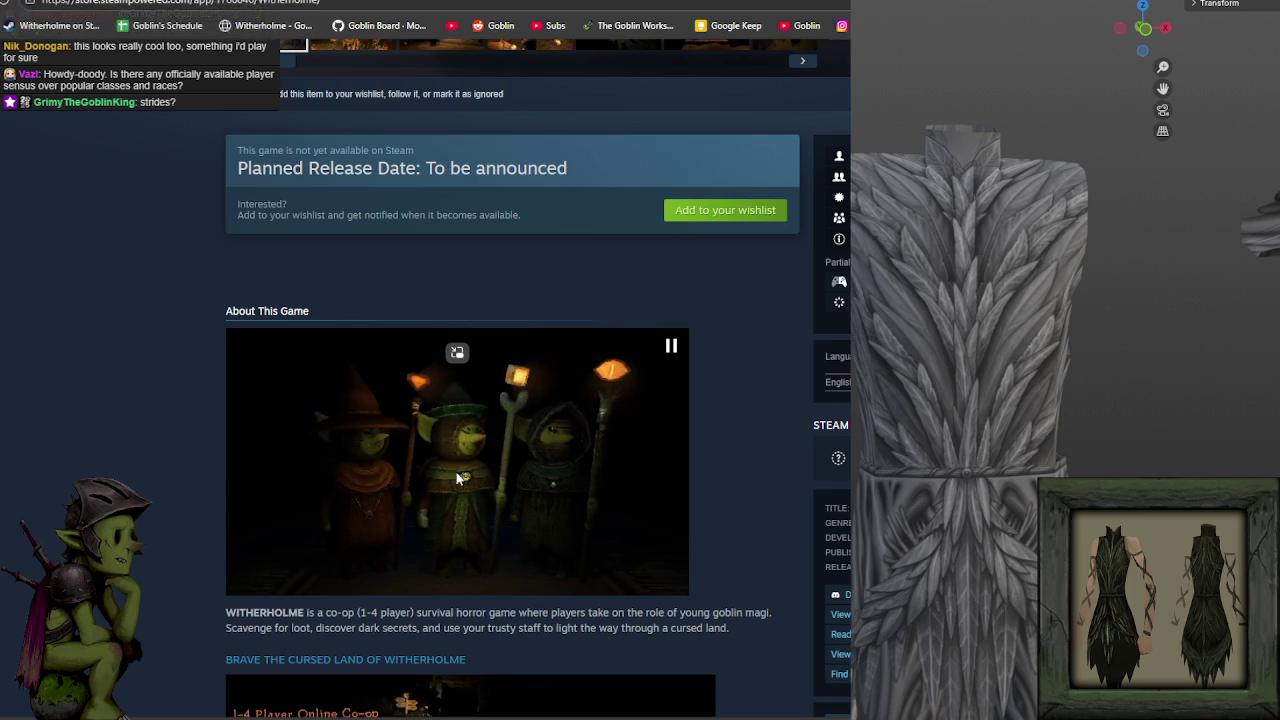
scroll(362, 470, down, 1)
scroll(390, 350, down, 1)
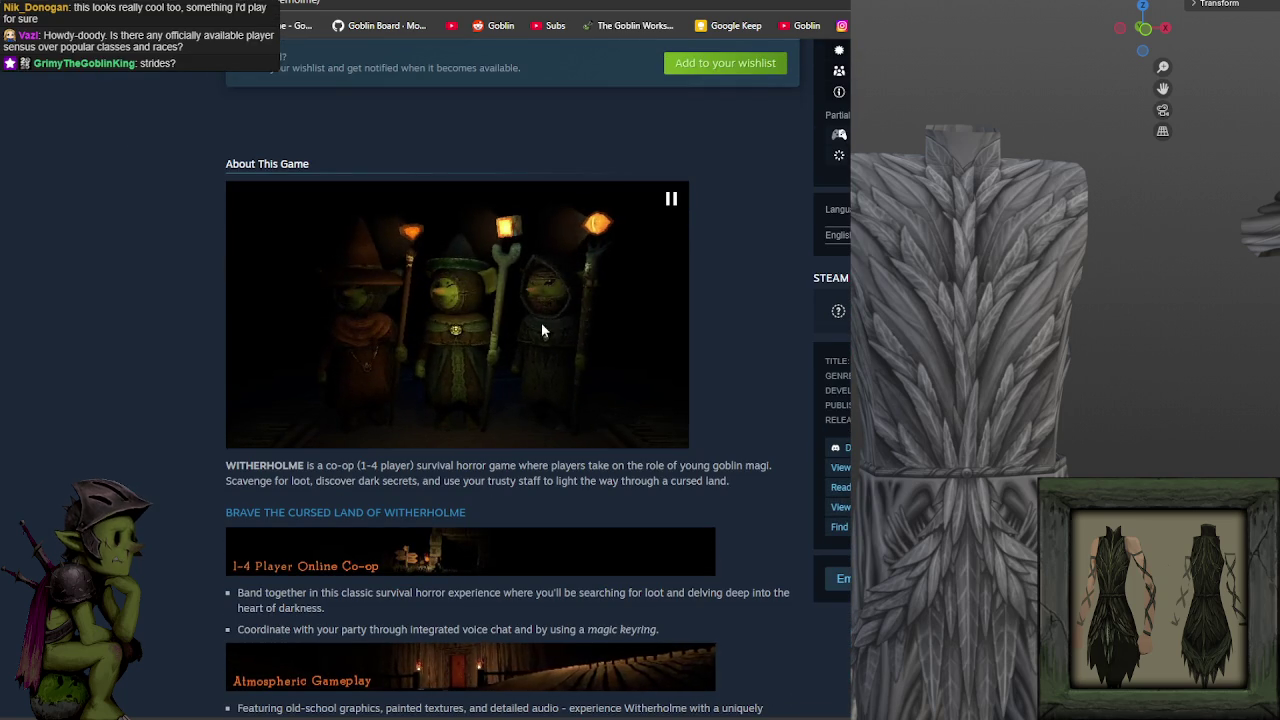
scroll(480, 340, down, 3)
scroll(500, 400, up, 4)
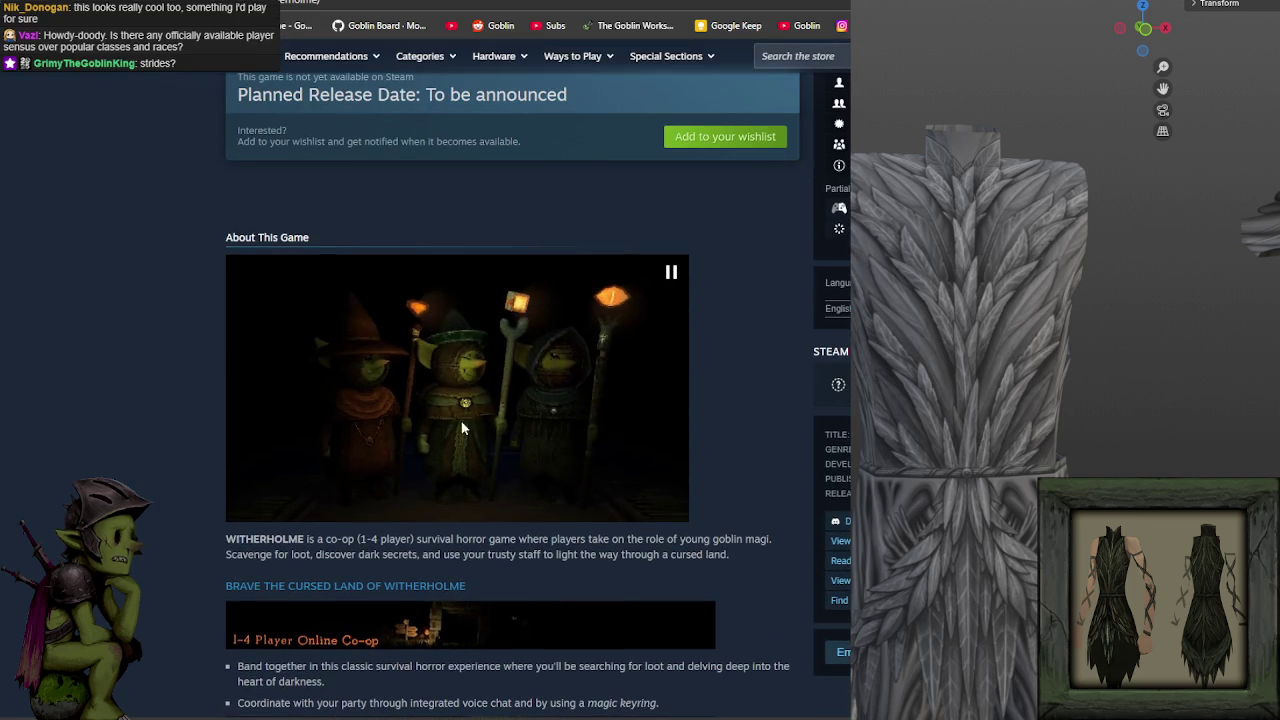
click(450, 4)
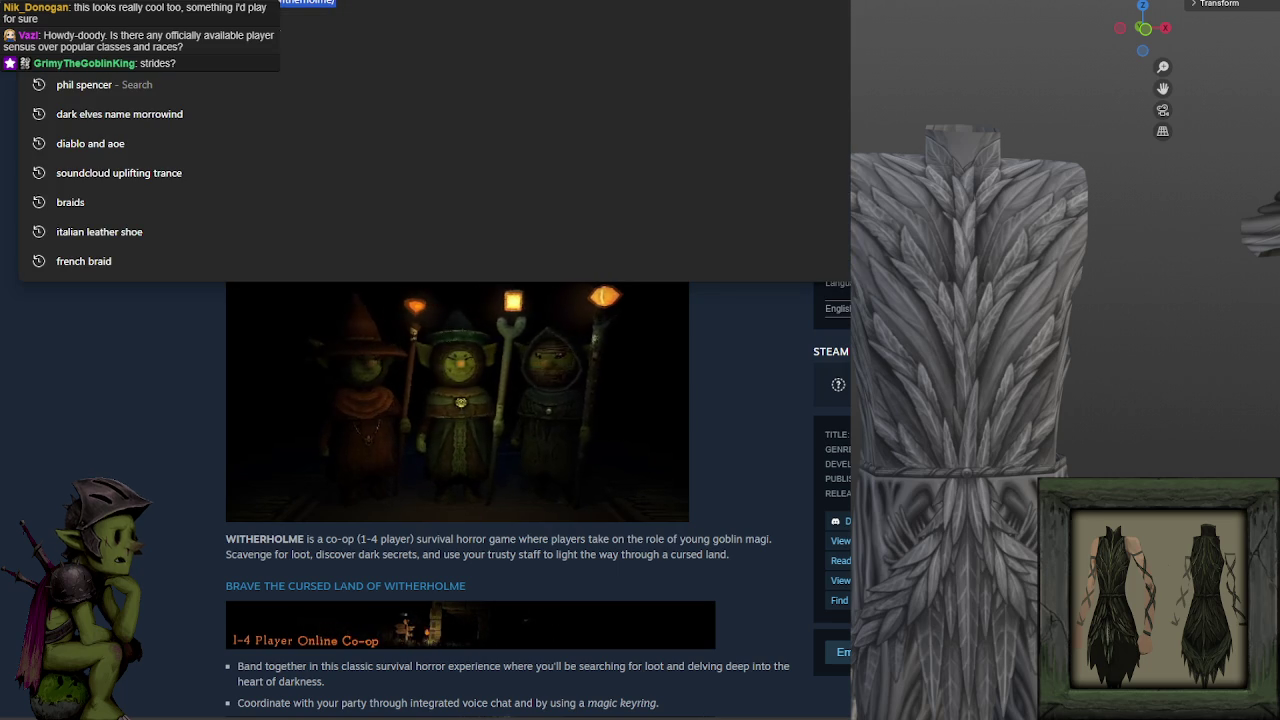
key(Escape)
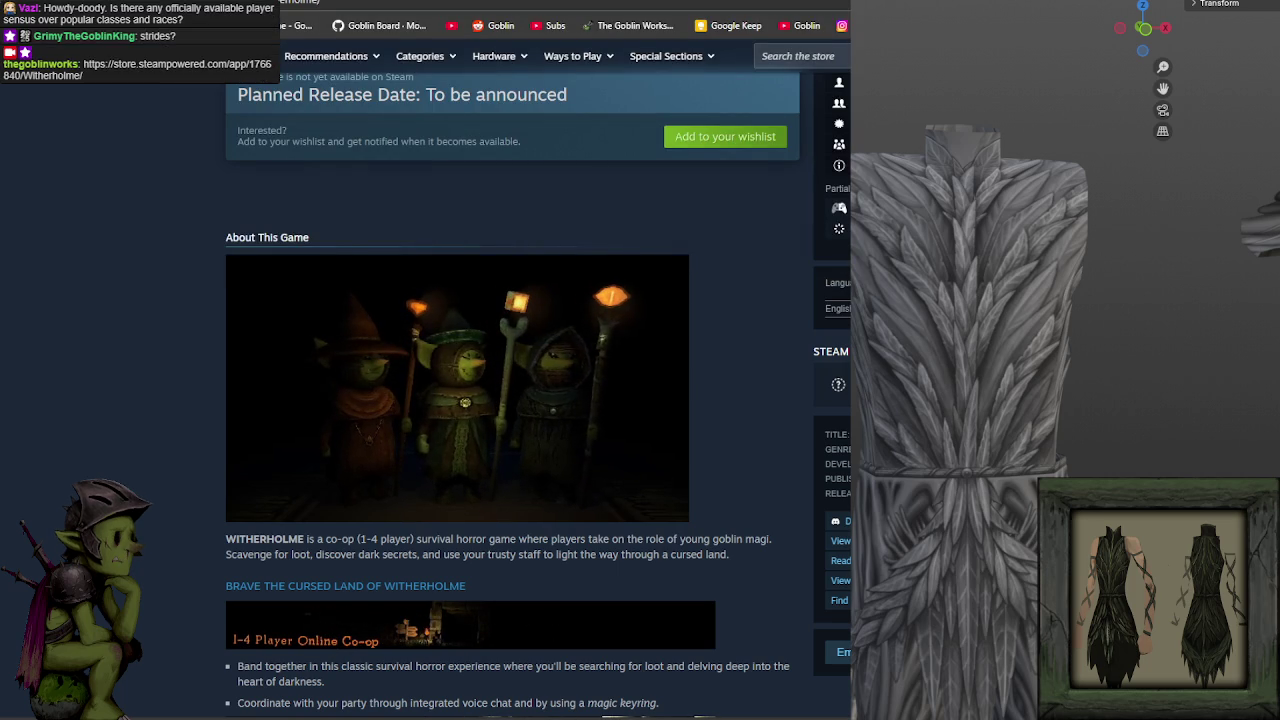
Scroll through the Witherholme store page details and back up to the trailer.
scroll(422, 231, down, 1)
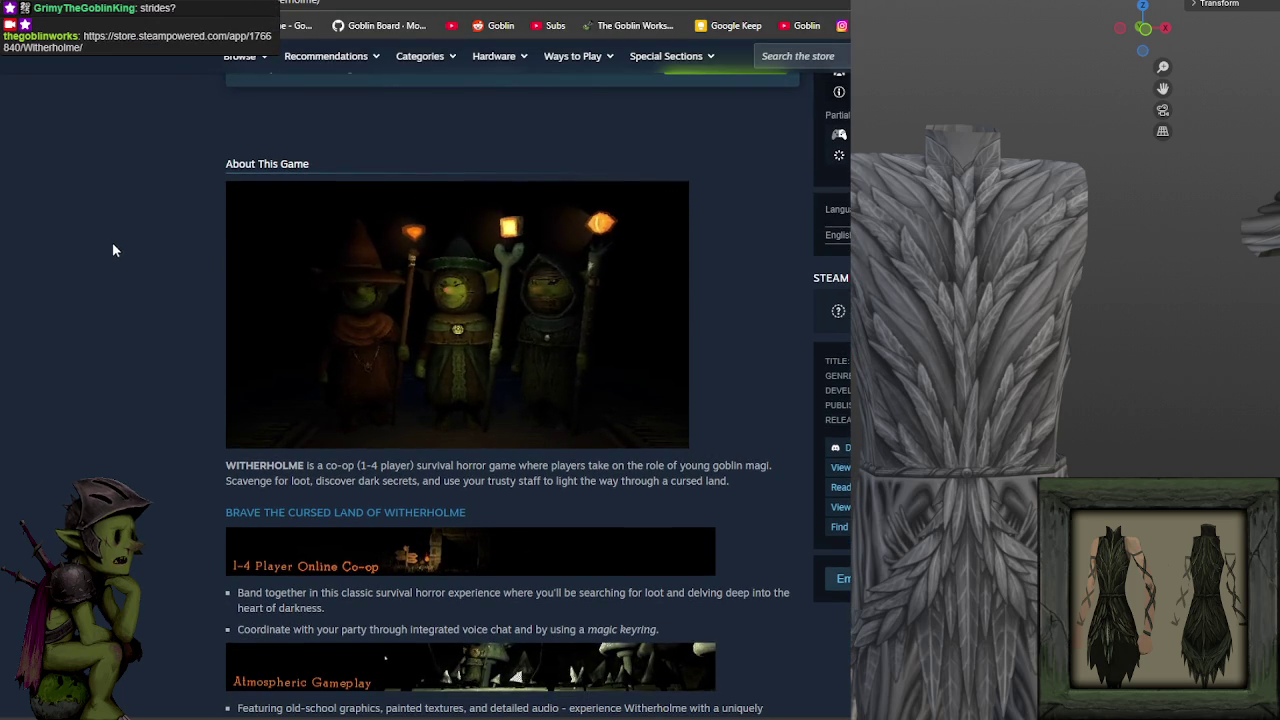
scroll(103, 241, down, 3)
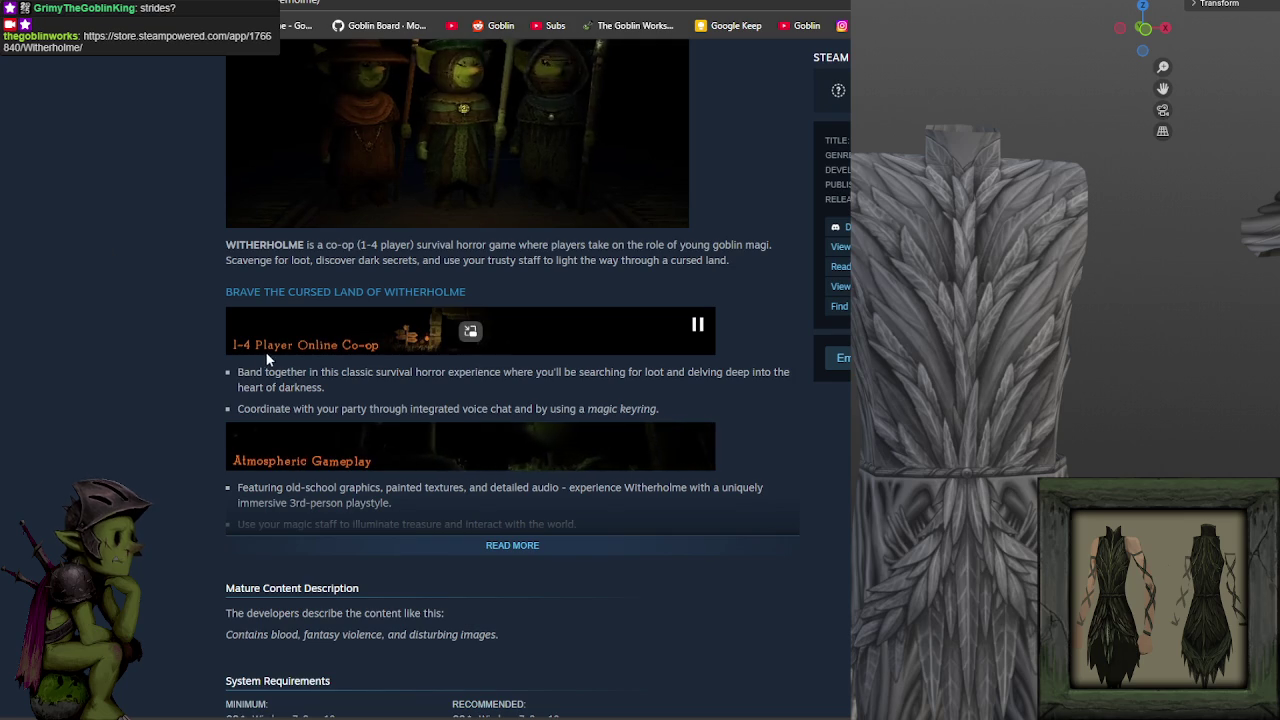
scroll(97, 367, down, 1)
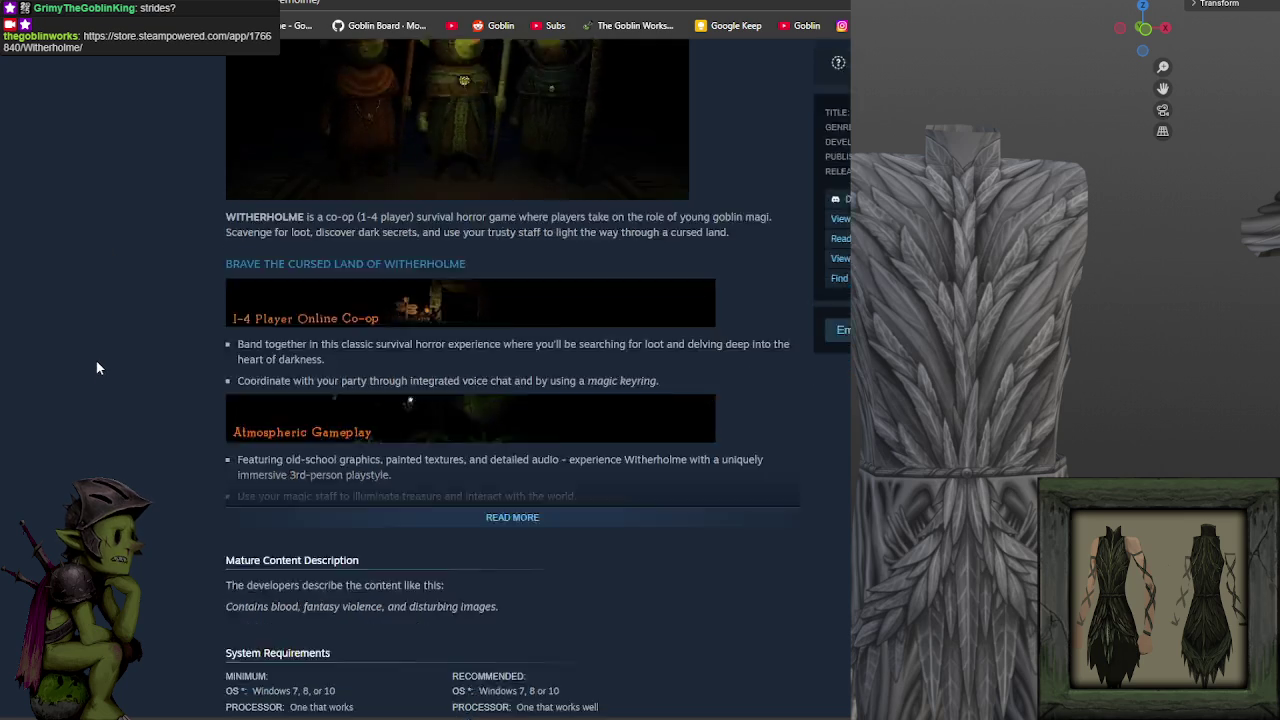
scroll(95, 360, down, 2)
scroll(94, 356, up, 3)
scroll(94, 356, up, 3)
scroll(92, 355, up, 2)
scroll(91, 363, down, 2)
scroll(91, 354, down, 3)
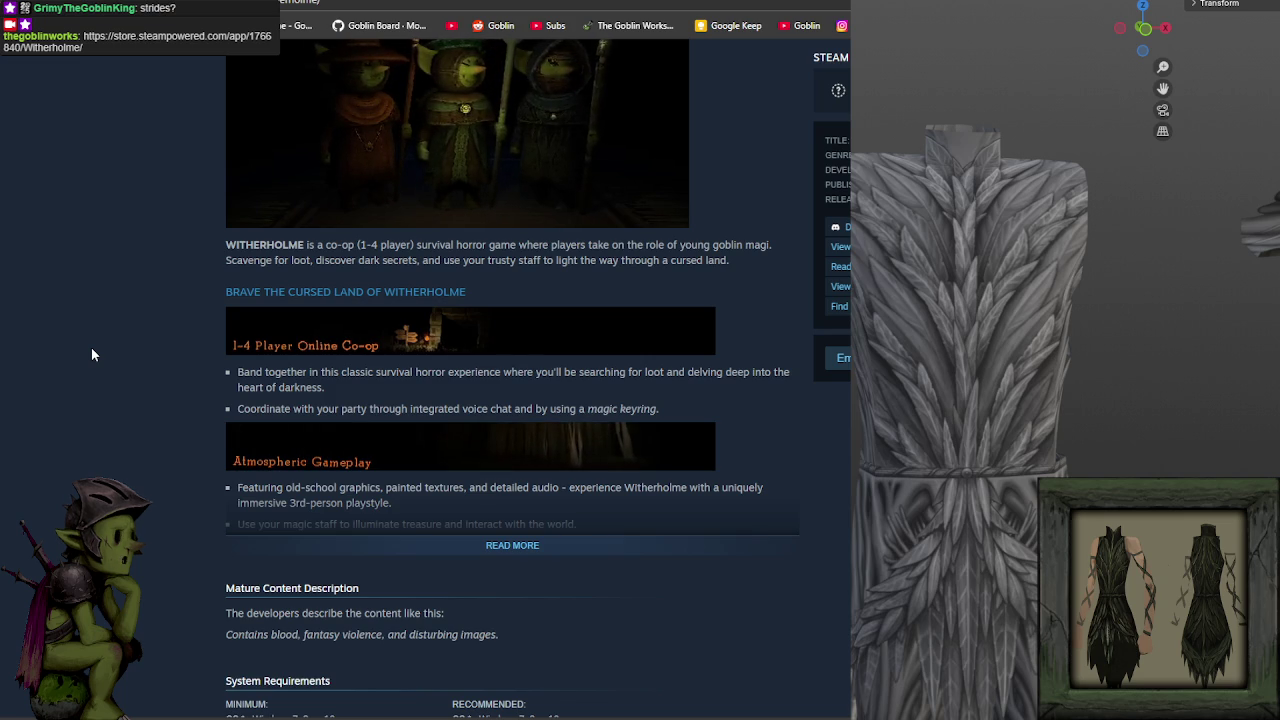
scroll(91, 355, up, 1)
scroll(91, 355, up, 2)
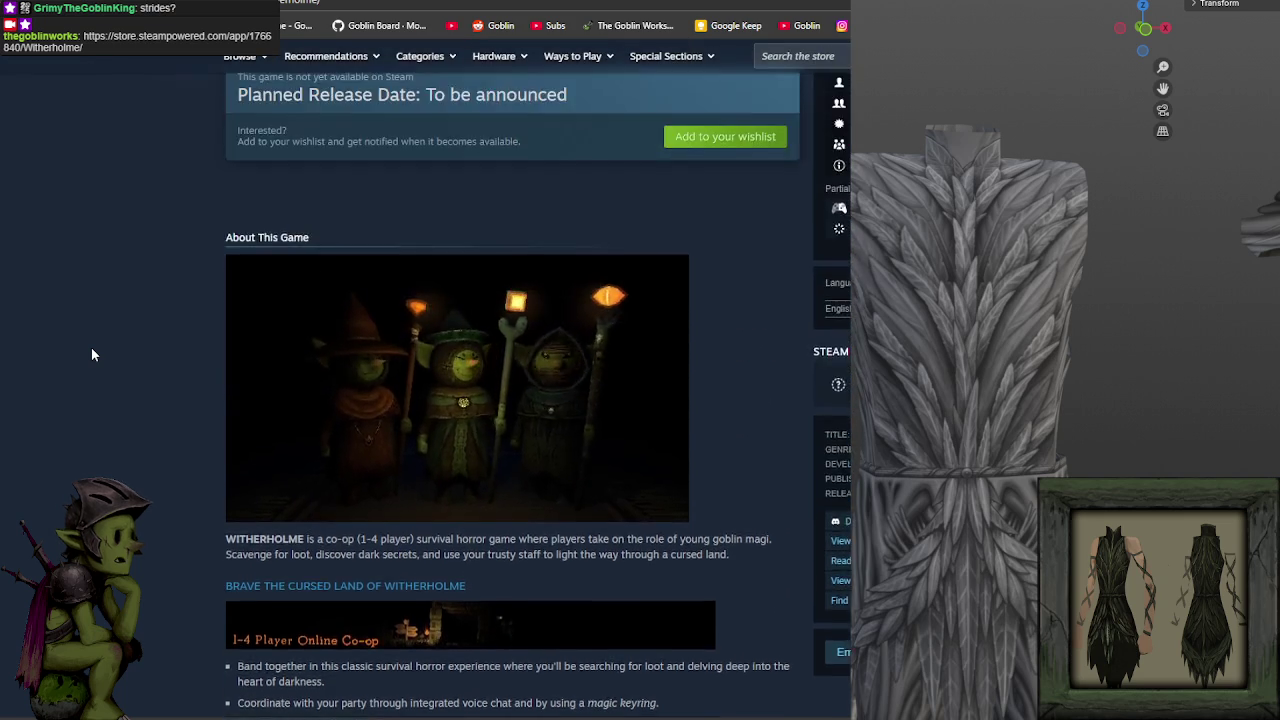
scroll(91, 355, up, 4)
scroll(91, 355, up, 3)
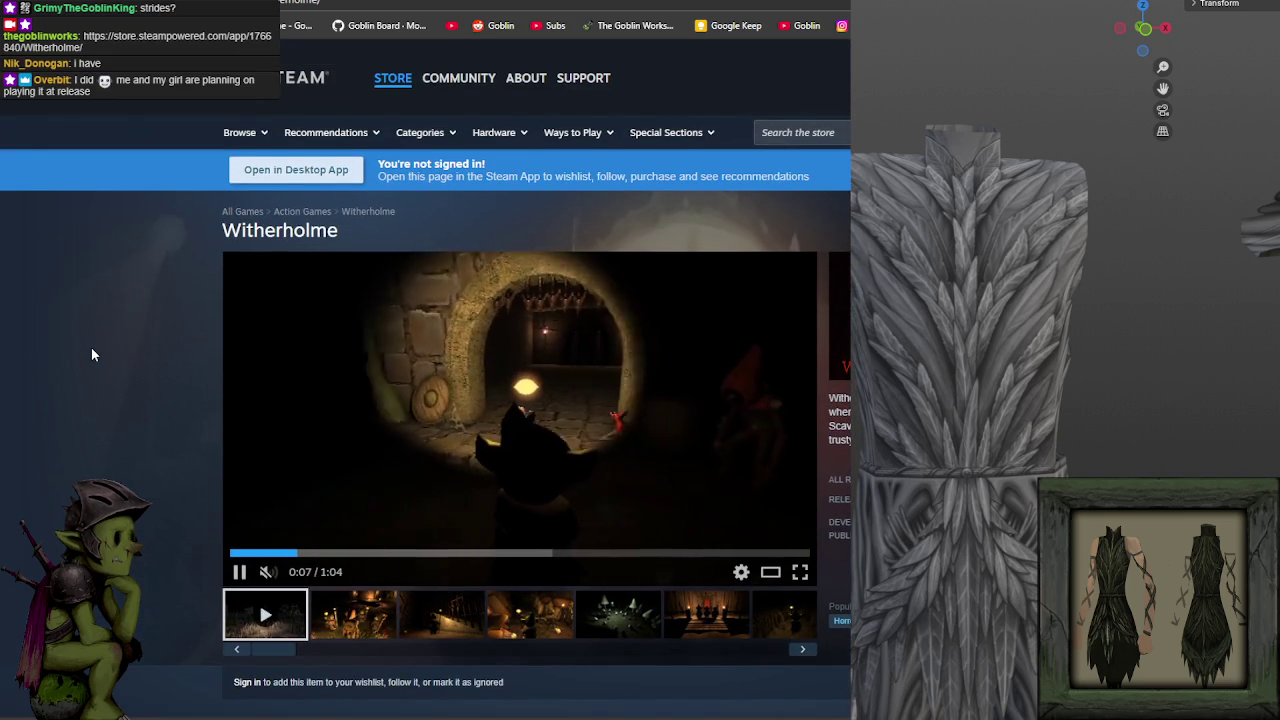
mouse_move(519, 400)
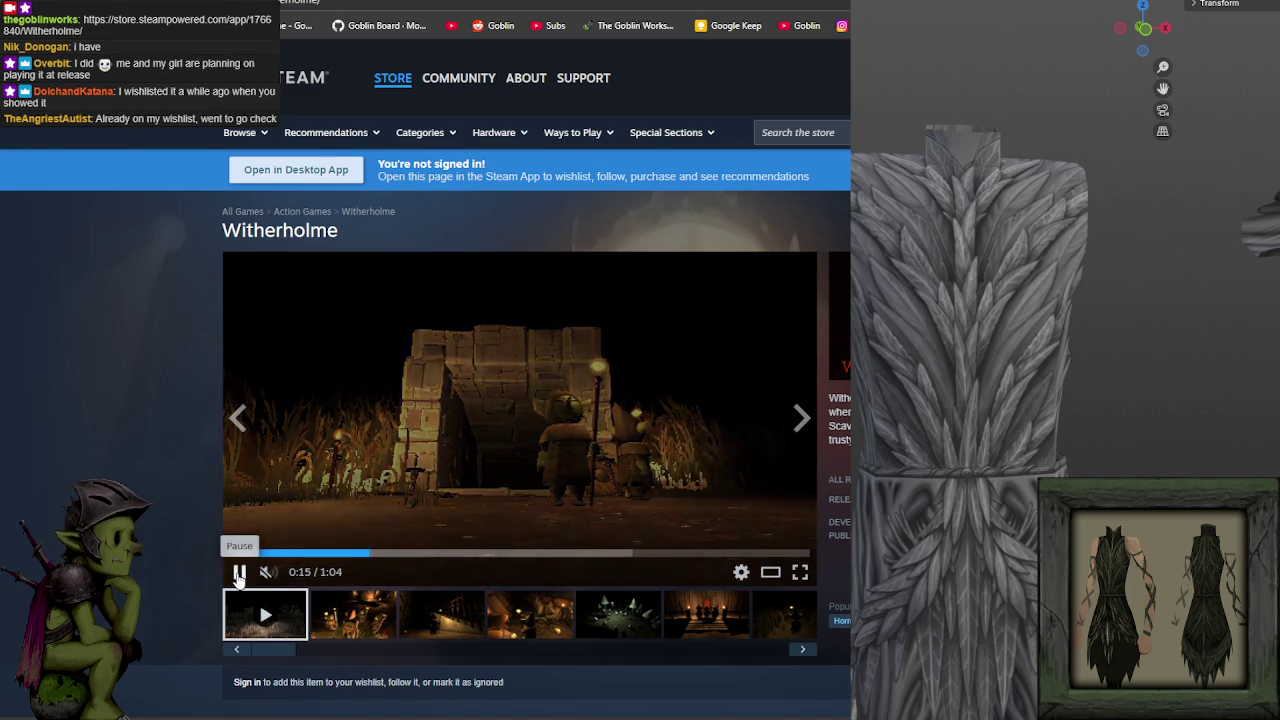
Pause, resume and pause the Witherholme trailer, then return to the Concept Art tab.
click(238, 574)
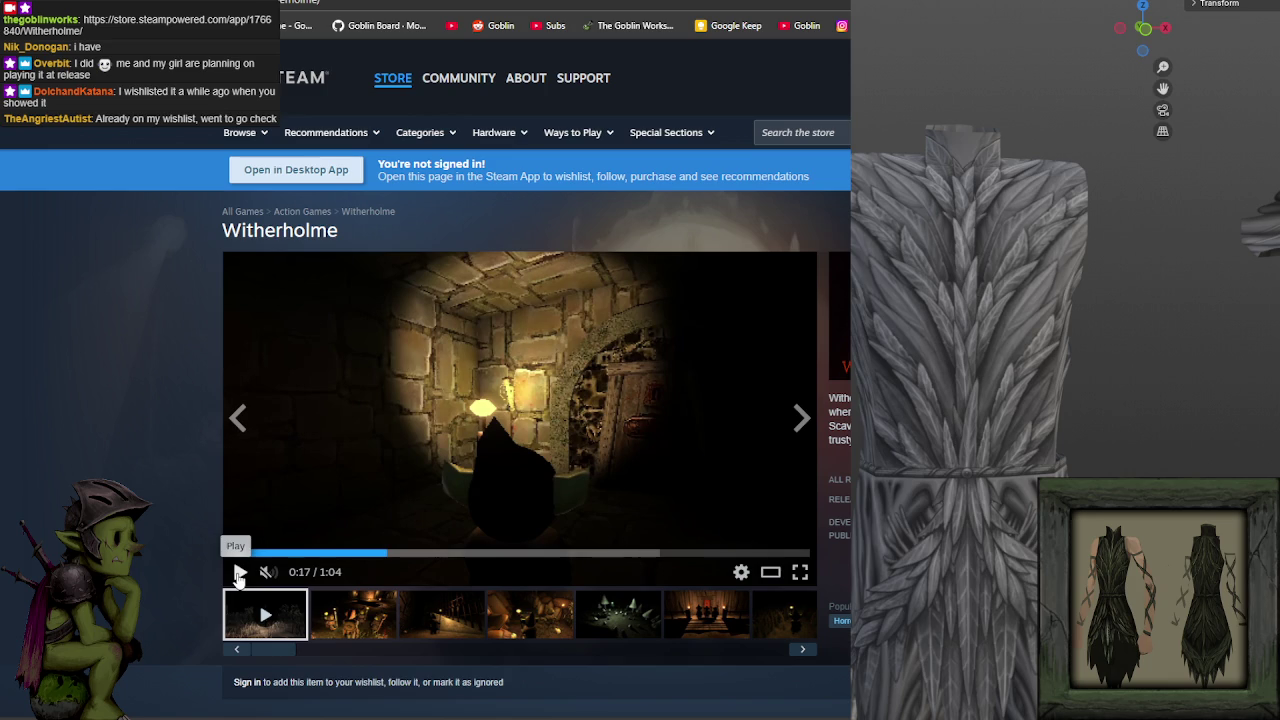
click(239, 574)
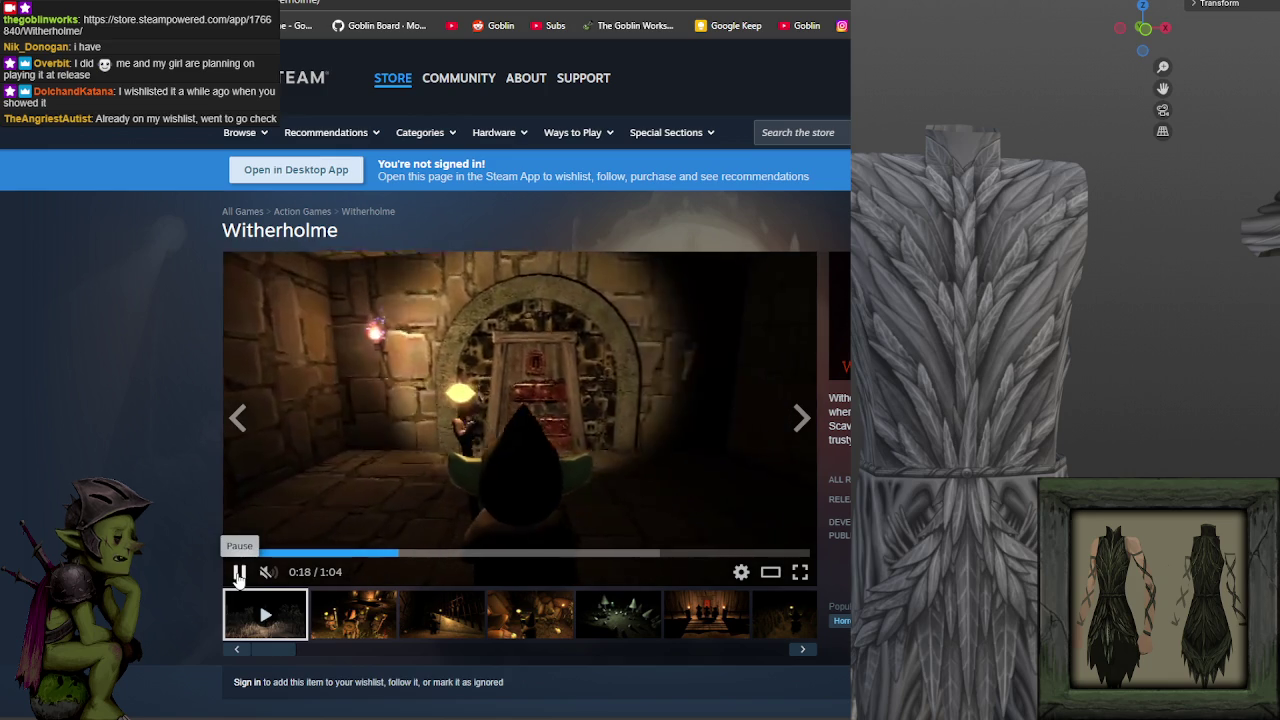
click(239, 574)
scroll(150, 414, down, 3)
scroll(150, 414, down, 2)
scroll(150, 414, up, 5)
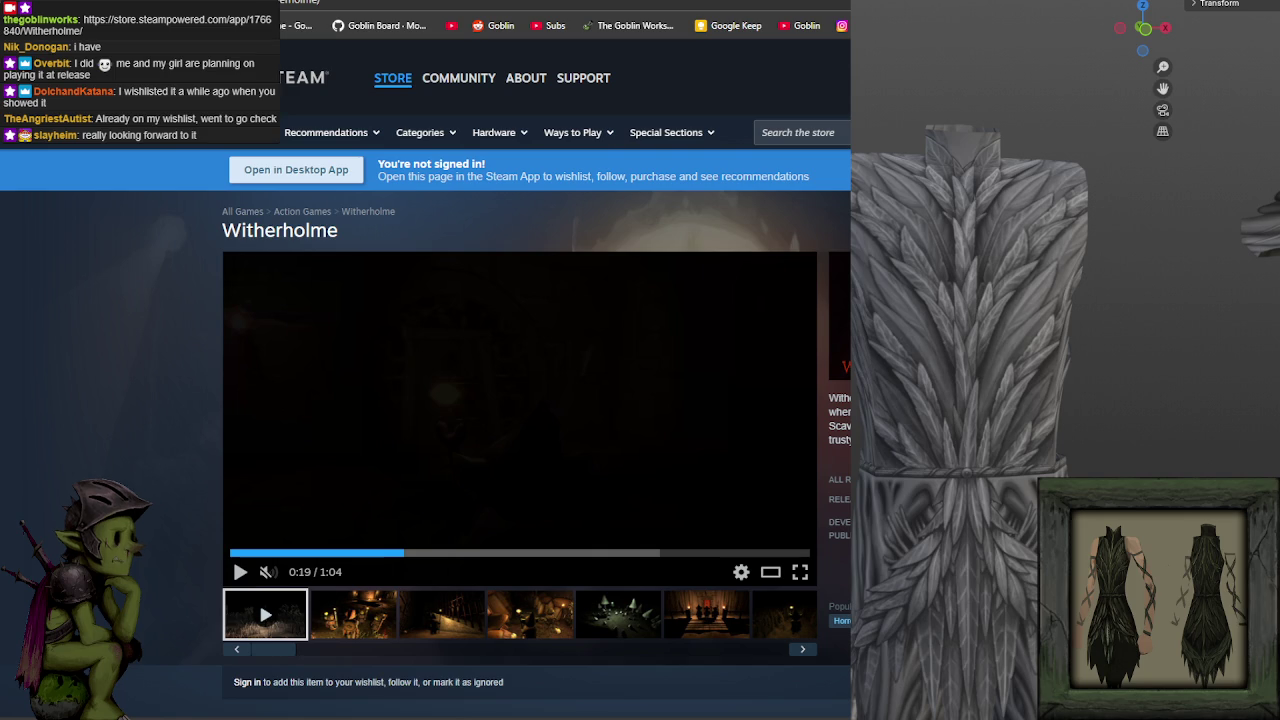
key(ctrl+Tab)
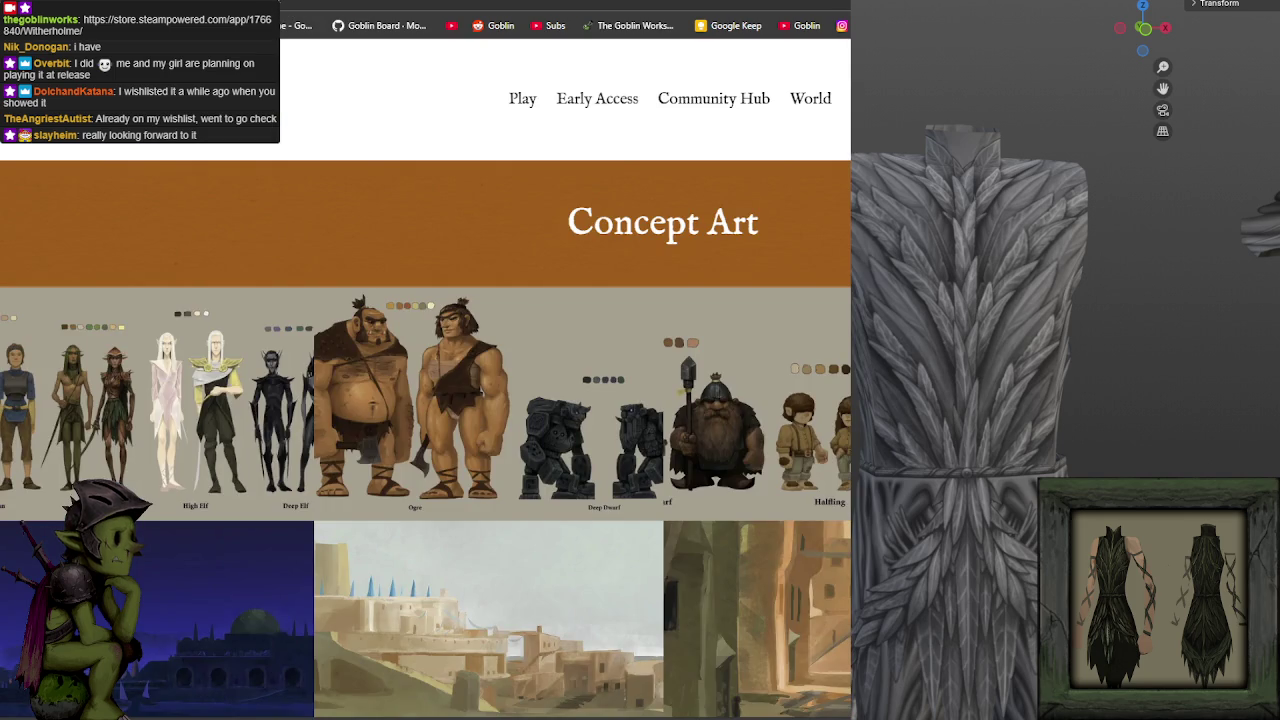
Minimize the browser to reveal the NightHarborPlate_A texture sheet, then toggle back toward the 3D view.
drag(600, 5, 200, 186)
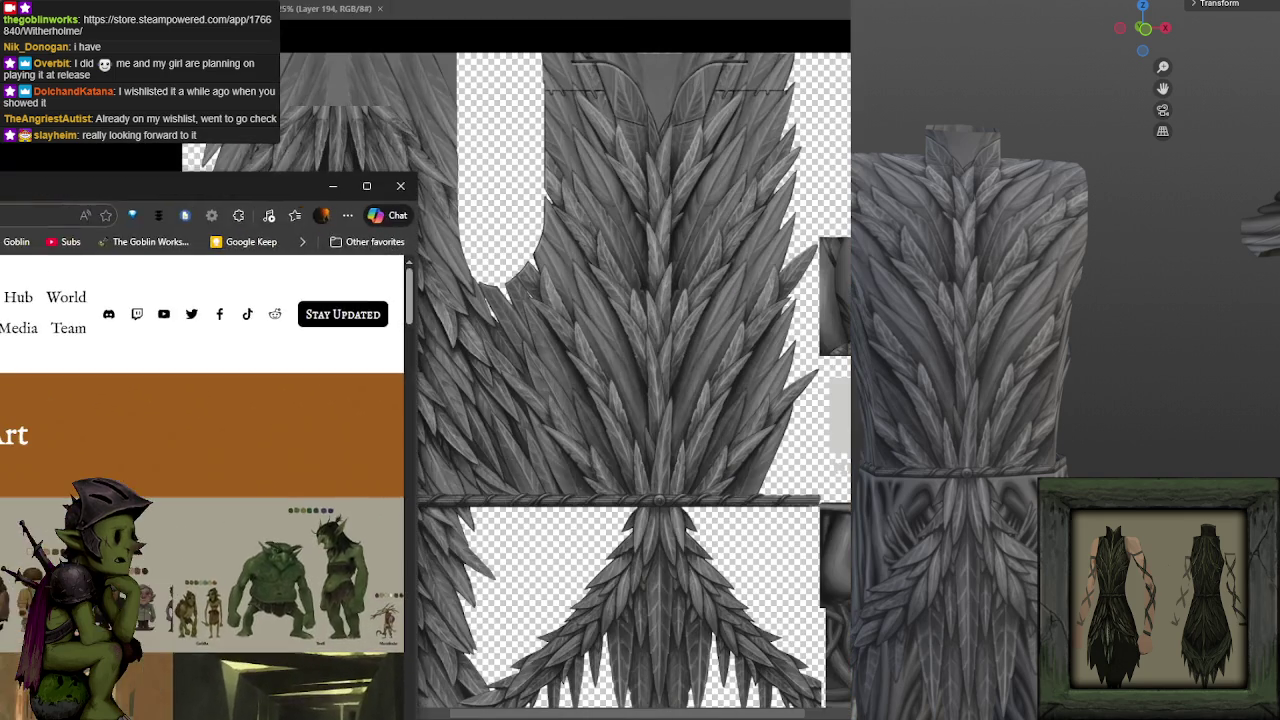
click(333, 186)
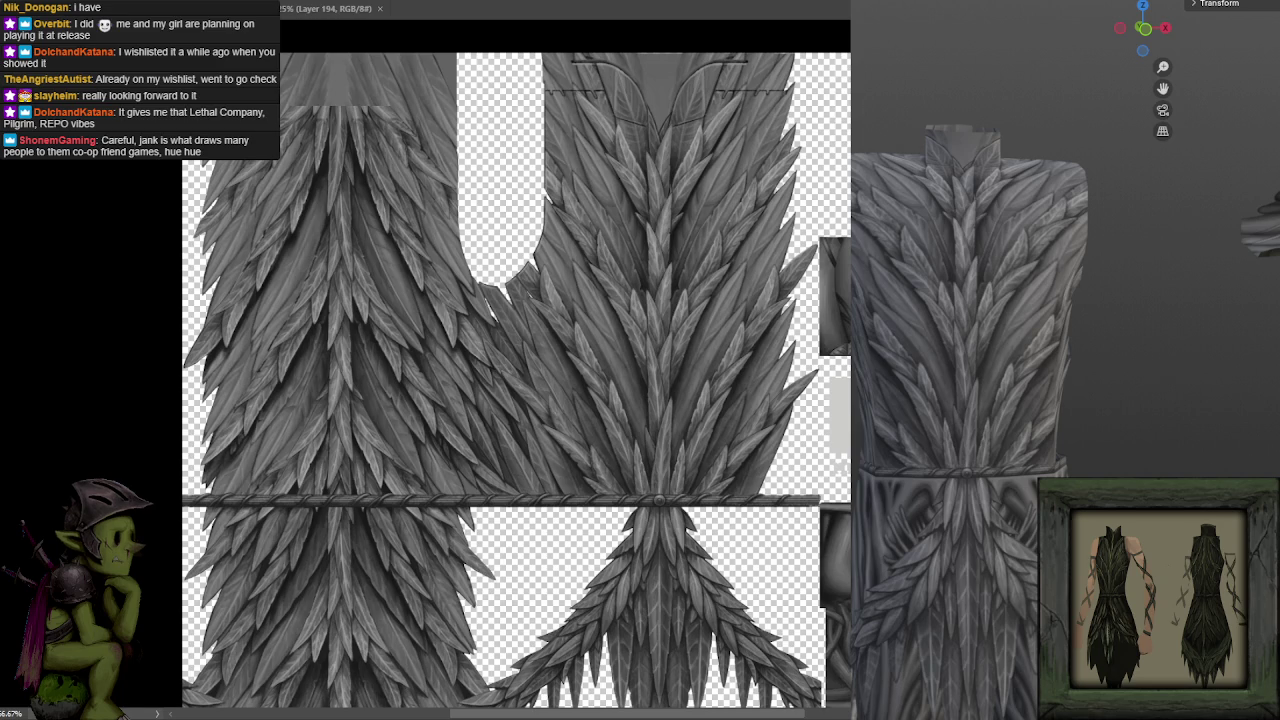
key(alt+Tab)
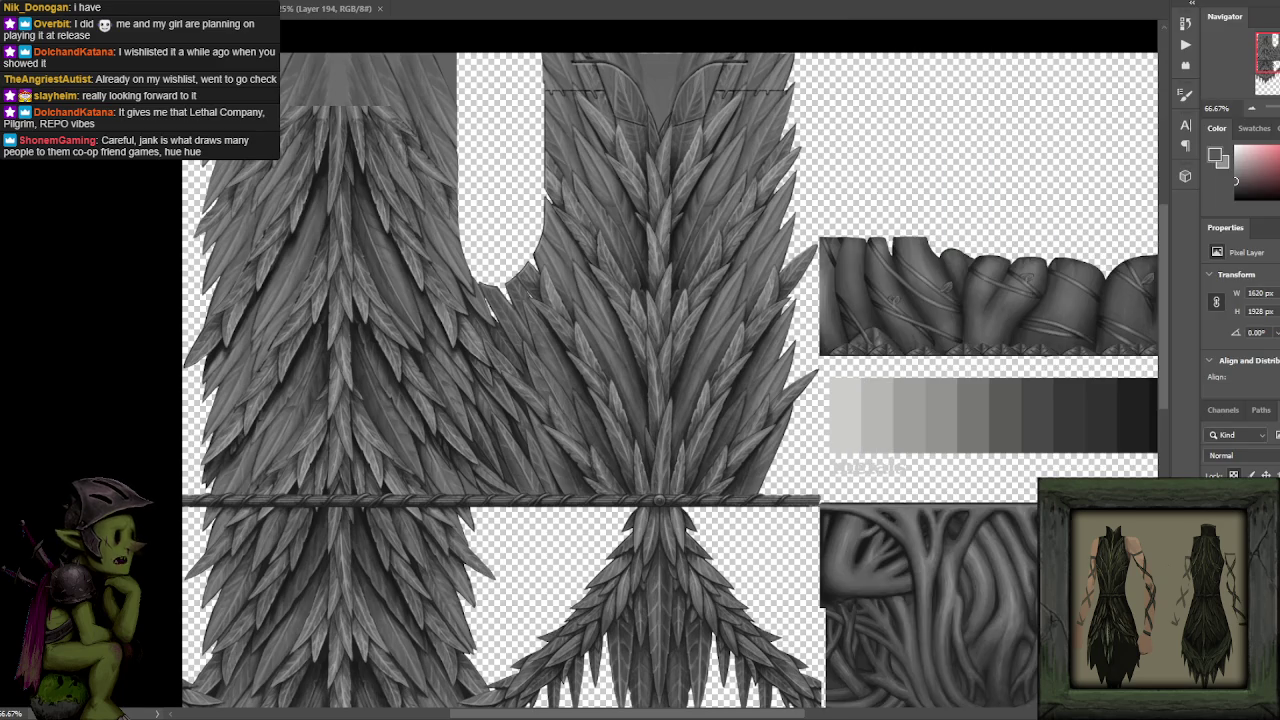
key(alt+Tab)
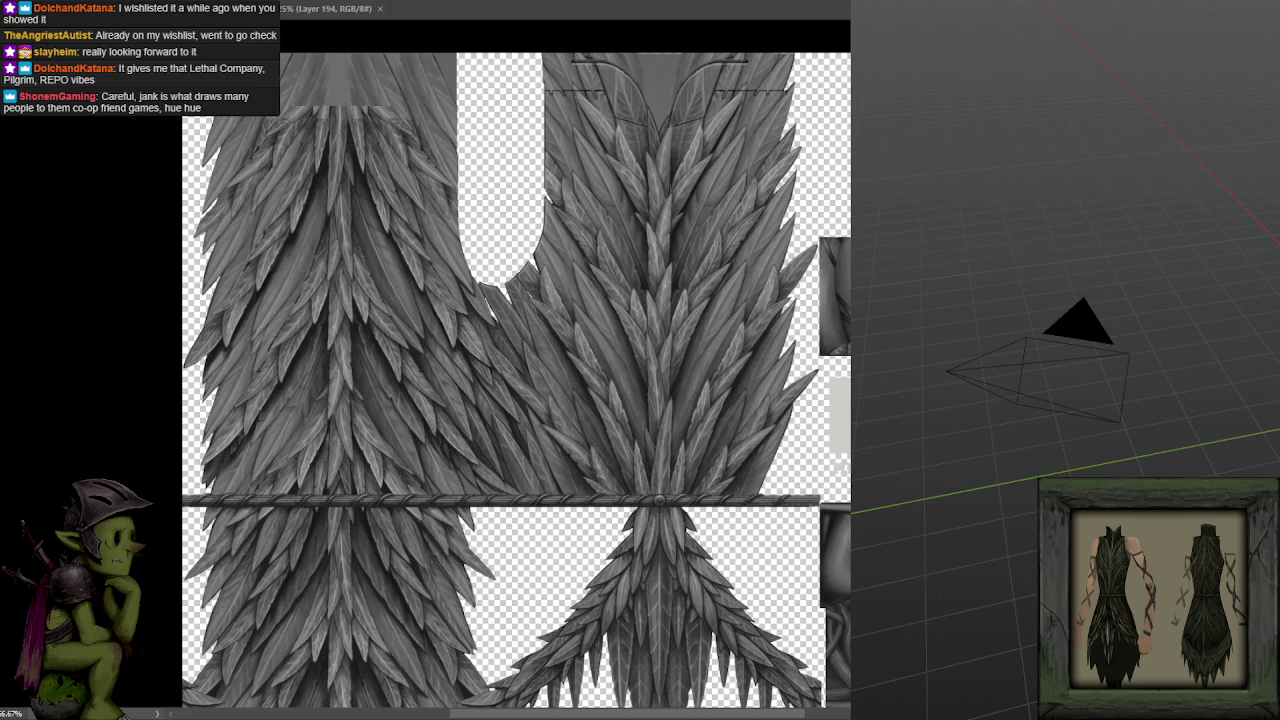
key(alt+Tab)
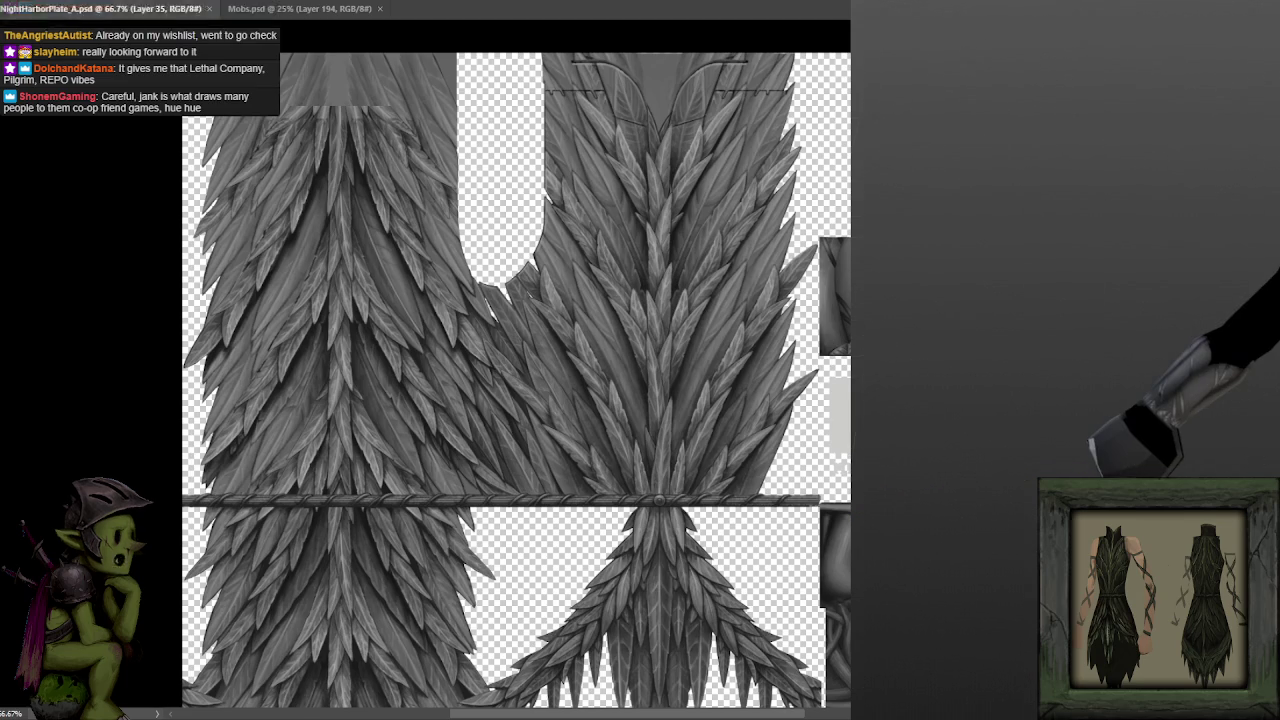
Frame the character in Blender, orbit to a three-quarter view and zoom in on the chest.
key(alt+Tab)
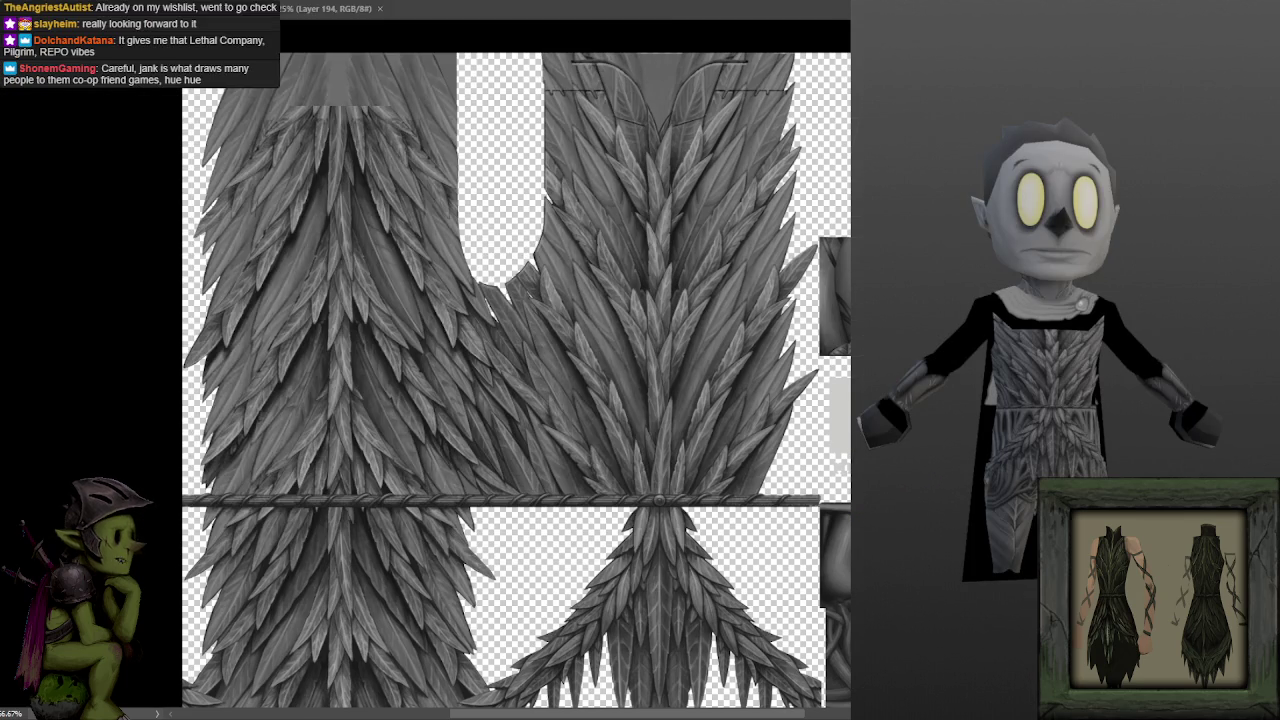
drag(1110, 290, 1183, 318)
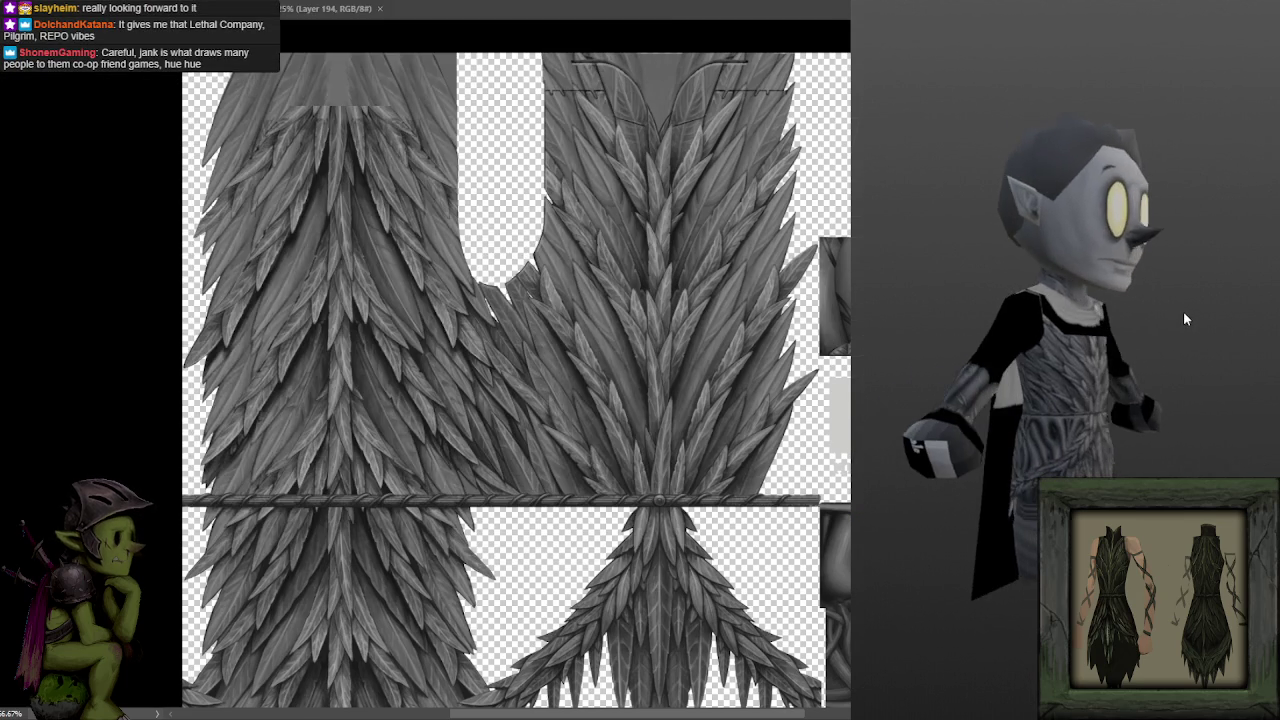
scroll(1183, 311, up, 1)
scroll(1171, 295, up, 2)
scroll(1166, 287, up, 1)
scroll(1163, 268, up, 2)
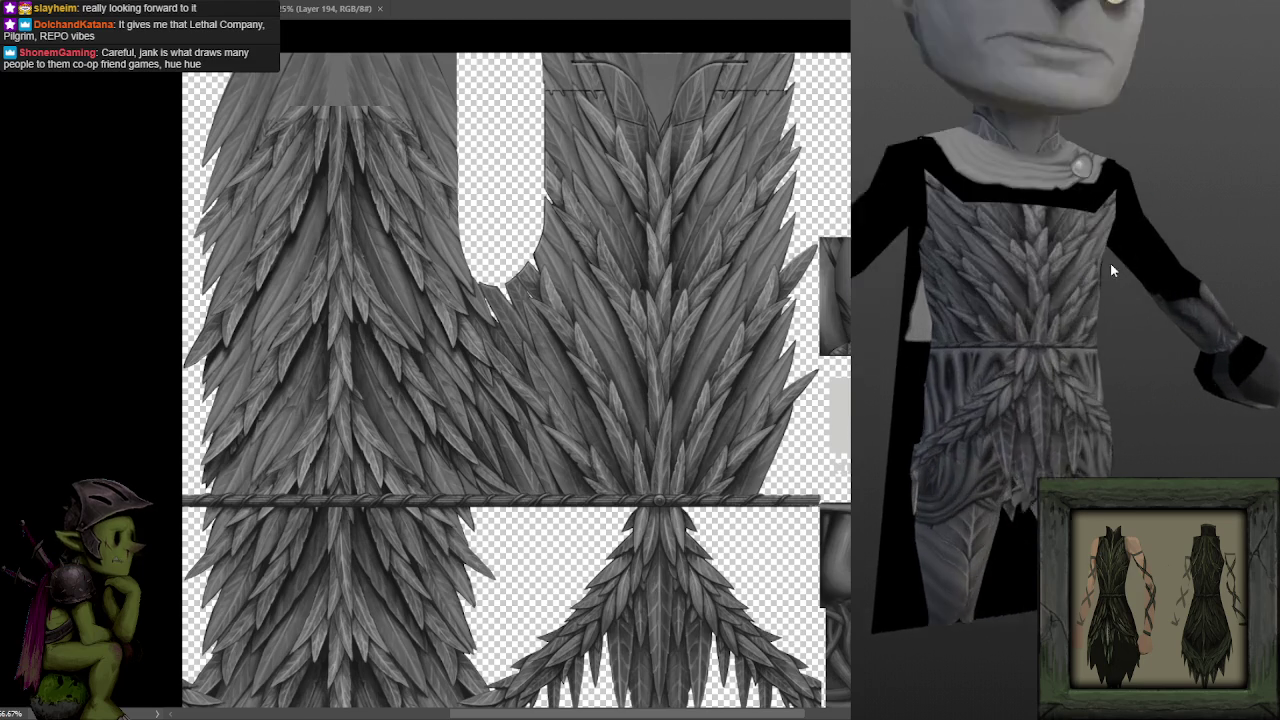
scroll(1110, 262, up, 2)
scroll(1062, 261, up, 2)
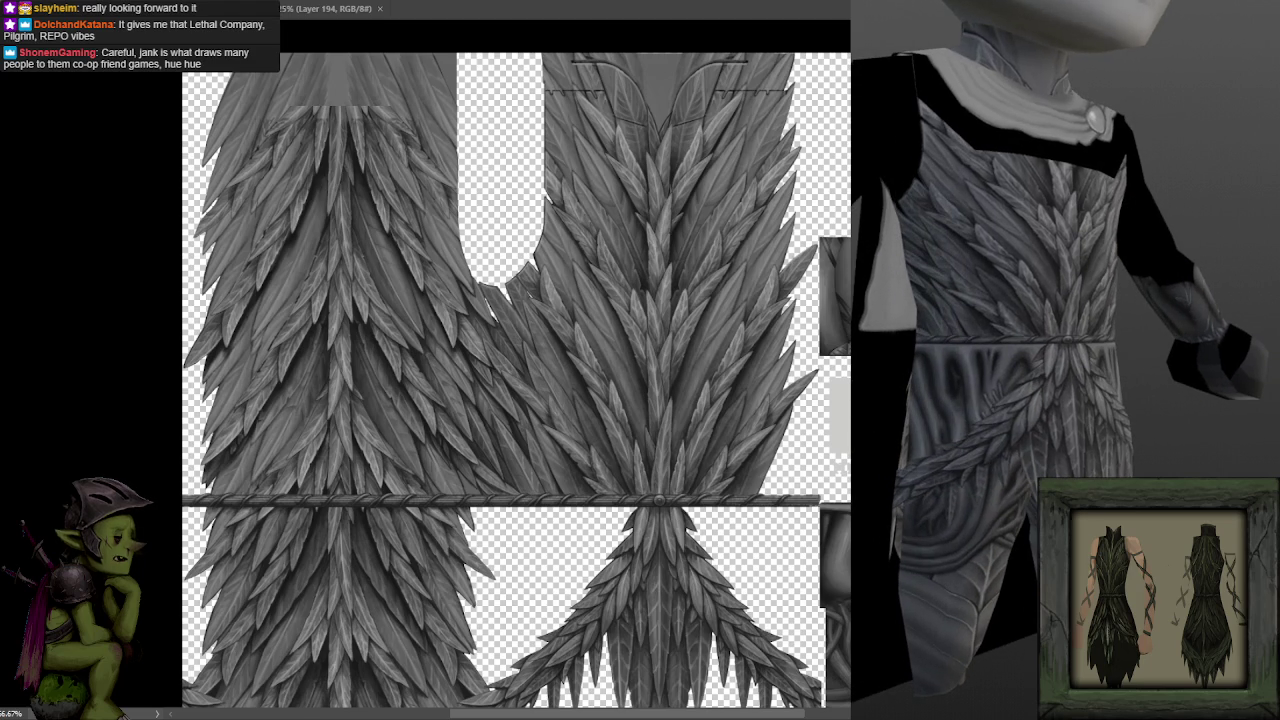
Orbit through front, face-and-arms and side views to inspect the feathered torso.
mouse_move(887, 306)
mouse_down()
mouse_move(1030, 322)
mouse_move(871, 320)
mouse_move(1079, 311)
mouse_move(983, 334)
mouse_move(1130, 333)
mouse_move(984, 344)
mouse_up()
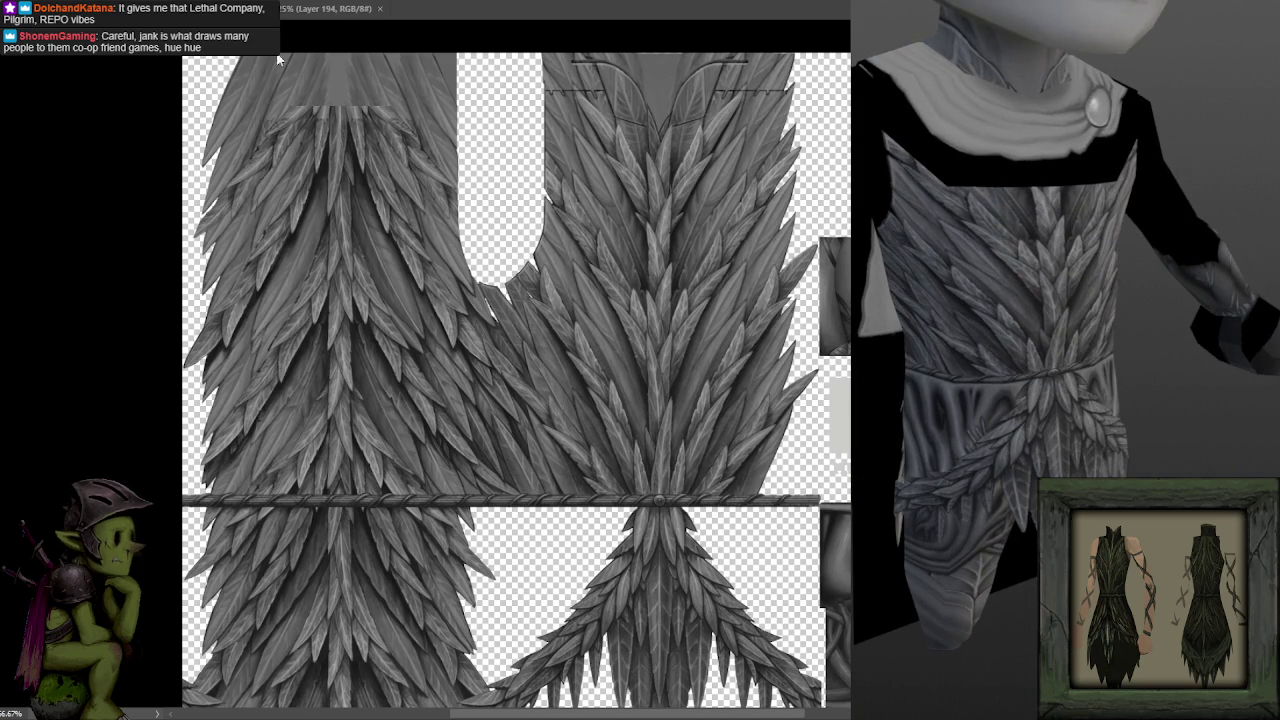
scroll(1101, 323, down, 5)
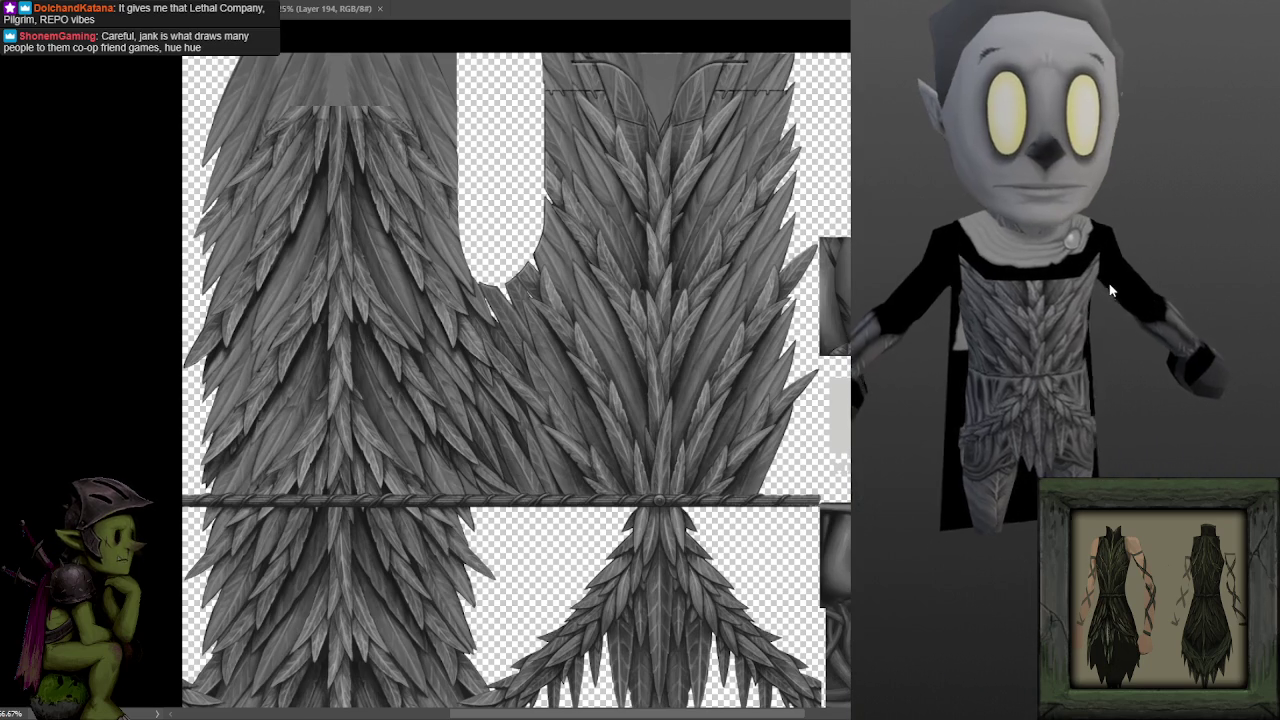
mouse_move(1101, 323)
mouse_down()
mouse_move(1037, 314)
mouse_move(1184, 314)
mouse_up()
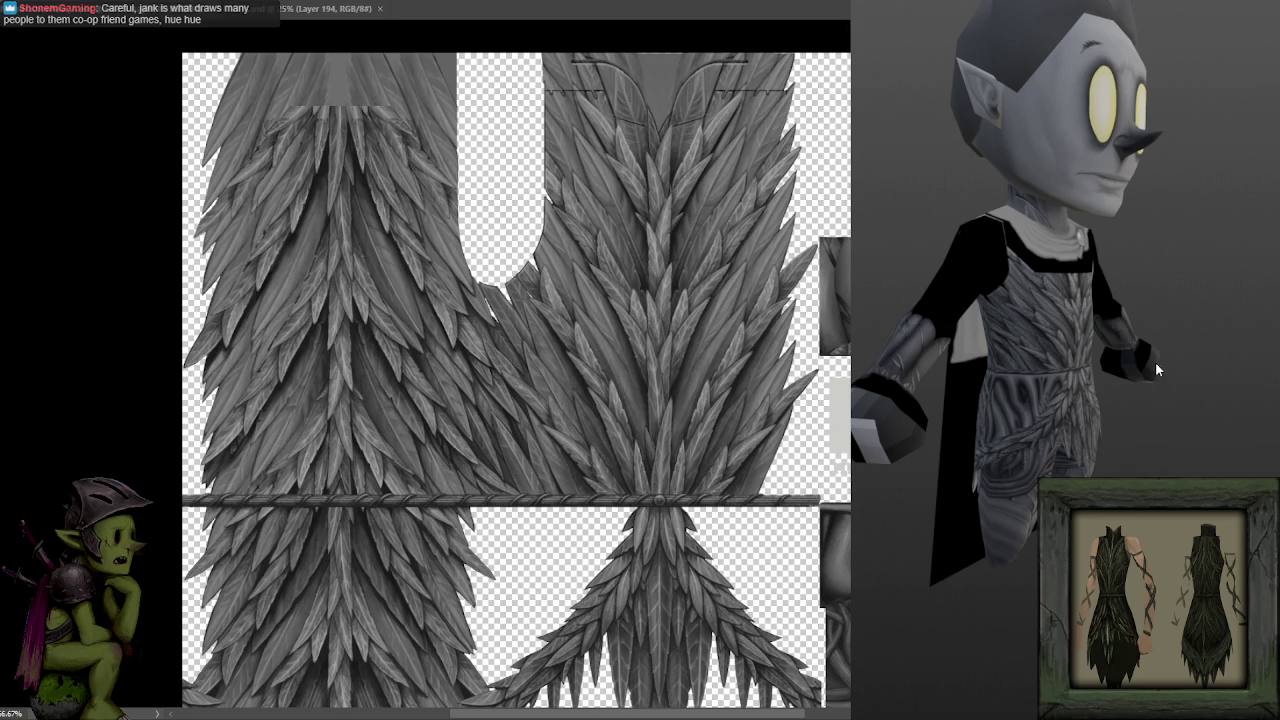
scroll(1155, 361, up, 5)
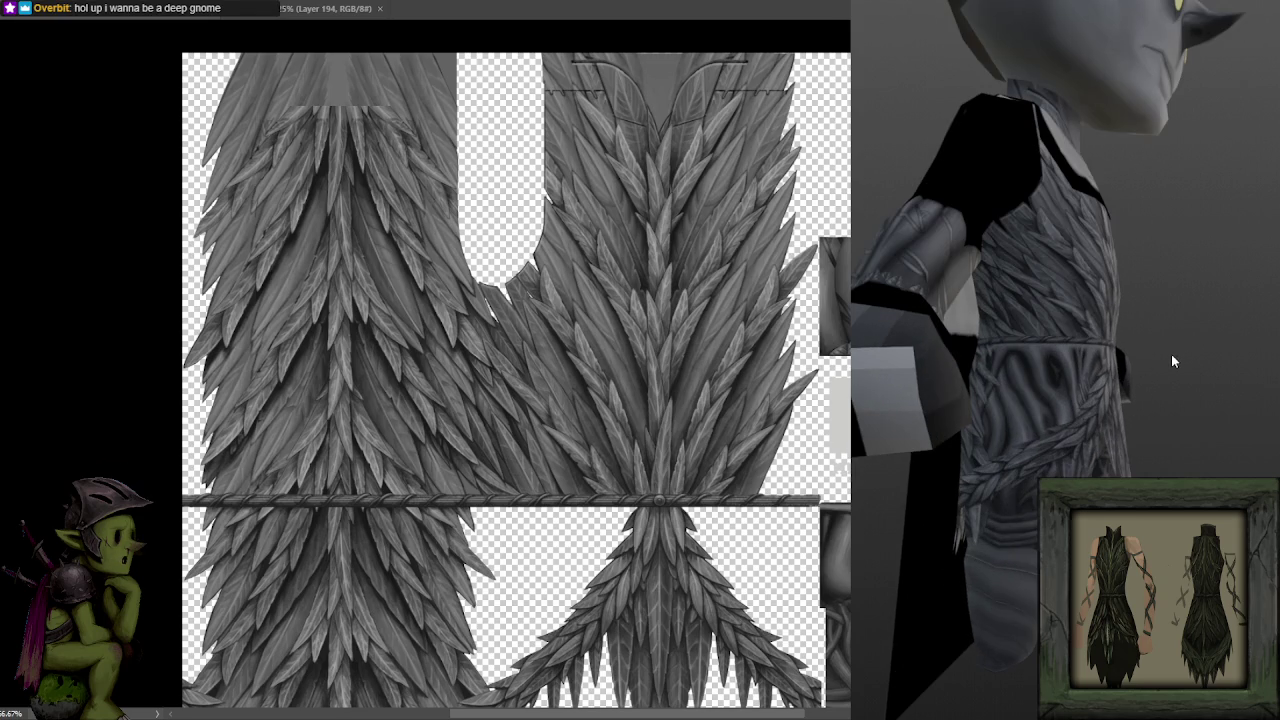
drag(1172, 360, 1160, 370)
scroll(1160, 372, down, 3)
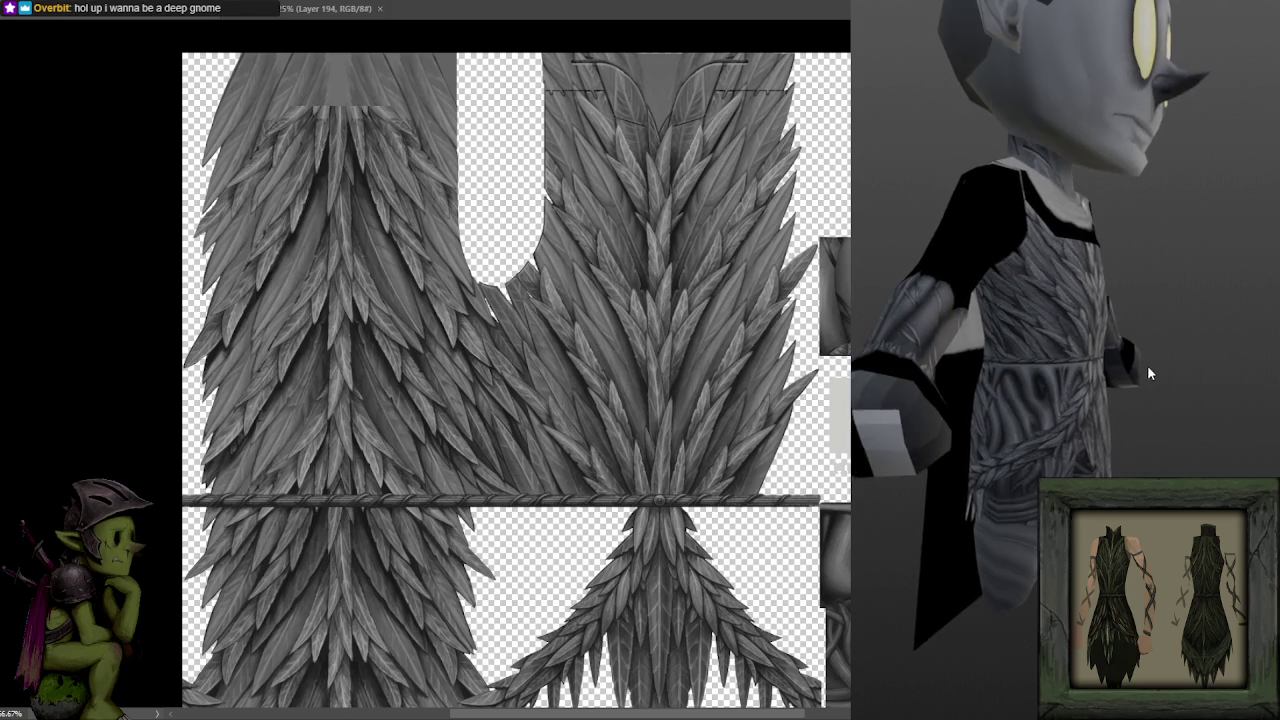
scroll(1149, 371, down, 2)
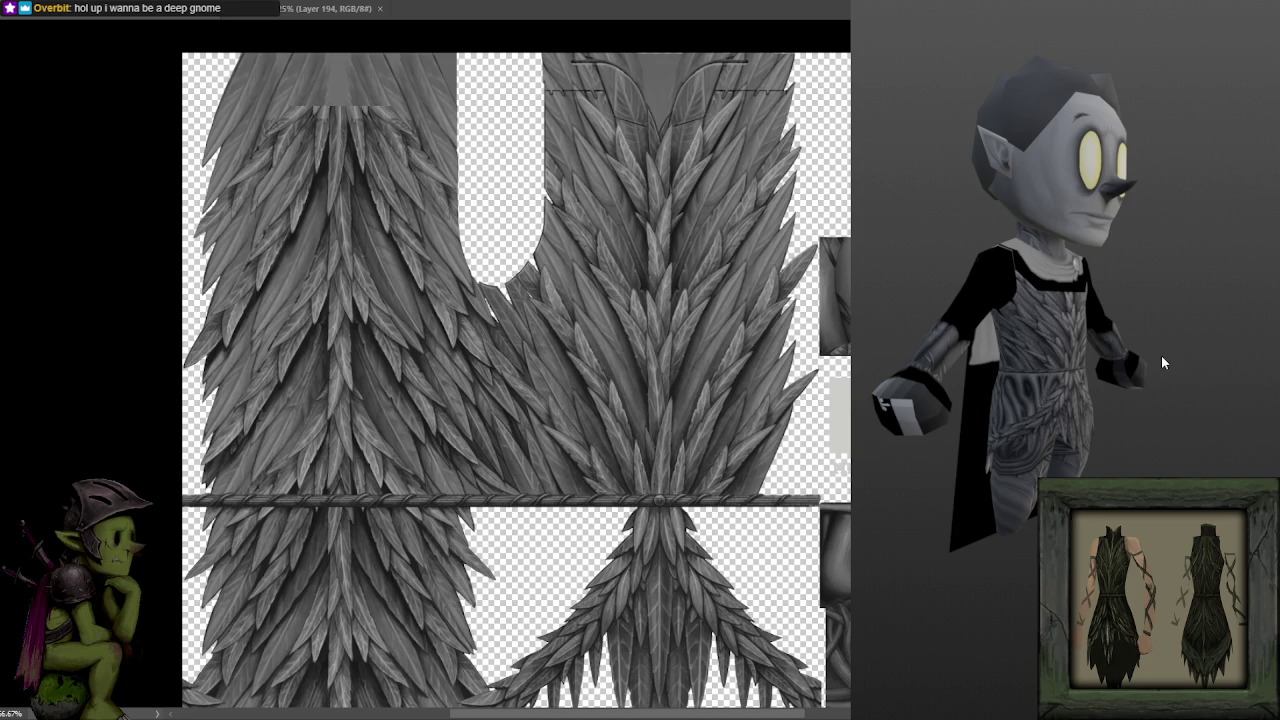
scroll(1060, 280, down, 3)
mouse_move(1060, 280)
mouse_down()
mouse_move(993, 277)
mouse_move(1139, 292)
mouse_up()
scroll(988, 275, up, 5)
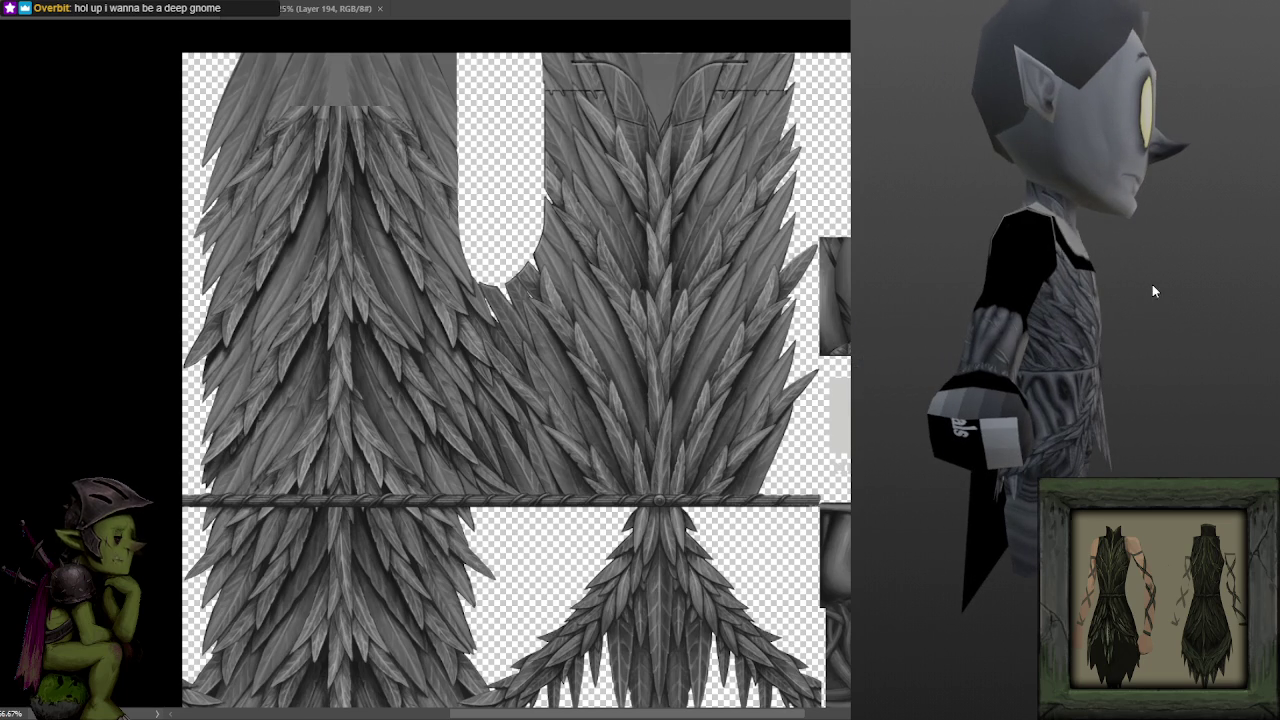